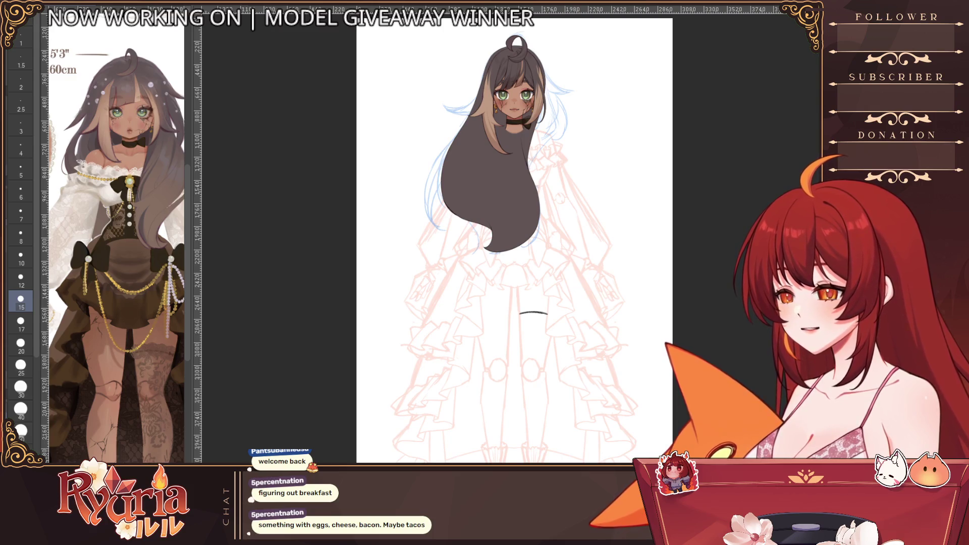
pyautogui.scroll(1, 617, 247)
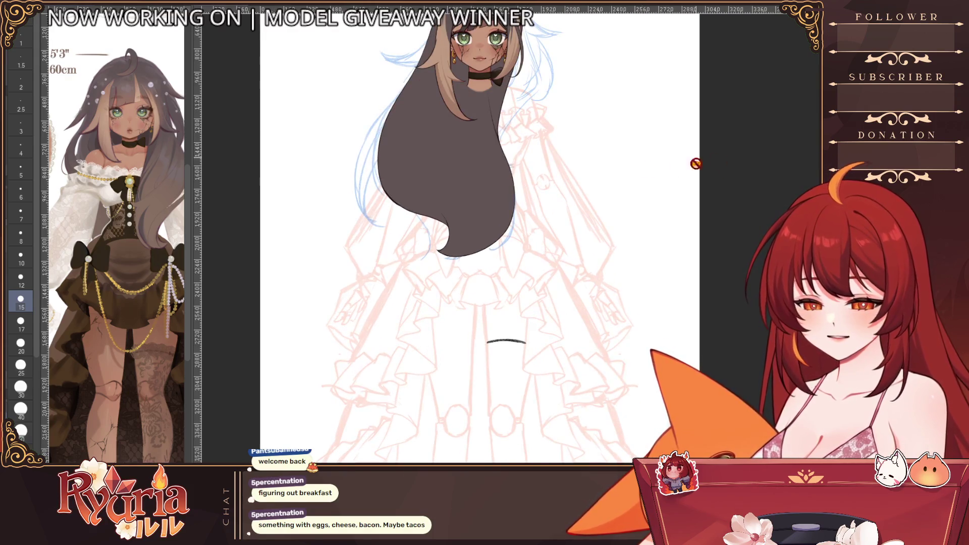
pyautogui.scroll(1, 696, 164)
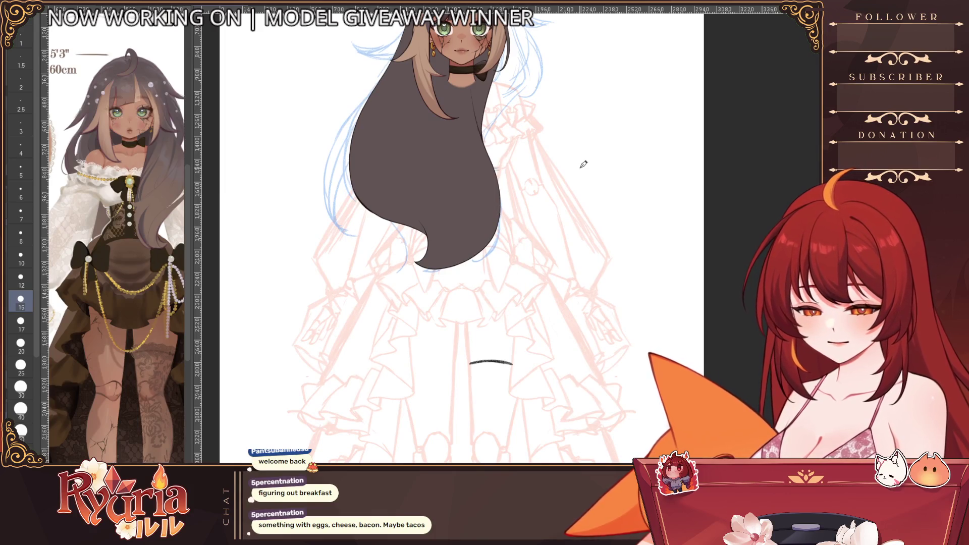
pyautogui.scroll(2, 584, 165)
pyautogui.scroll(1, 531, 228)
pyautogui.scroll(1, 477, 273)
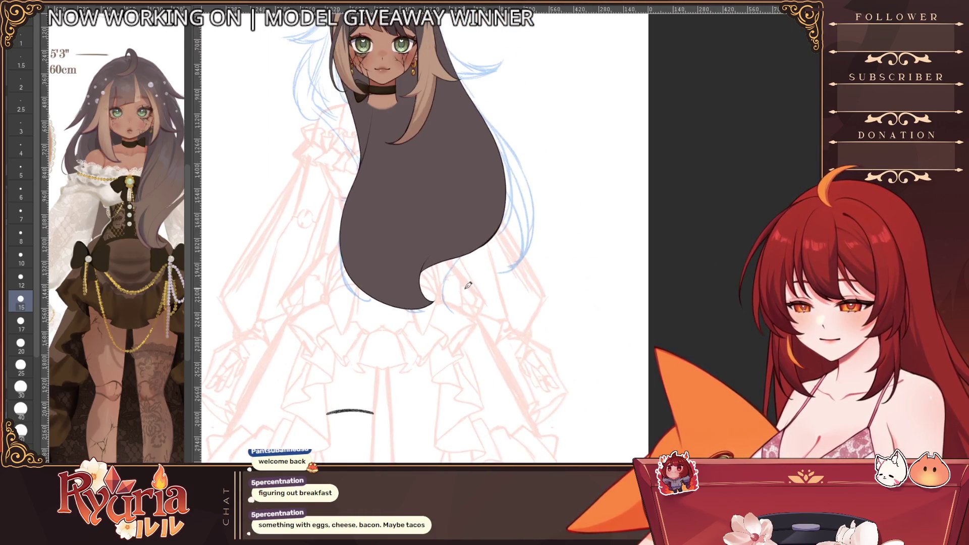
pyautogui.scroll(-2, 468, 286)
pyautogui.scroll(-1, 462, 301)
pyautogui.scroll(1, 466, 287)
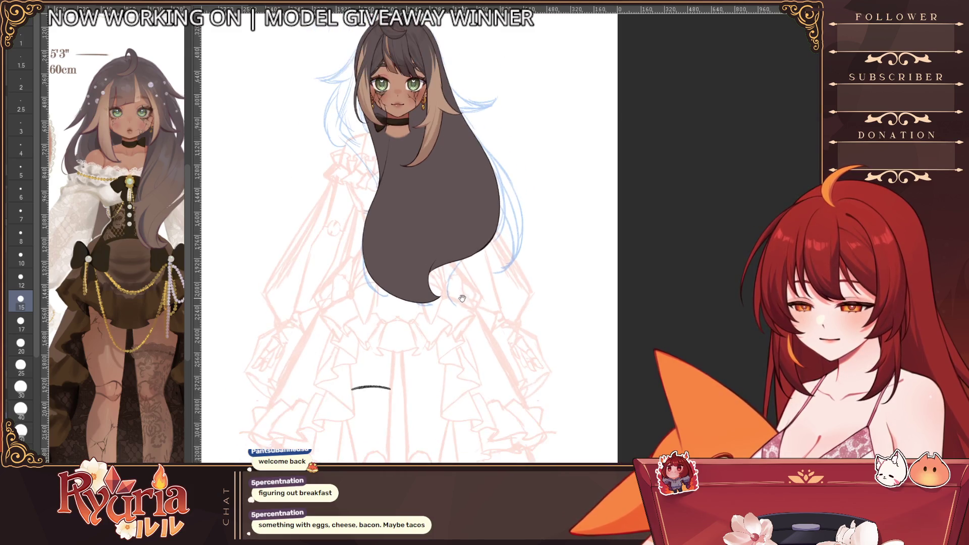
pyautogui.scroll(1, 461, 297)
# - Step the brush size up and down until it fits the hair width
pyautogui.press(']')
pyautogui.press(']')
pyautogui.press(']')
pyautogui.press('[')
pyautogui.press('[')
pyautogui.press('[')
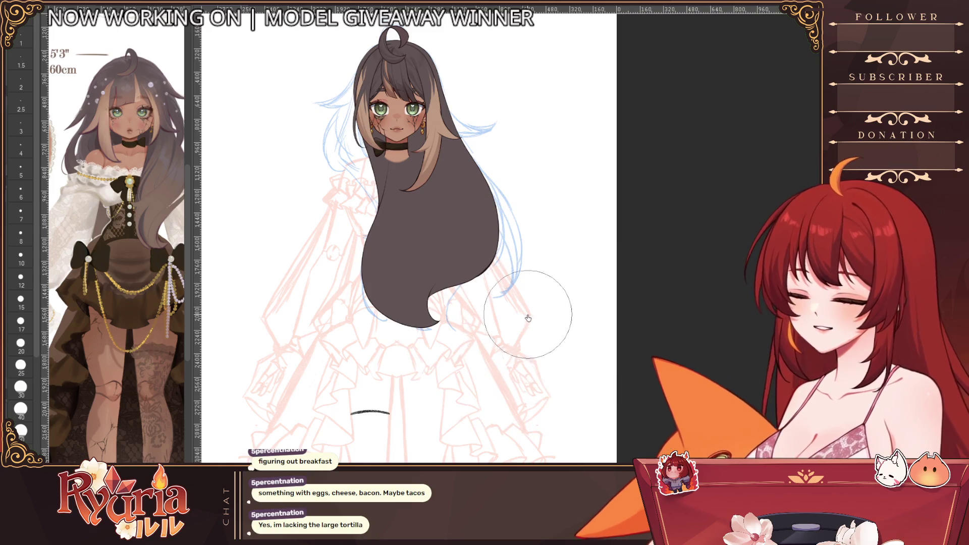
pyautogui.press(']')
pyautogui.press(']')
pyautogui.press('[')
pyautogui.press('[')
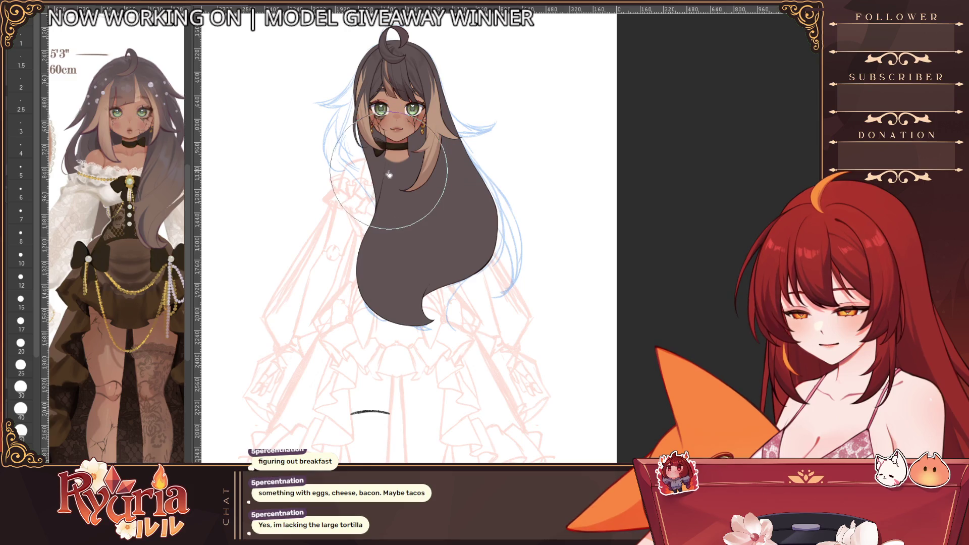
pyautogui.scroll(2, 388, 172)
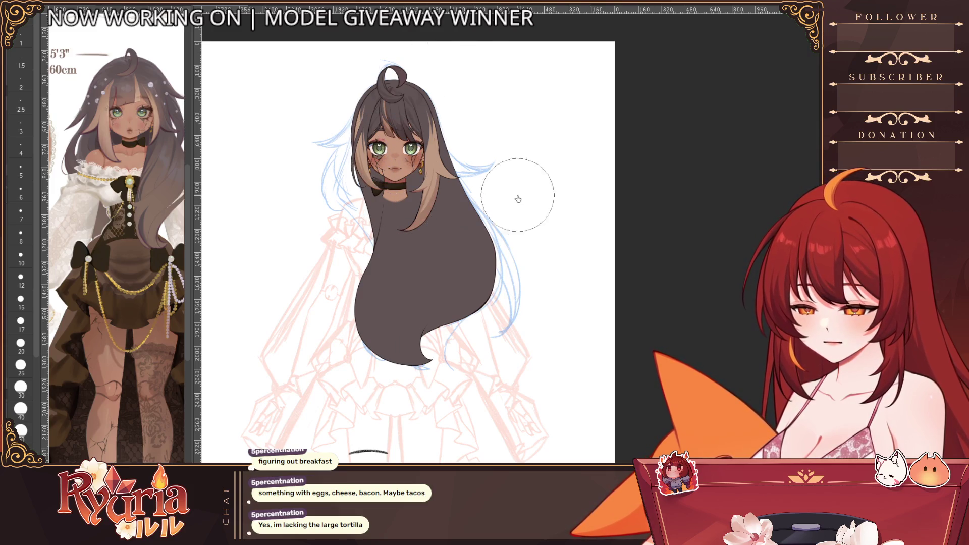
pyautogui.scroll(3, 487, 99)
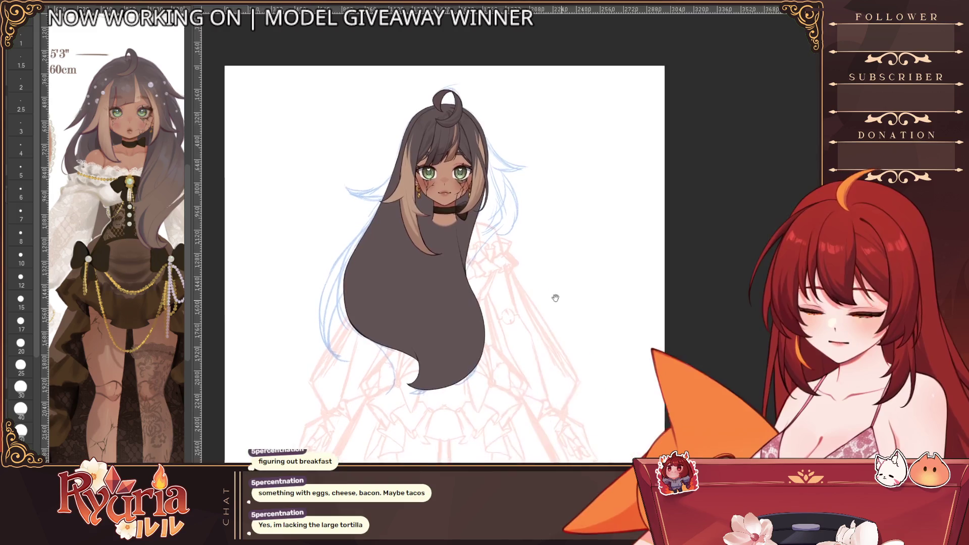
pyautogui.scroll(2, 487, 99)
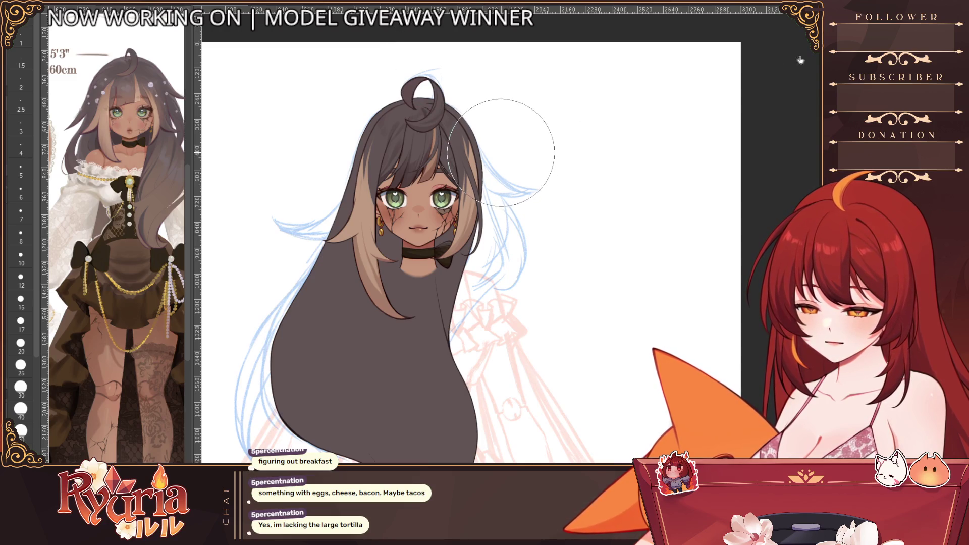
# - Flip the canvas onto the face, switch drawing tool and shrink the brush to about 4 for detail
pyautogui.moveTo(425, 227); pyautogui.dragTo(470, 279)
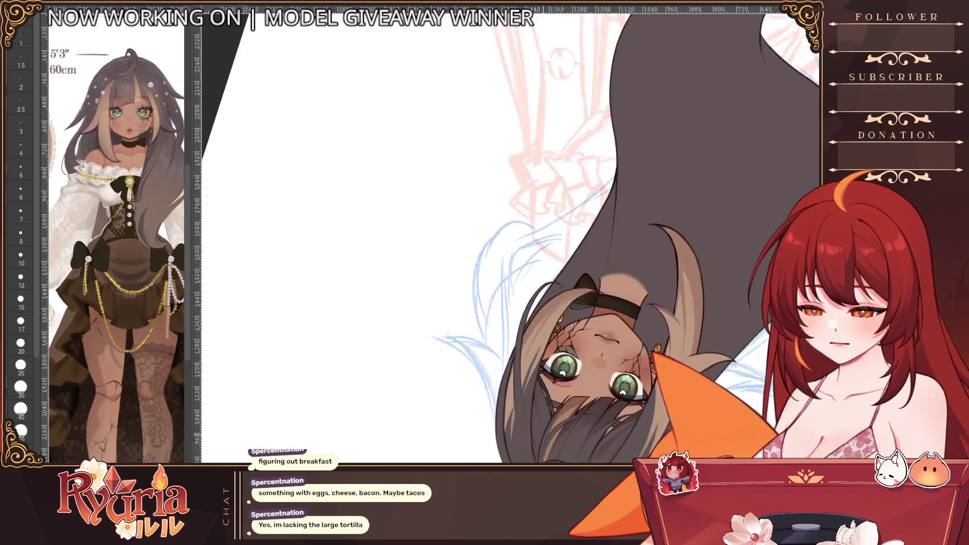
pyautogui.scroll(3, 470, 279)
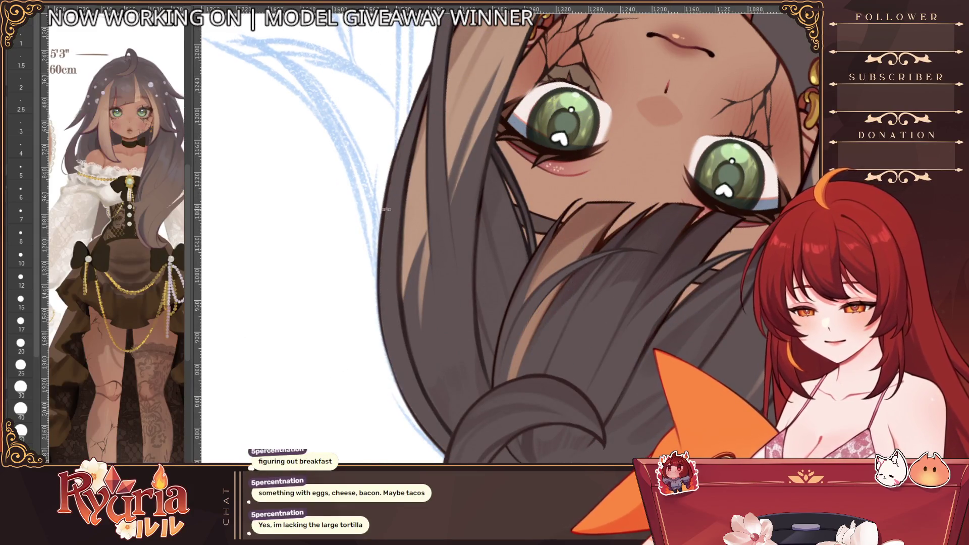
pyautogui.press('i')
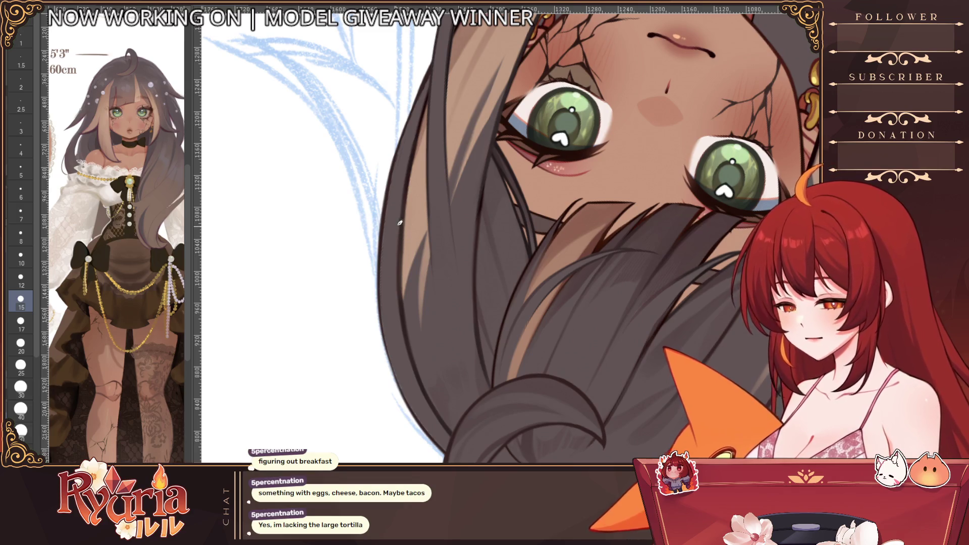
pyautogui.press('[')
pyautogui.press('[')
pyautogui.press('[')
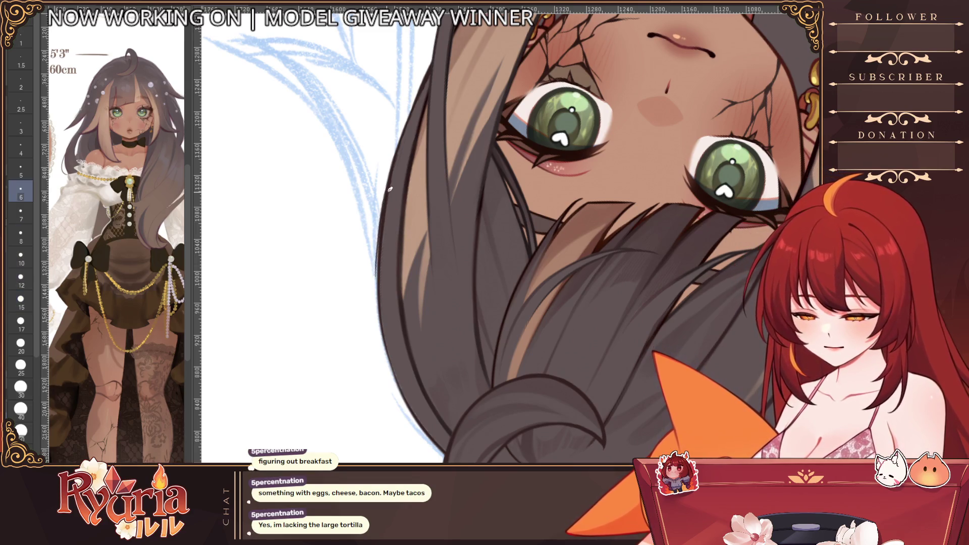
pyautogui.press('[')
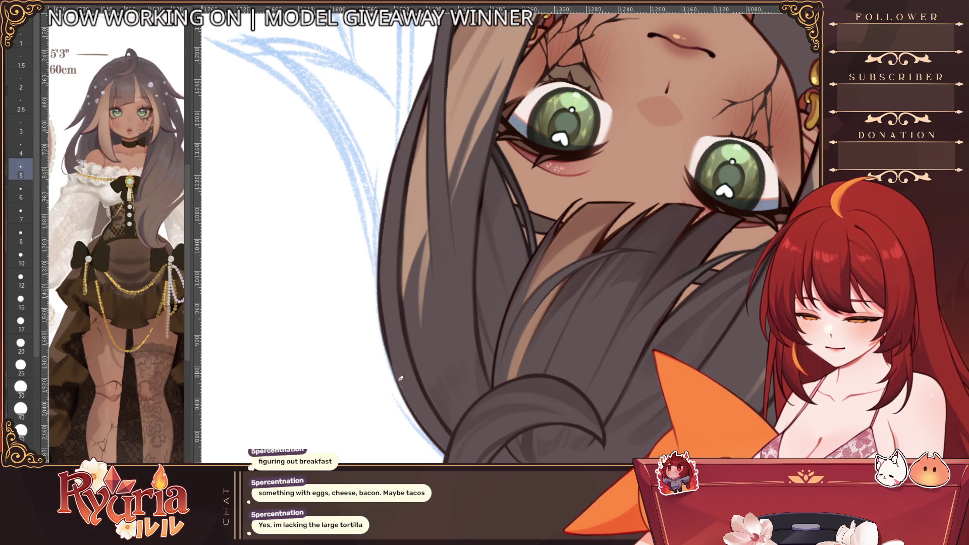
pyautogui.press('[')
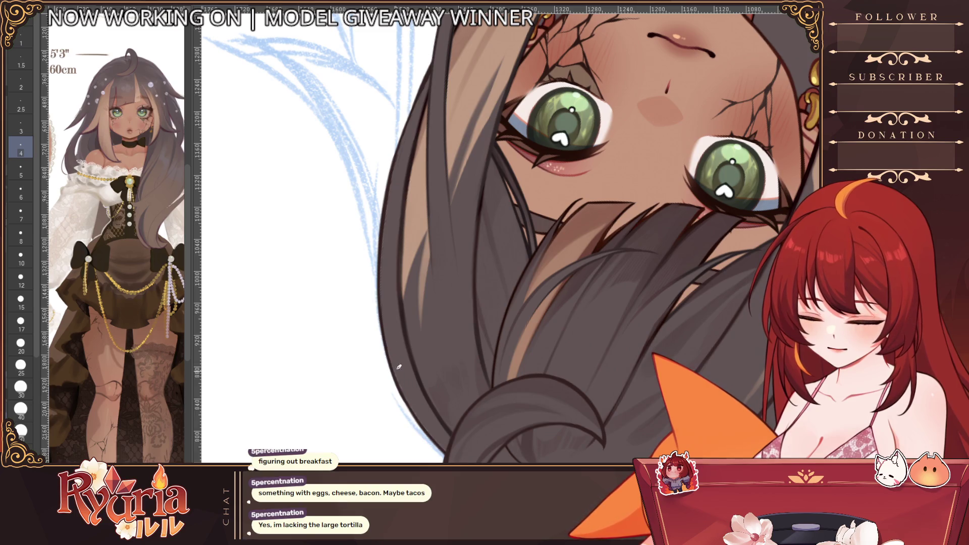
pyautogui.scroll(-1, 443, 444)
pyautogui.moveTo(443, 444)
pyautogui.mouseDown()
pyautogui.moveTo(670, 420)
pyautogui.moveTo(530, 303)
pyautogui.mouseUp()
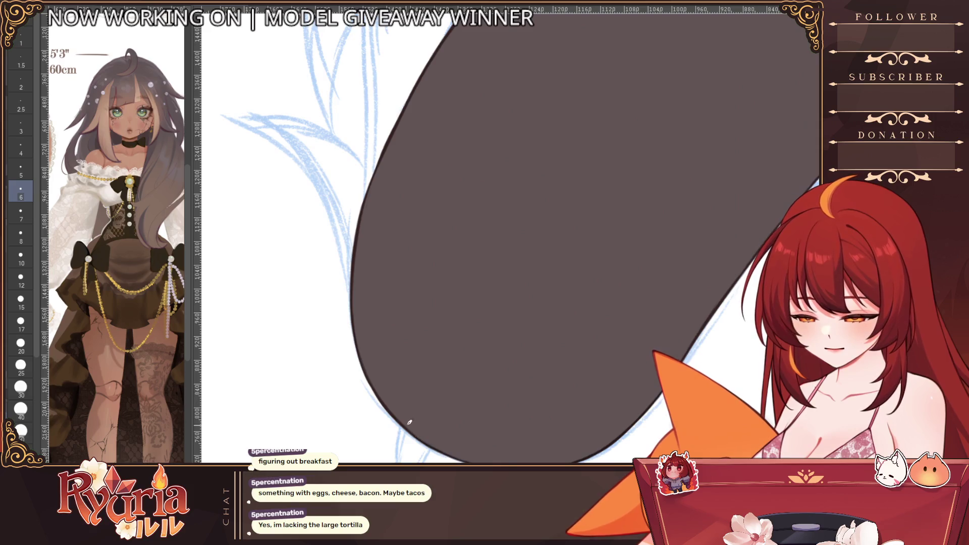
pyautogui.scroll(-2, 561, 377)
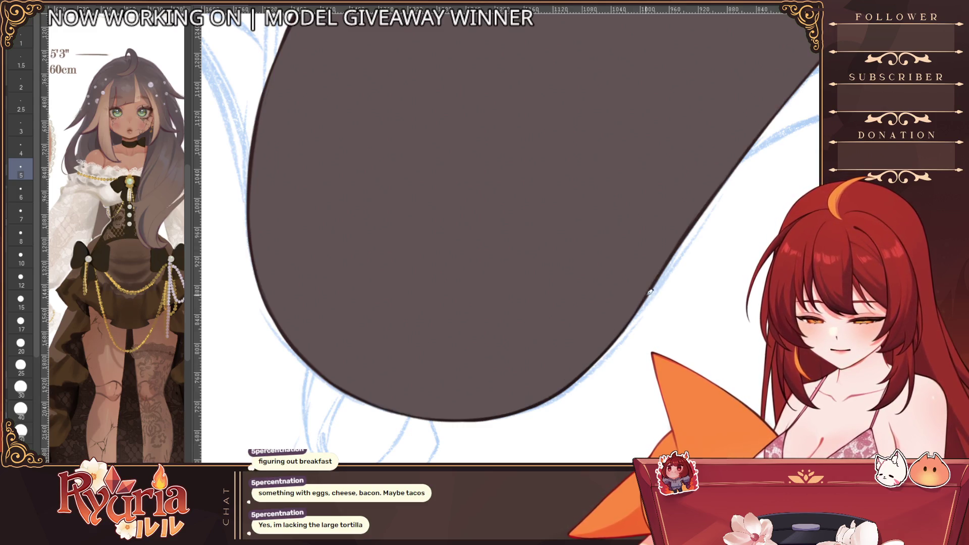
pyautogui.moveTo(654, 282); pyautogui.dragTo(622, 225)
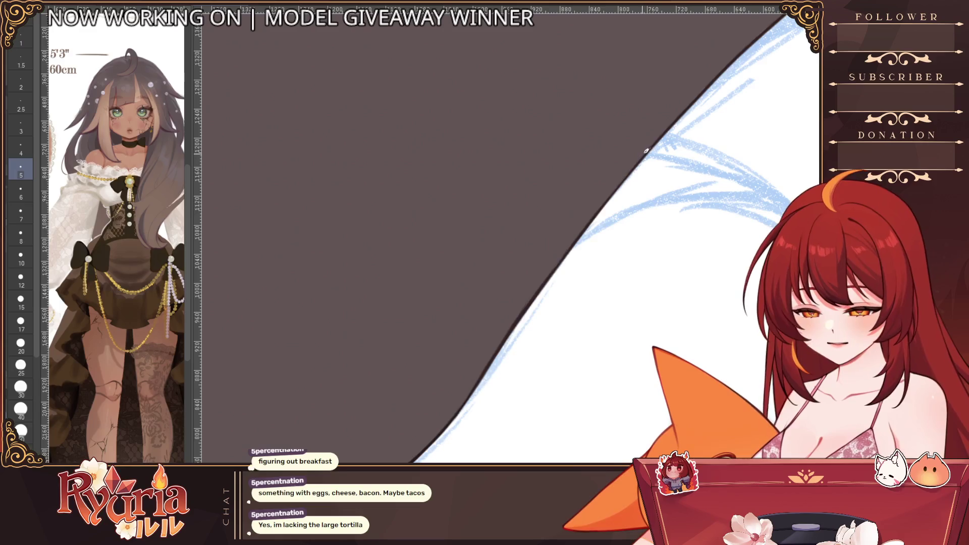
pyautogui.scroll(-2, 593, 215)
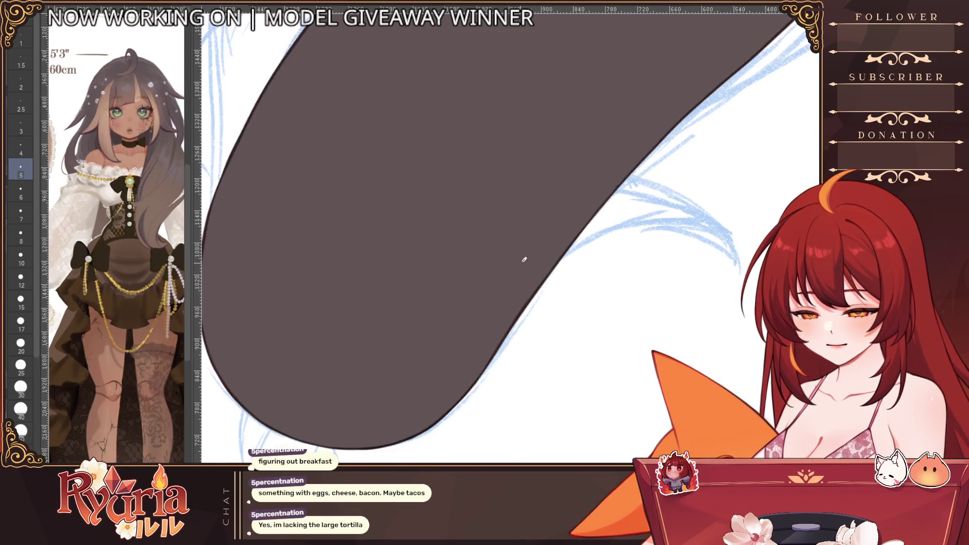
pyautogui.scroll(2, 531, 235)
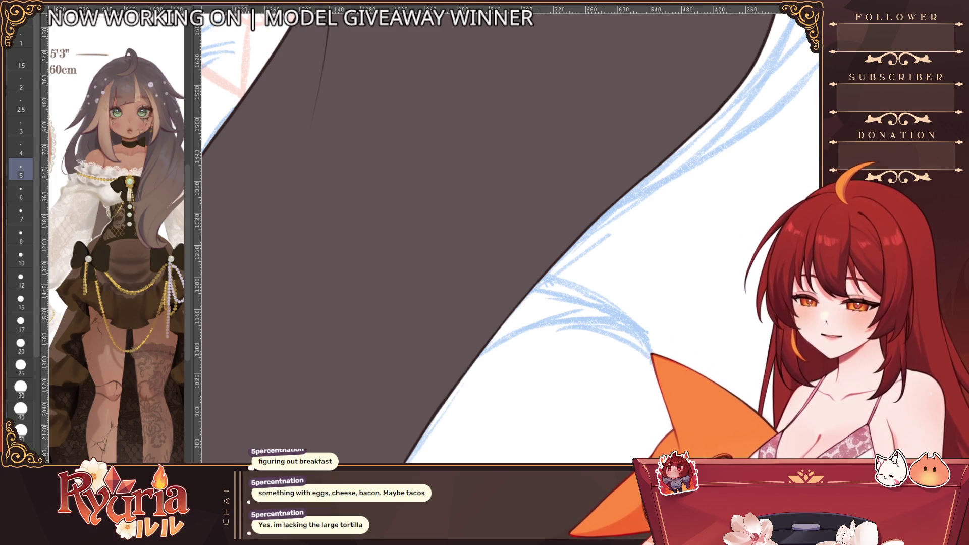
pyautogui.scroll(-3, 500, 227)
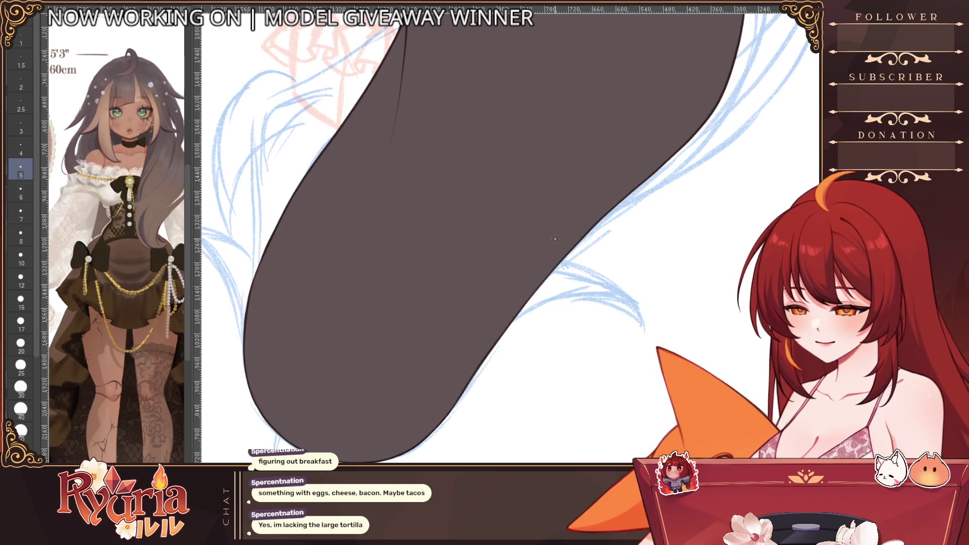
pyautogui.scroll(4, 608, 238)
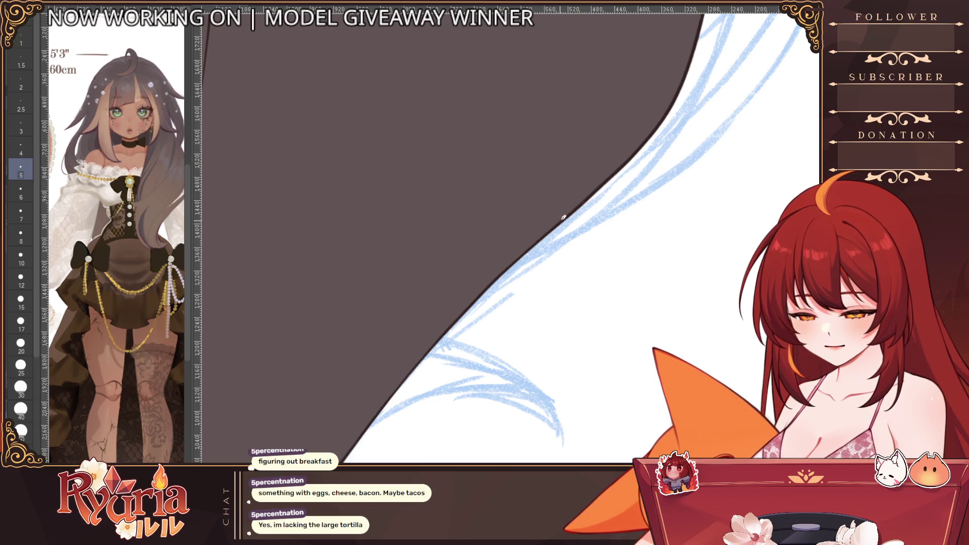
pyautogui.moveTo(485, 283); pyautogui.dragTo(612, 97)
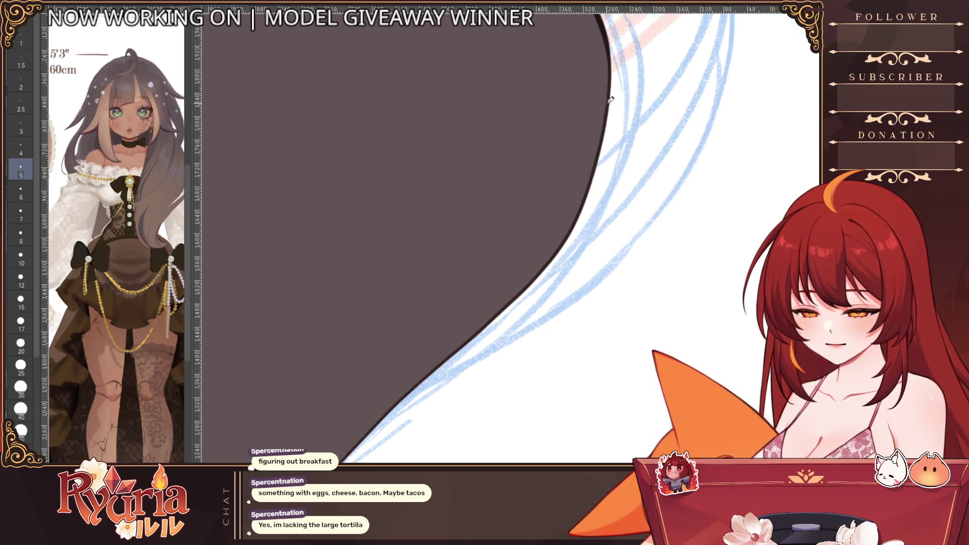
pyautogui.scroll(-3, 635, 226)
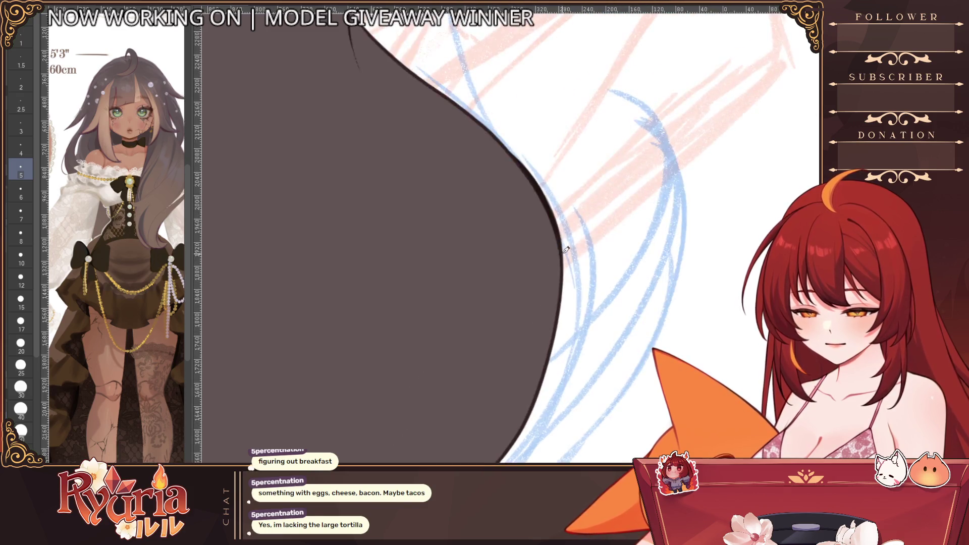
pyautogui.scroll(-3, 530, 199)
pyautogui.press('b')
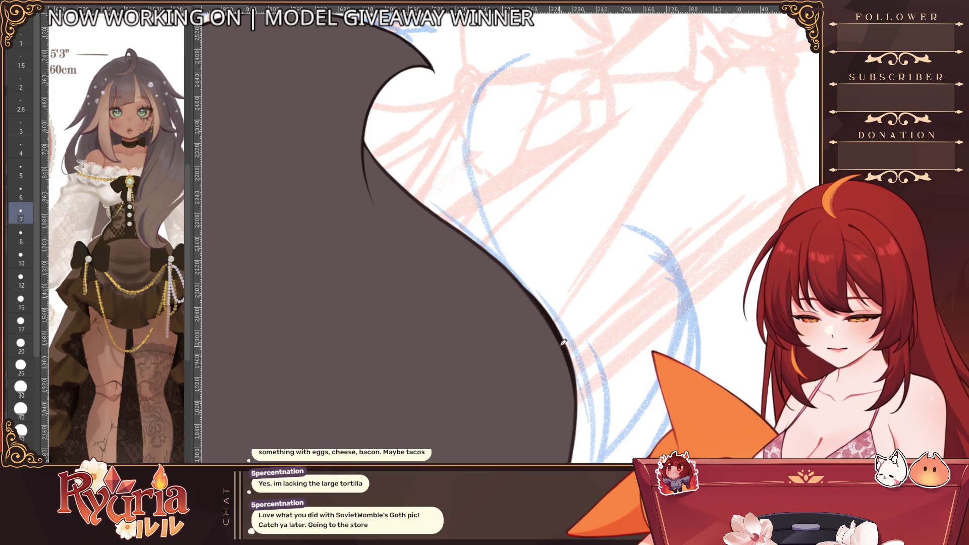
pyautogui.scroll(-2, 565, 347)
pyautogui.scroll(-2, 530, 227)
pyautogui.scroll(-2, 415, 158)
pyautogui.press('b')
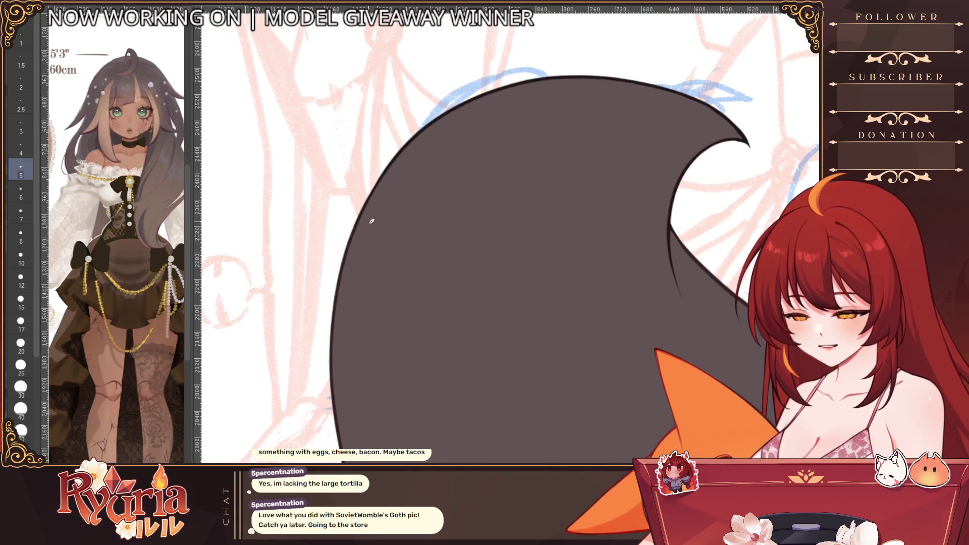
pyautogui.press('e')
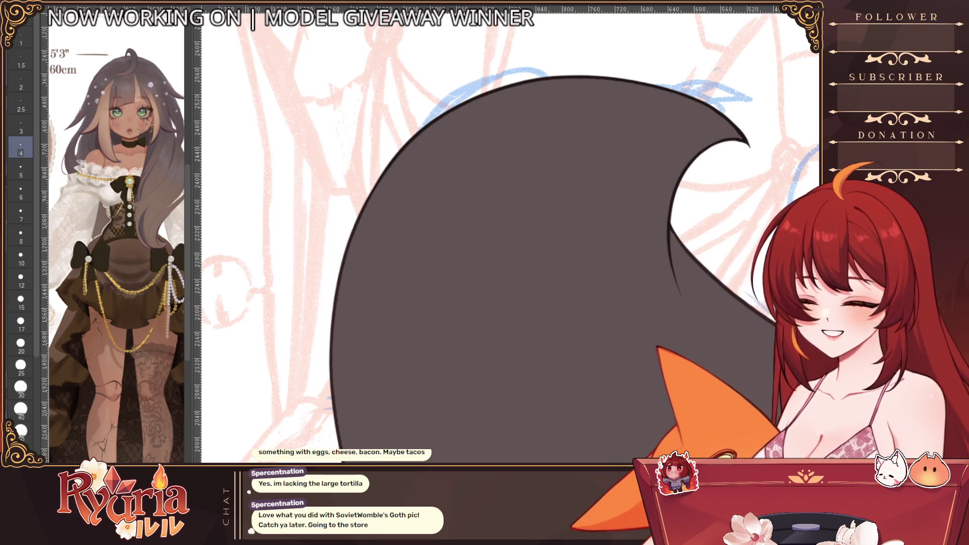
pyautogui.moveTo(530, 228); pyautogui.dragTo(379, 304)
pyautogui.moveTo(493, 159)
pyautogui.mouseDown()
pyautogui.moveTo(454, 227)
pyautogui.moveTo(338, 126)
pyautogui.mouseUp()
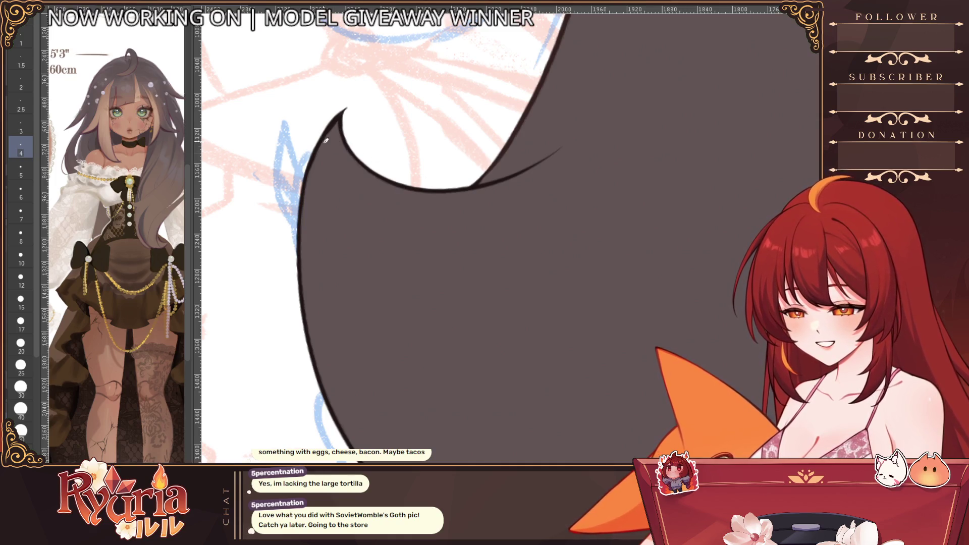
pyautogui.moveTo(471, 449); pyautogui.dragTo(345, 349)
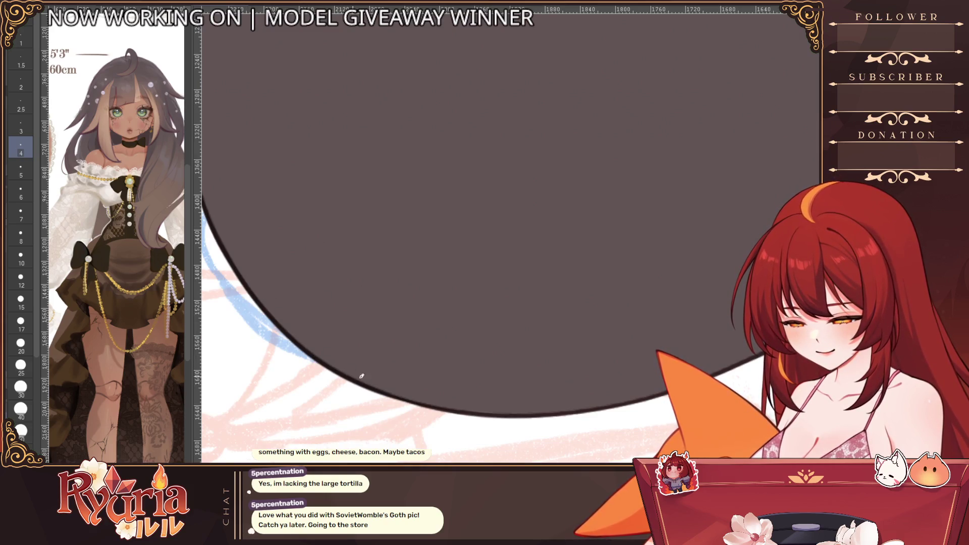
pyautogui.scroll(-3, 552, 403)
pyautogui.moveTo(455, 303)
pyautogui.mouseDown()
pyautogui.moveTo(530, 189)
pyautogui.moveTo(627, 245)
pyautogui.mouseUp()
pyautogui.scroll(3, 627, 246)
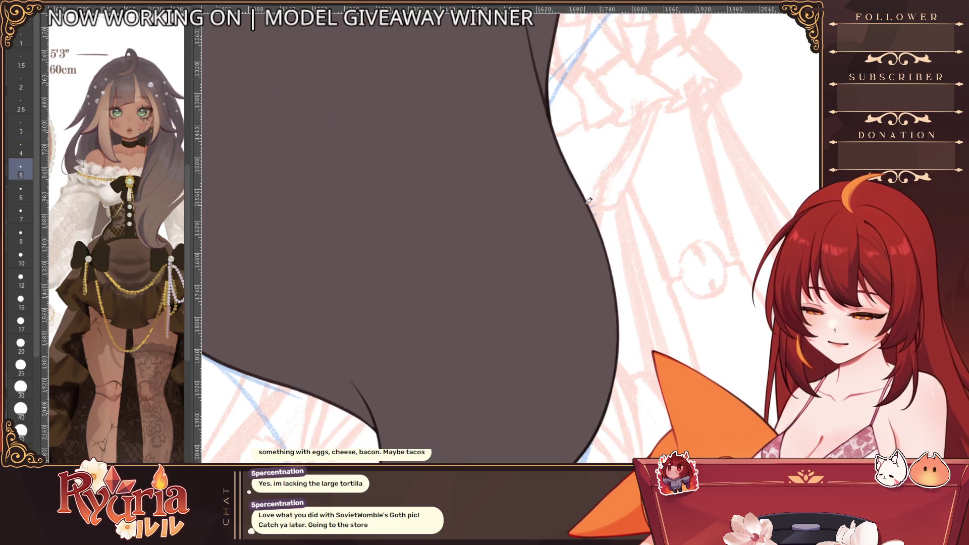
pyautogui.scroll(-3, 588, 199)
pyautogui.scroll(-3, 587, 199)
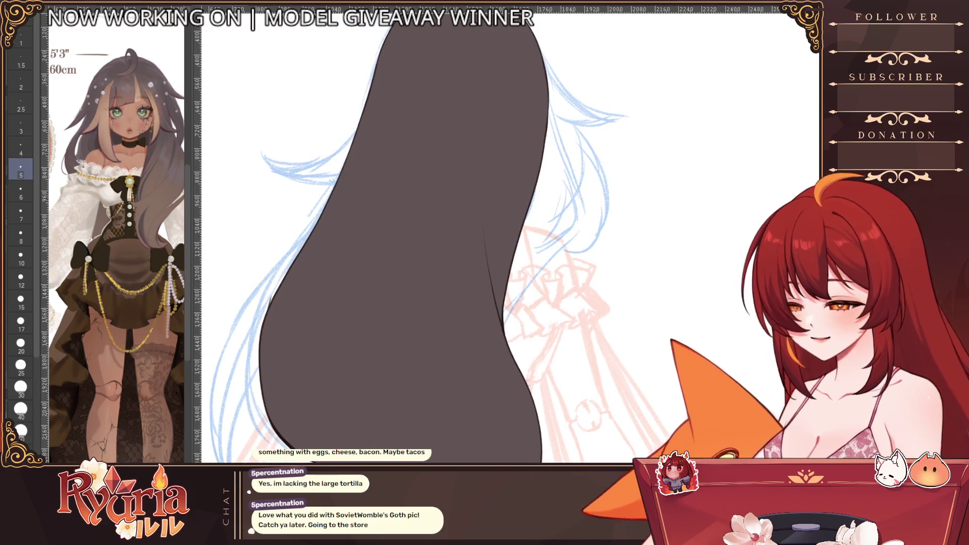
# - Settle on a large soft airbrush size and frame the hair silhouette for shading
pyautogui.press('Down')
pyautogui.press('Down')
pyautogui.press('Down')
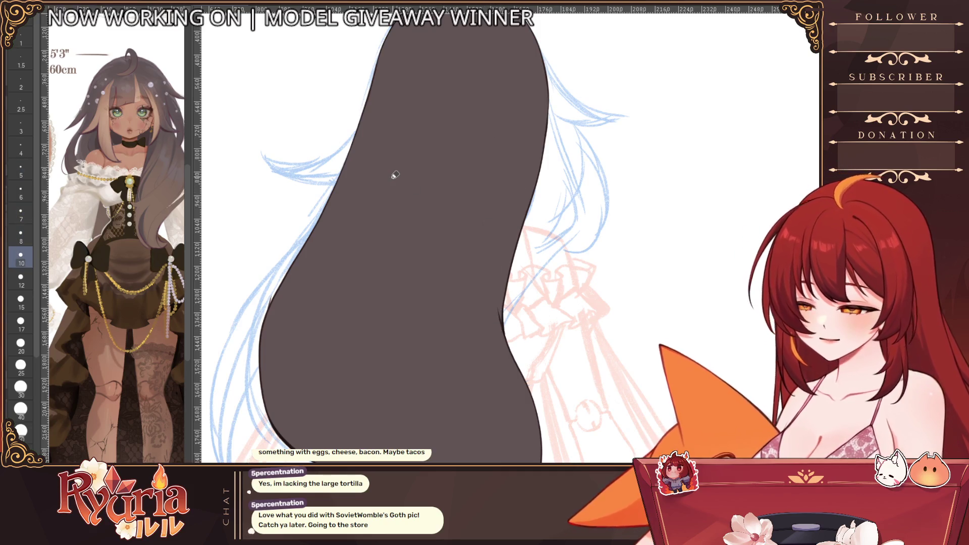
pyautogui.press('Down')
pyautogui.press('Down')
pyautogui.scroll(4, 514, 309)
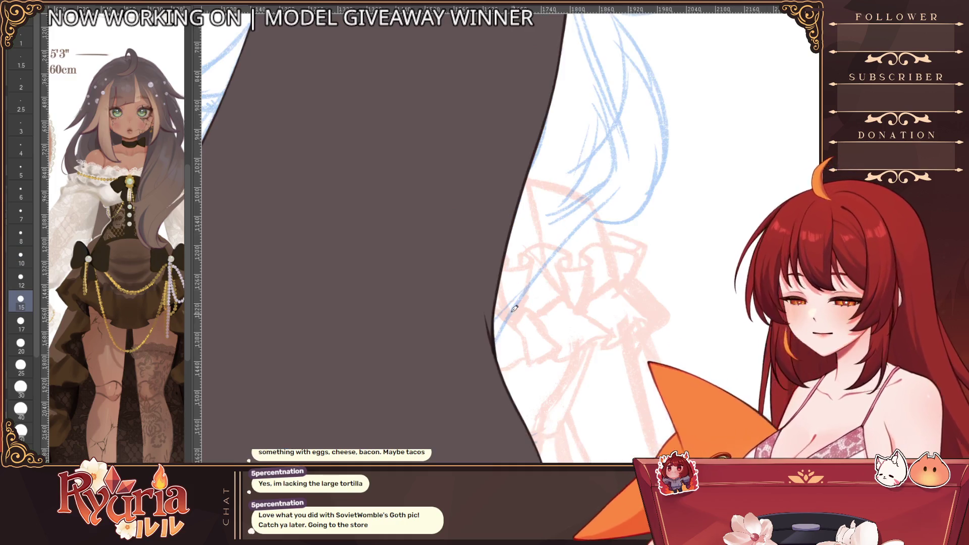
pyautogui.press('Up')
pyautogui.press('Up')
pyautogui.press('Up')
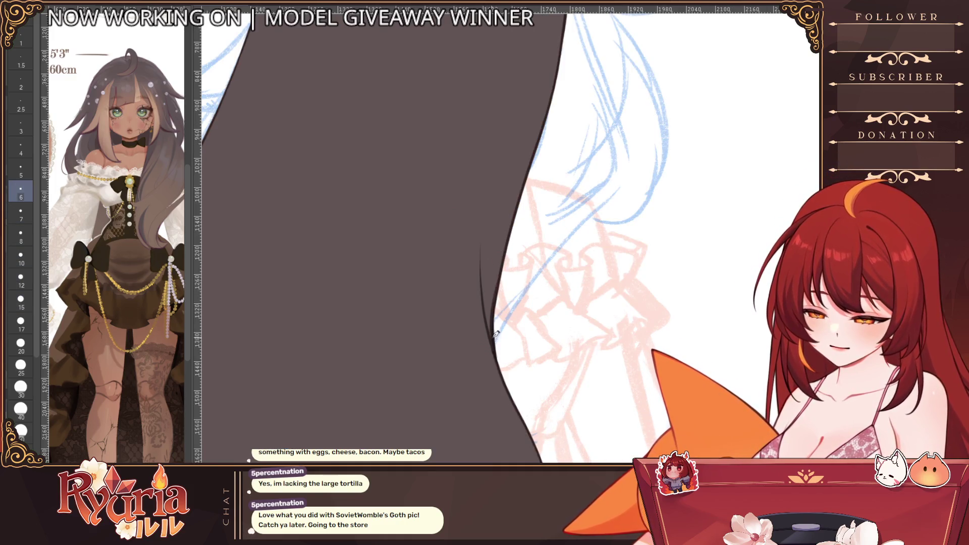
pyautogui.scroll(-4, 512, 386)
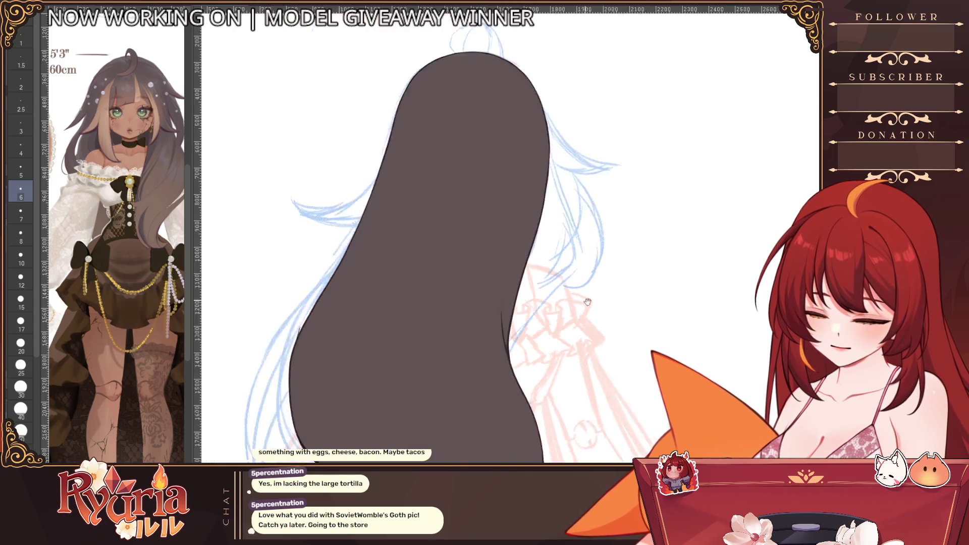
pyautogui.scroll(-2, 512, 363)
pyautogui.scroll(-3, 512, 341)
pyautogui.scroll(3, 439, 303)
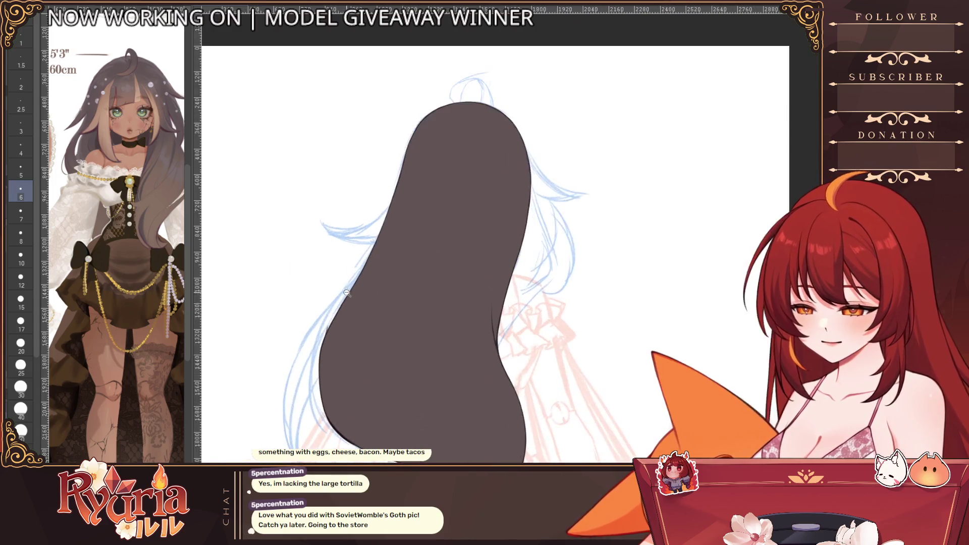
pyautogui.scroll(2, 440, 303)
pyautogui.scroll(2, 394, 318)
pyautogui.scroll(2, 350, 328)
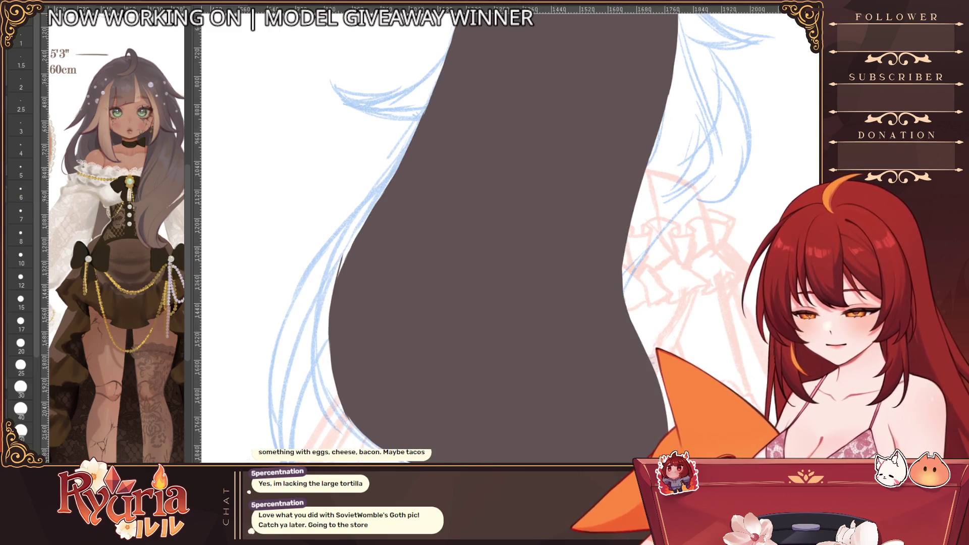
pyautogui.press('[')
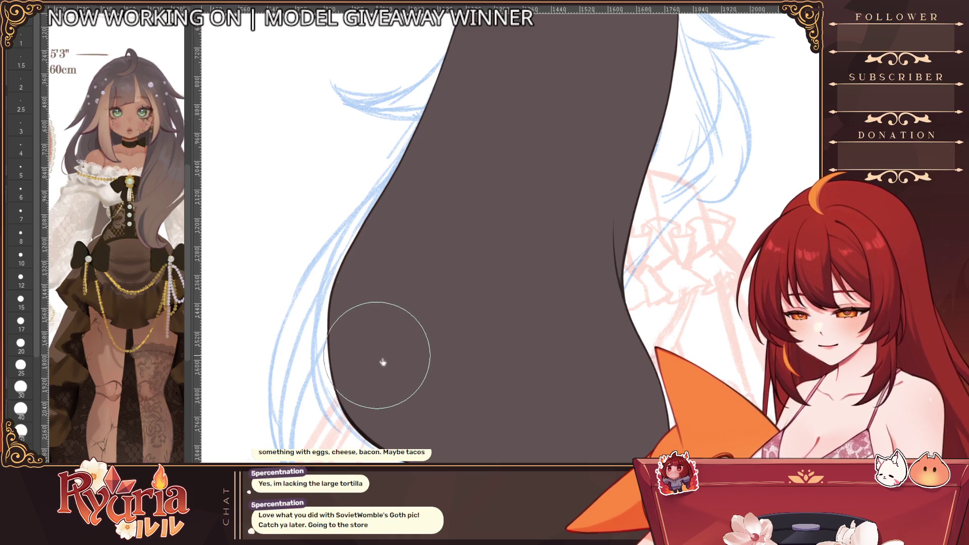
pyautogui.scroll(-5, 424, 356)
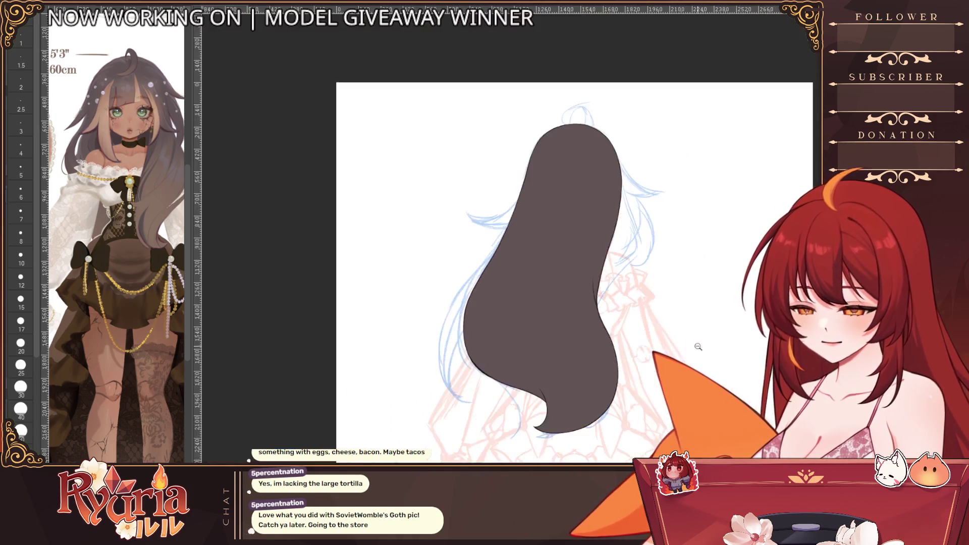
pyautogui.moveTo(454, 318); pyautogui.dragTo(515, 373)
pyautogui.scroll(-2, 516, 374)
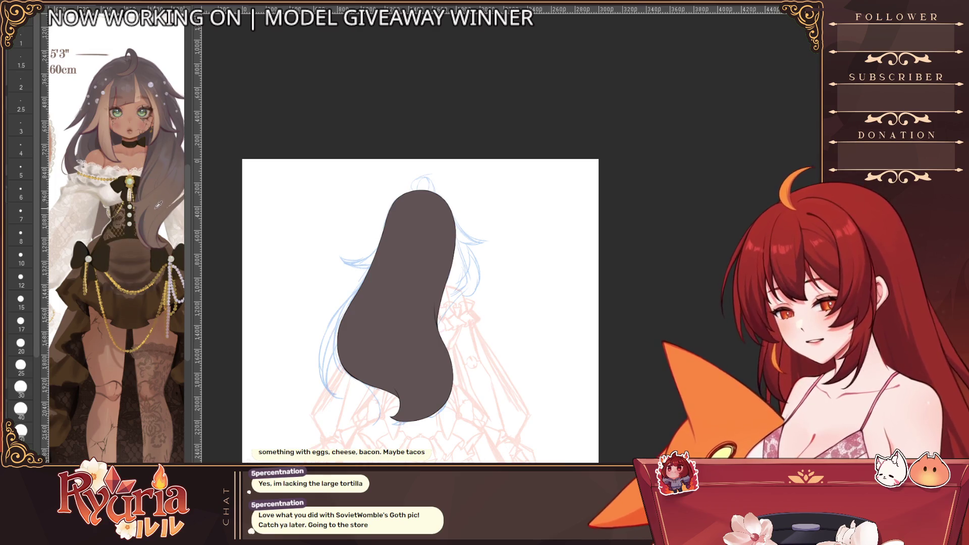
pyautogui.press(']')
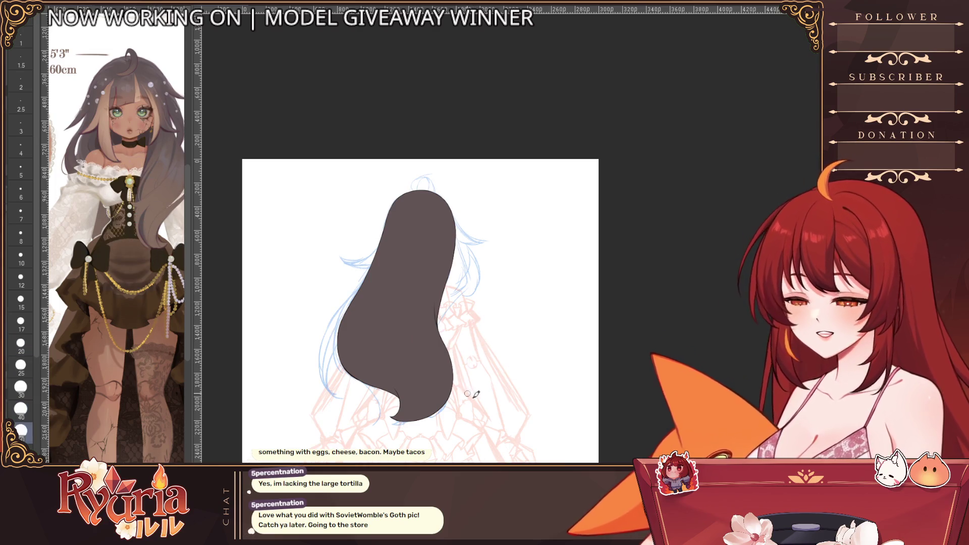
# - Brush a soft lighter gradient over the lower hair and add a thin stroke near the tip
pyautogui.moveTo(473, 413); pyautogui.dragTo(356, 422)
pyautogui.moveTo(427, 415); pyautogui.dragTo(395, 412)
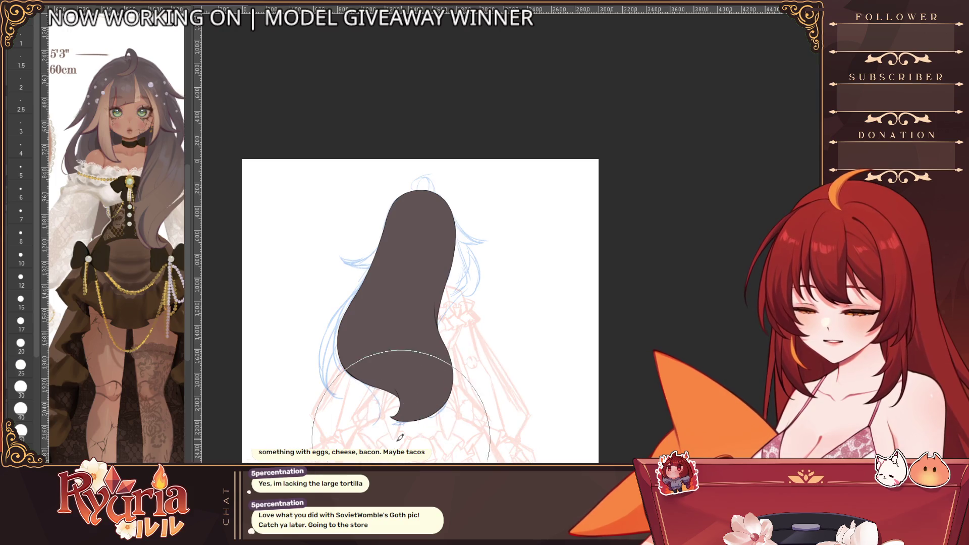
pyautogui.press(']')
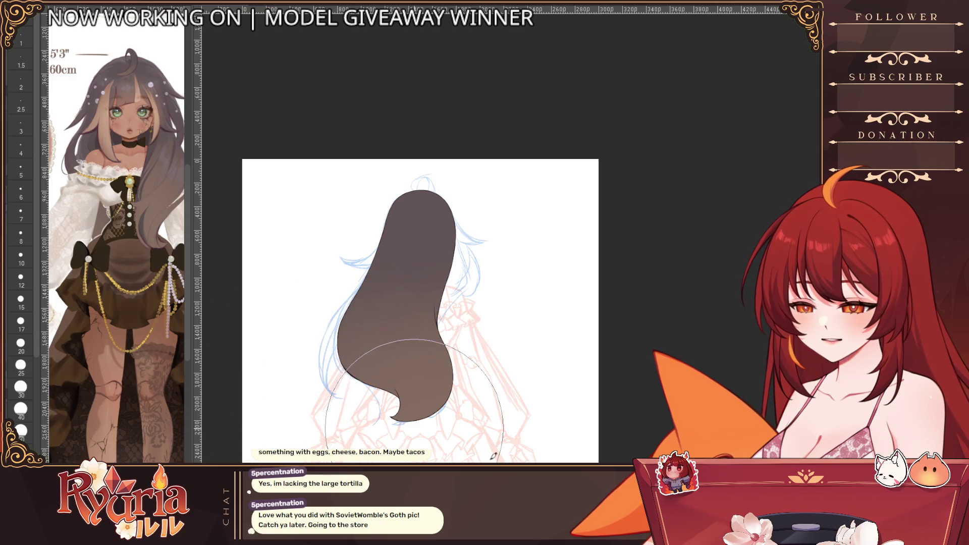
pyautogui.scroll(3, 438, 327)
pyautogui.scroll(2, 437, 327)
pyautogui.scroll(2, 438, 328)
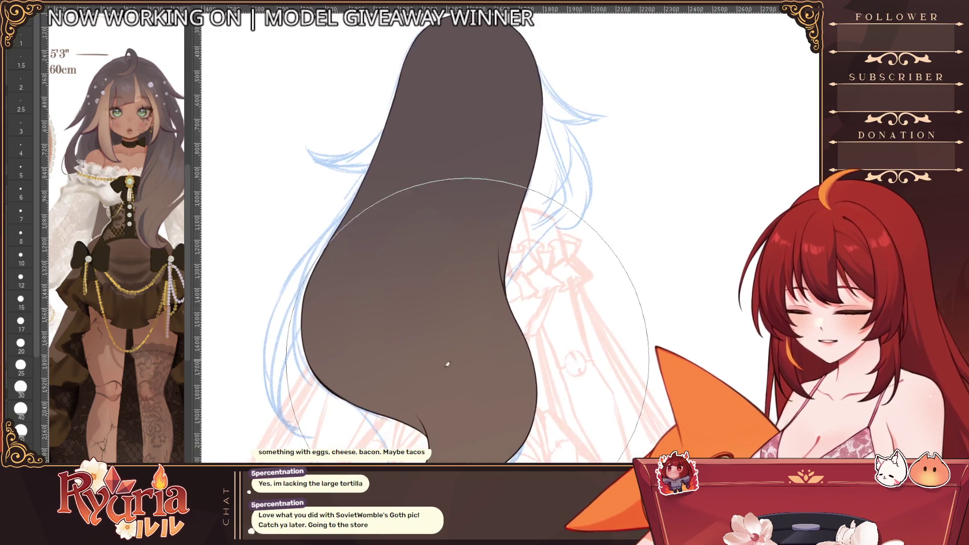
pyautogui.scroll(2, 438, 327)
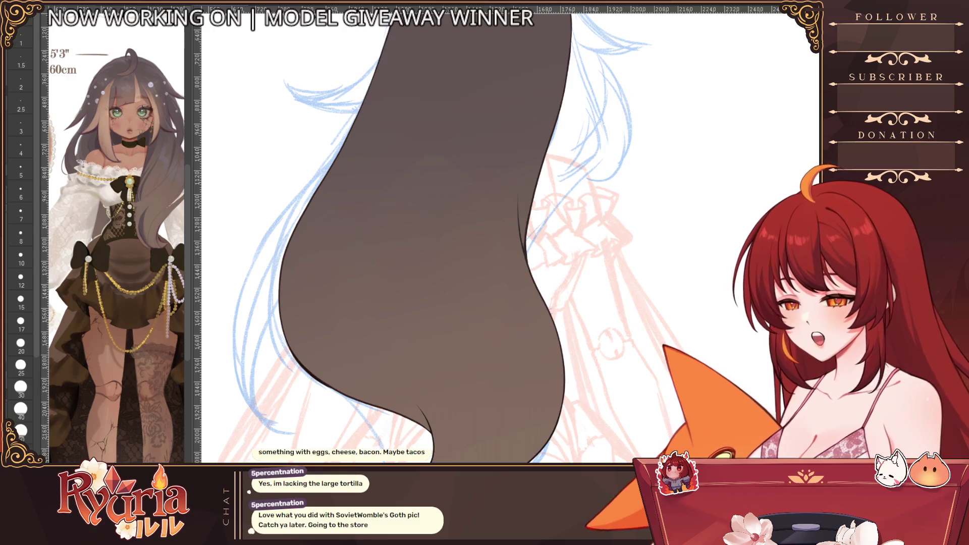
pyautogui.scroll(2, 437, 328)
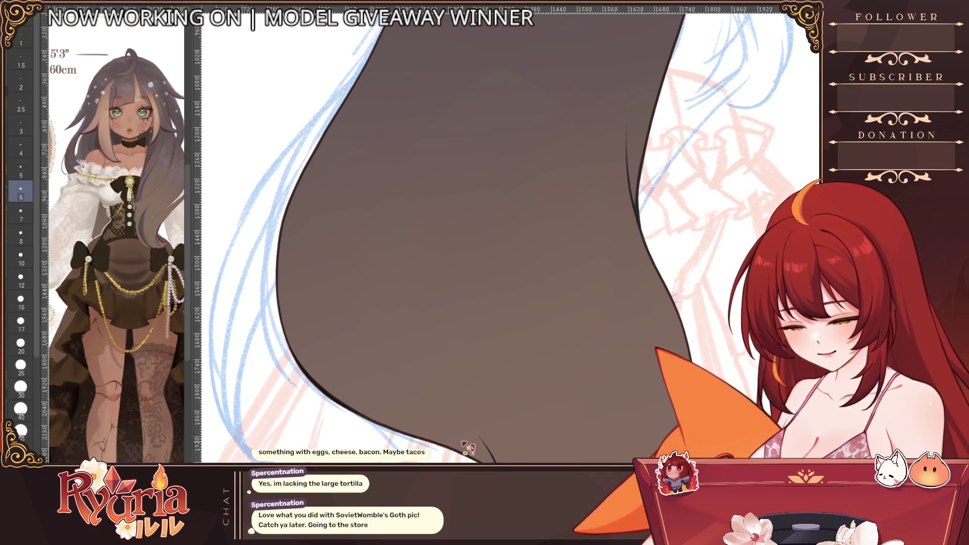
pyautogui.moveTo(681, 417); pyautogui.dragTo(648, 335)
pyautogui.scroll(-3, 648, 336)
pyautogui.moveTo(417, 371); pyautogui.dragTo(455, 303)
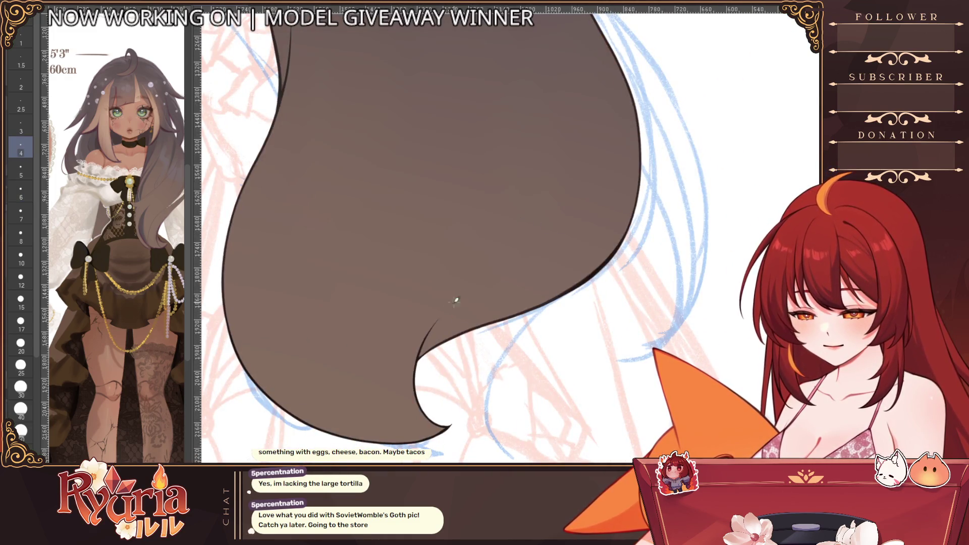
# - Refine and smooth the left edge of the hair silhouette with a small pen, then reset the view upright
pyautogui.moveTo(433, 341)
pyautogui.mouseDown()
pyautogui.moveTo(485, 215)
pyautogui.moveTo(379, 265)
pyautogui.mouseUp()
pyautogui.scroll(2, 350, 261)
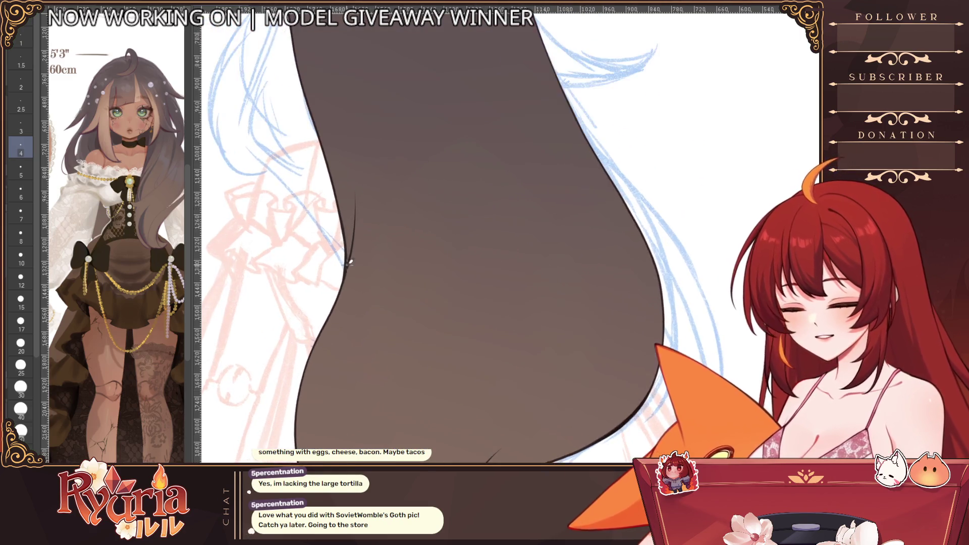
pyautogui.moveTo(485, 228); pyautogui.dragTo(378, 227)
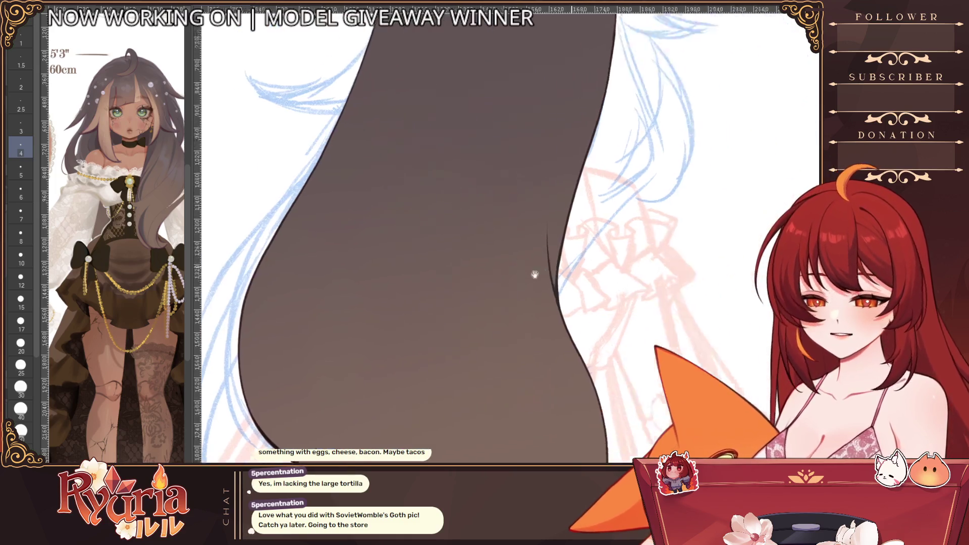
pyautogui.moveTo(531, 250); pyautogui.dragTo(451, 261)
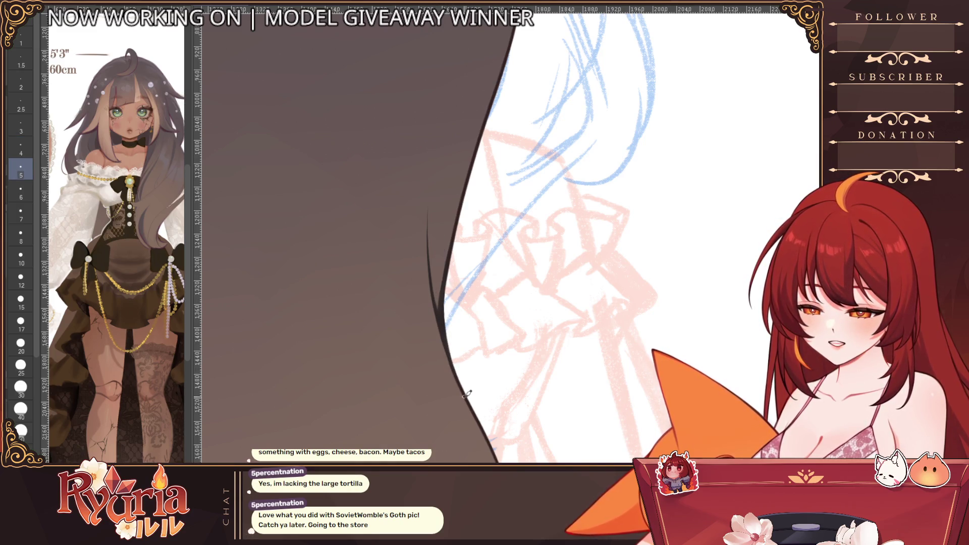
pyautogui.scroll(-4, 468, 392)
pyautogui.scroll(2, 497, 295)
pyautogui.moveTo(515, 341)
pyautogui.mouseDown()
pyautogui.moveTo(497, 295)
pyautogui.moveTo(500, 364)
pyautogui.mouseUp()
pyautogui.scroll(-1, 458, 93)
pyautogui.moveTo(435, 69); pyautogui.dragTo(408, 227)
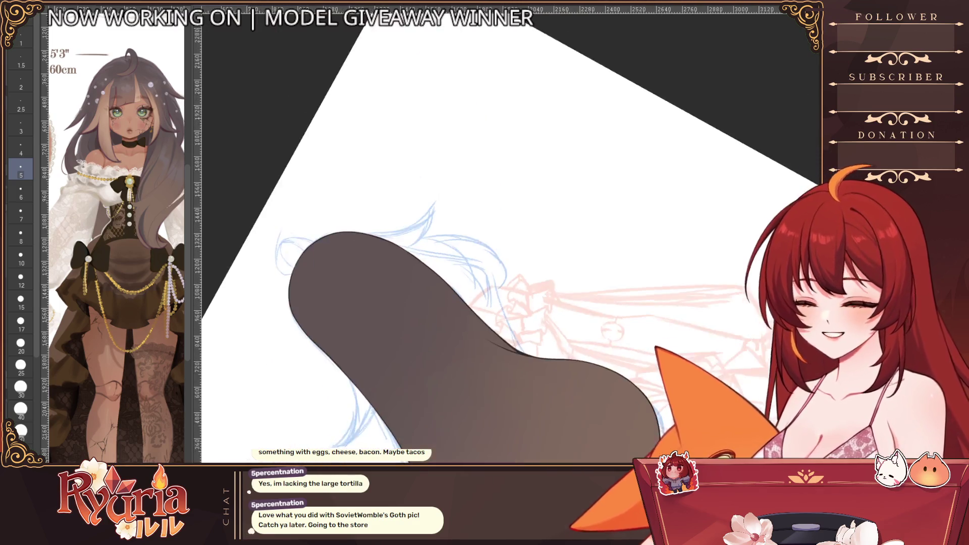
pyautogui.scroll(5, 409, 228)
pyautogui.scroll(1, 345, 228)
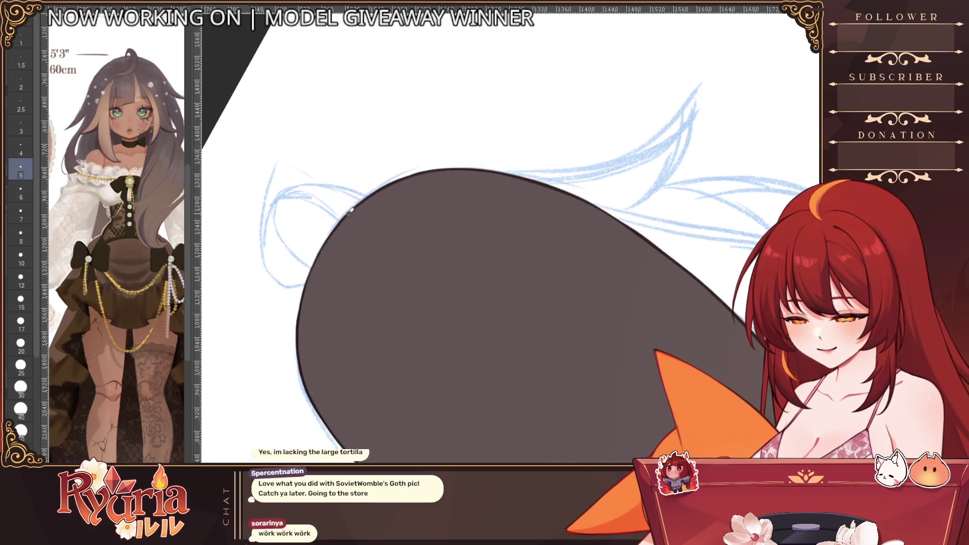
pyautogui.moveTo(326, 227); pyautogui.dragTo(315, 273)
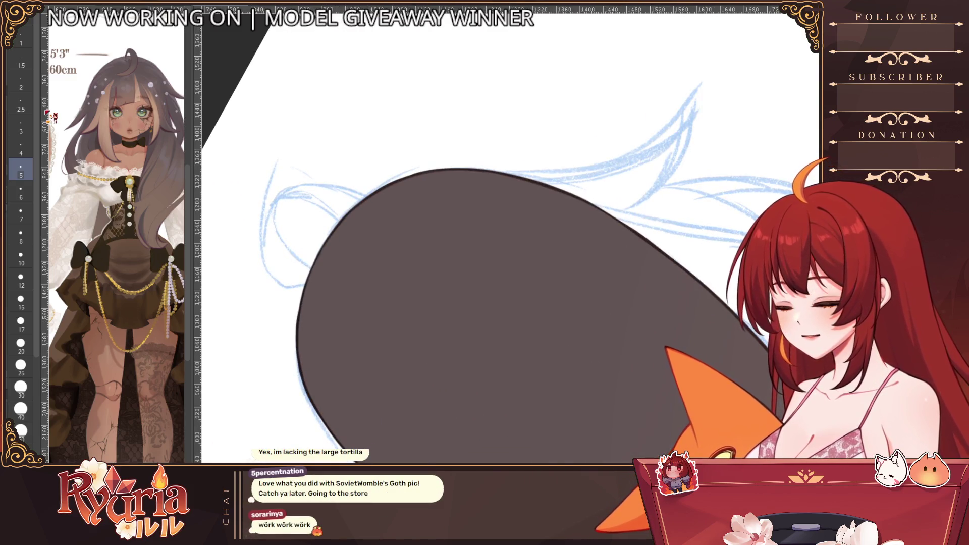
pyautogui.press('[')
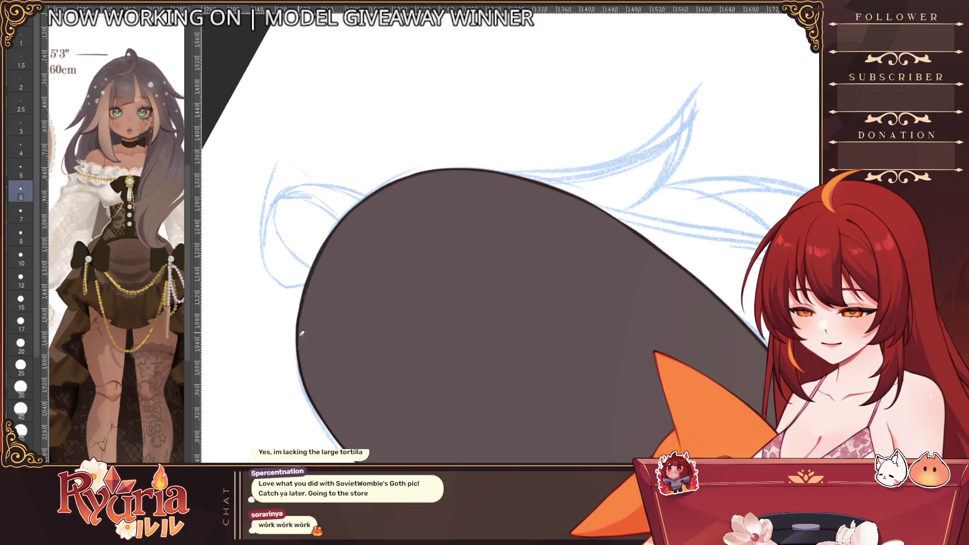
pyautogui.moveTo(307, 371); pyautogui.dragTo(334, 235)
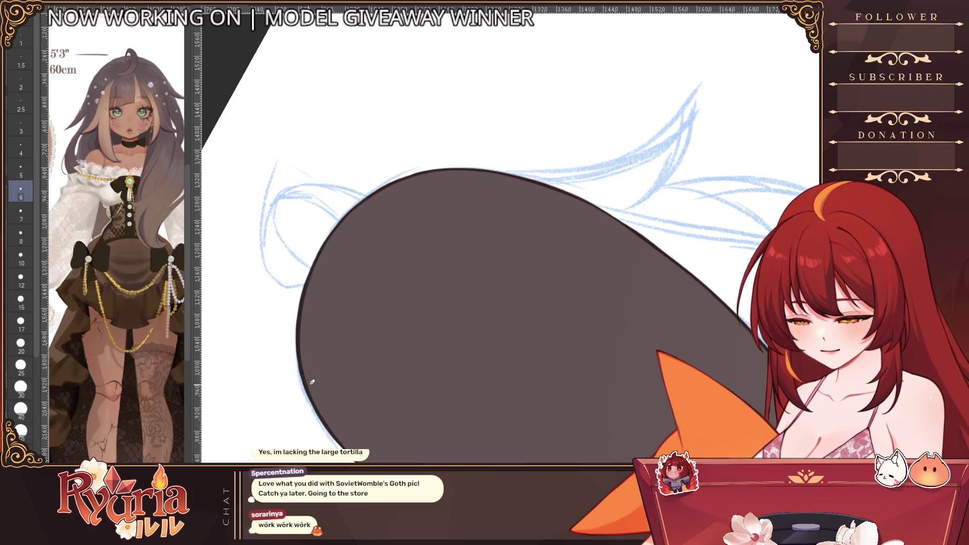
pyautogui.press('Escape')
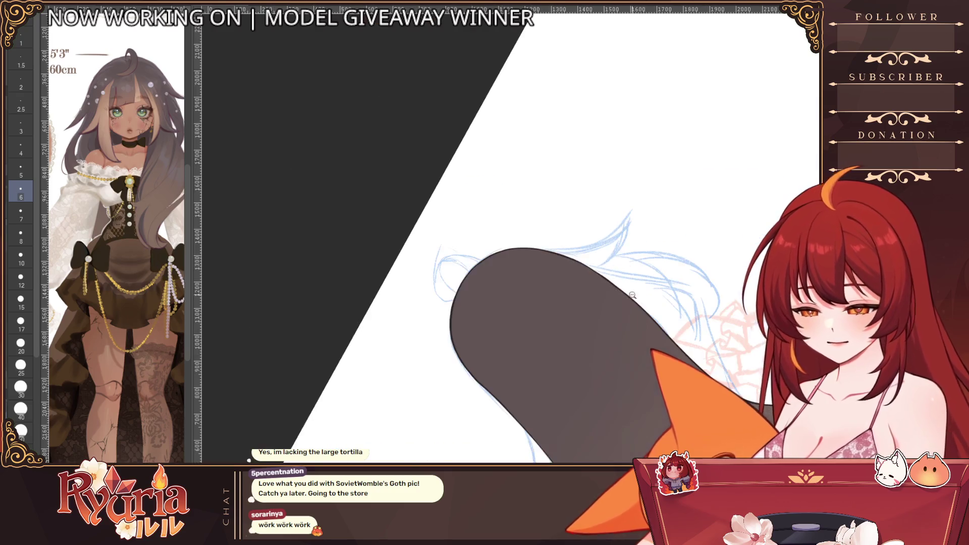
pyautogui.hotkey('ctrl', '0')
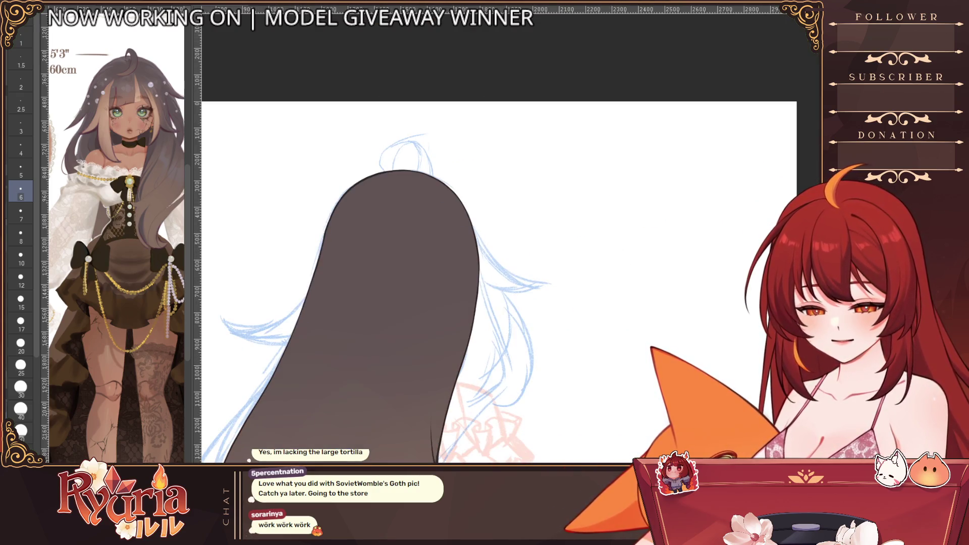
pyautogui.press('alt')
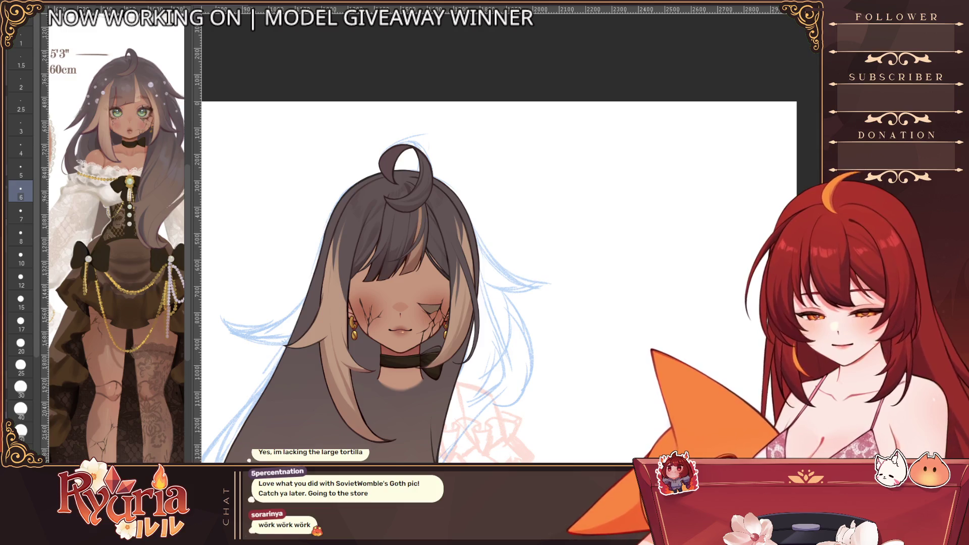
pyautogui.press('alt')
pyautogui.scroll(3, 401, 303)
pyautogui.scroll(2, 424, 303)
pyautogui.scroll(2, 424, 303)
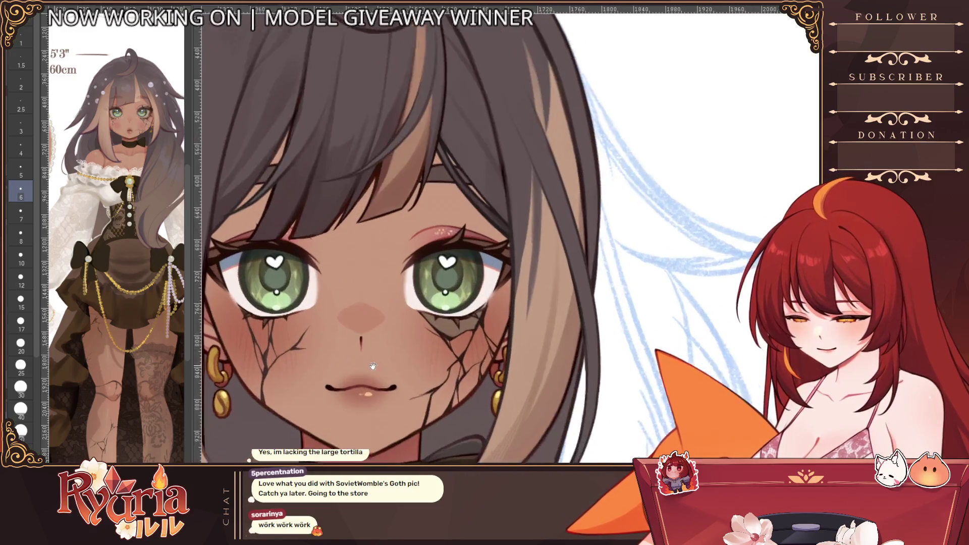
pyautogui.scroll(1, 425, 303)
pyautogui.scroll(1, 424, 303)
pyautogui.scroll(2, 424, 304)
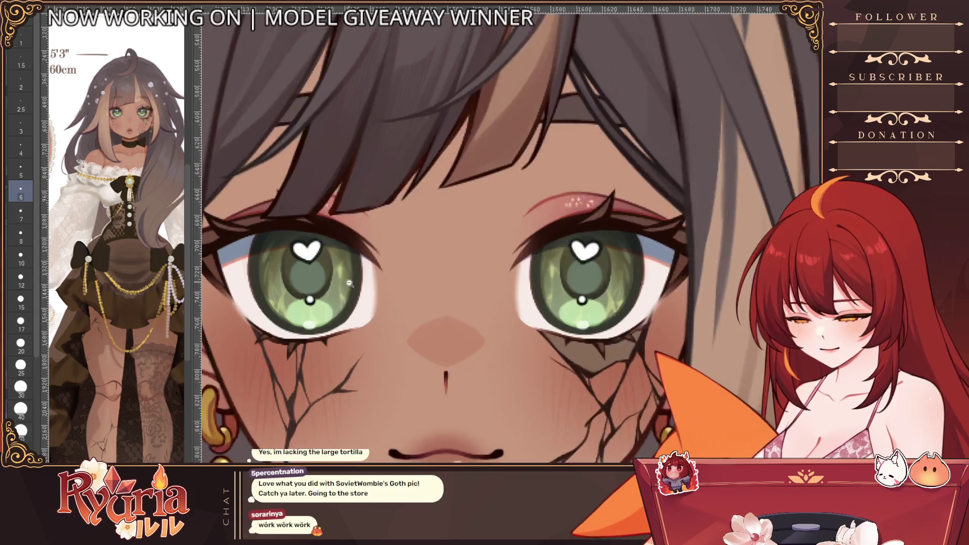
pyautogui.scroll(1, 424, 303)
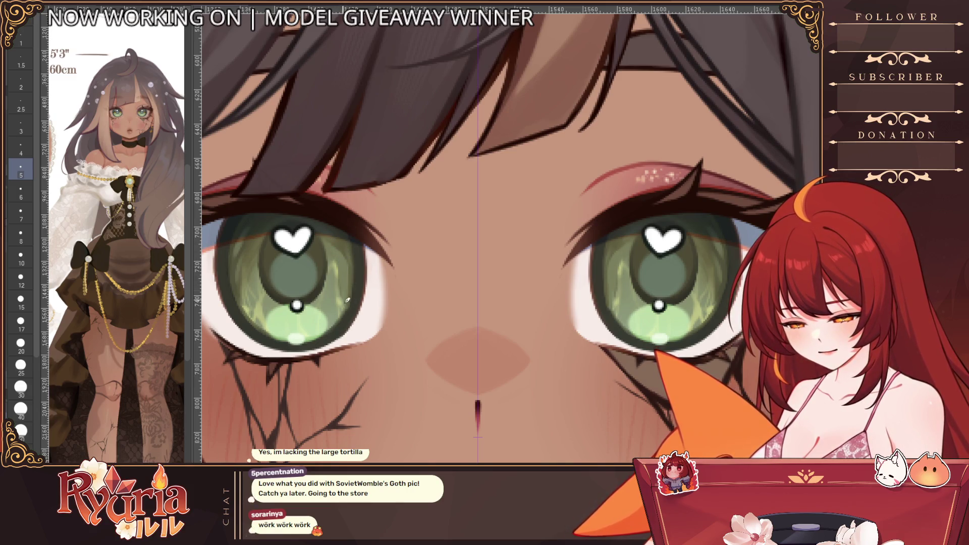
pyautogui.moveTo(343, 253); pyautogui.dragTo(349, 311)
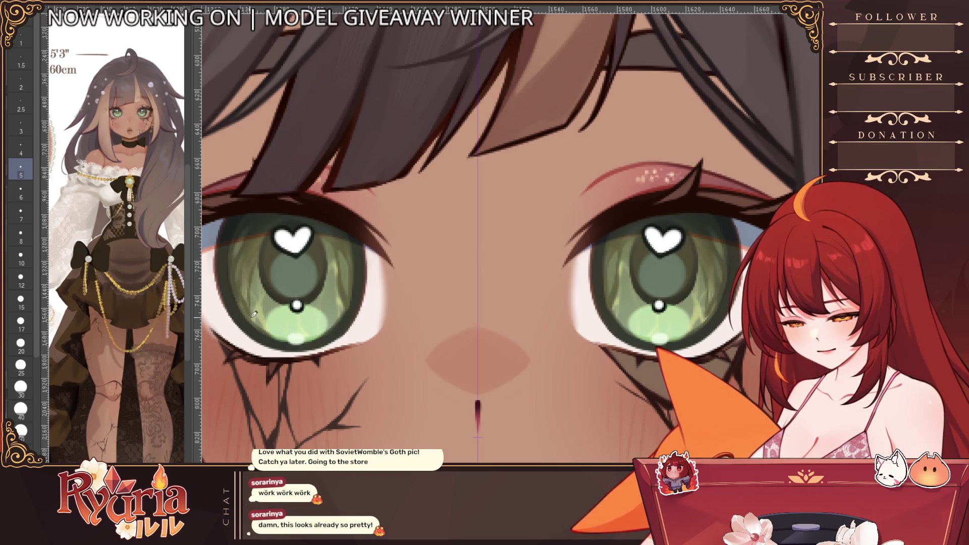
pyautogui.scroll(-5, 277, 239)
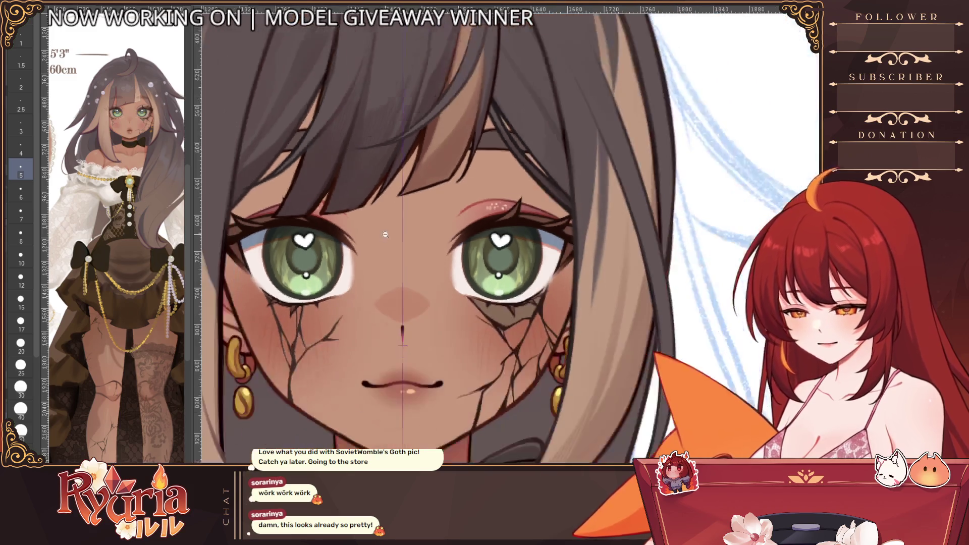
pyautogui.scroll(-3, 379, 240)
pyautogui.scroll(1, 454, 243)
pyautogui.scroll(3, 457, 244)
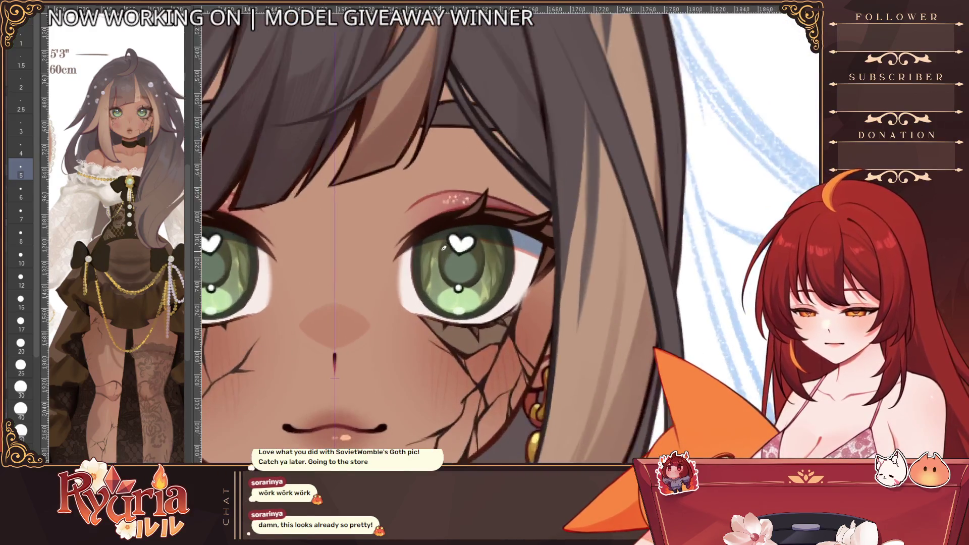
pyautogui.scroll(3, 457, 244)
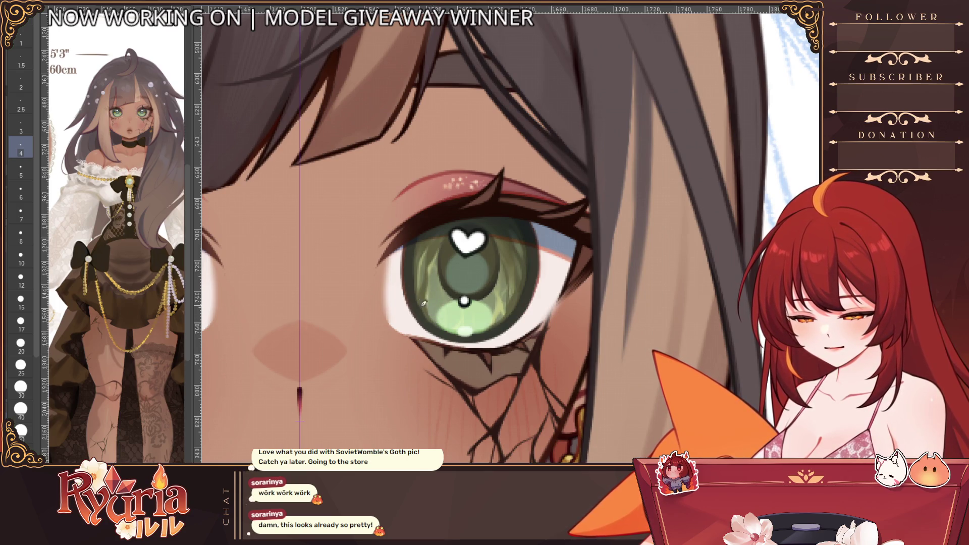
pyautogui.scroll(-4, 469, 251)
pyautogui.scroll(-2, 470, 250)
pyautogui.scroll(4, 470, 250)
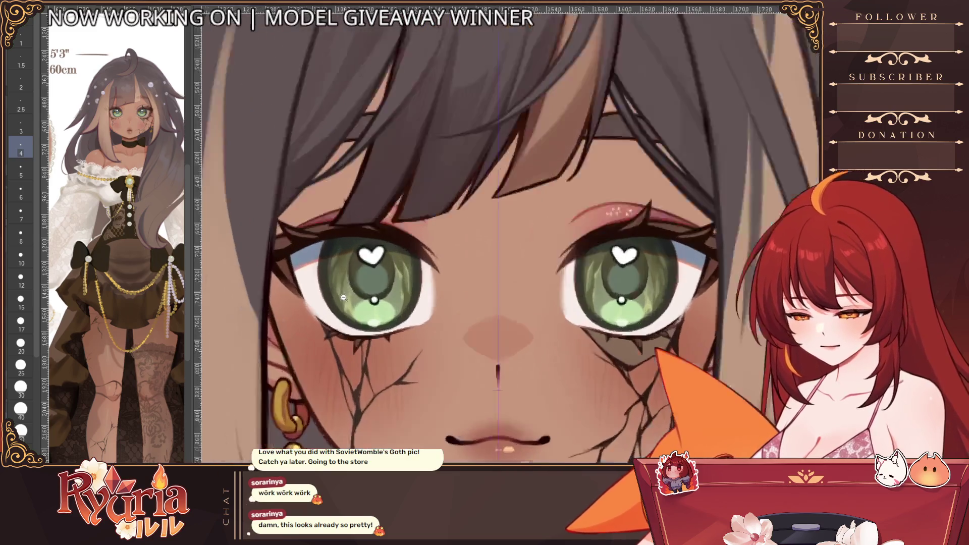
pyautogui.scroll(2, 344, 298)
pyautogui.scroll(1, 351, 315)
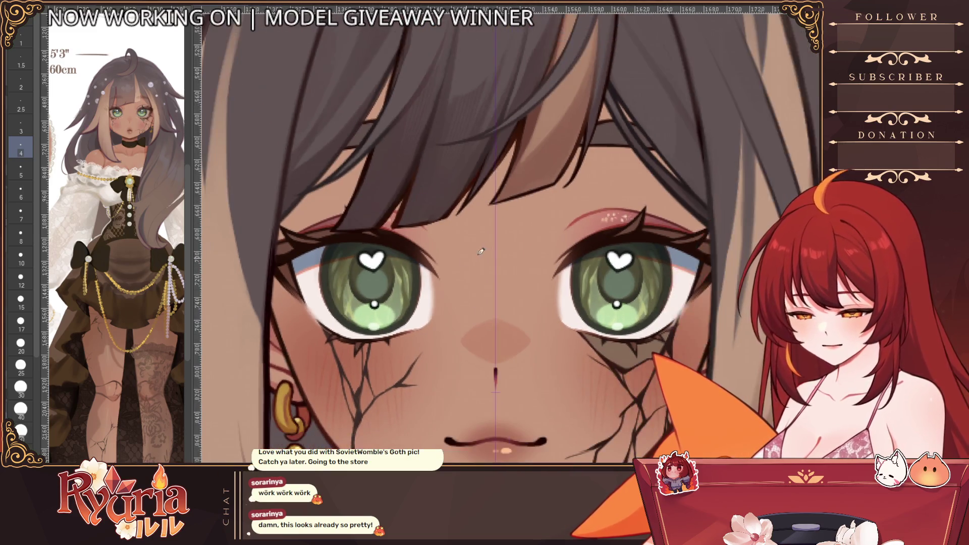
pyautogui.scroll(2, 379, 307)
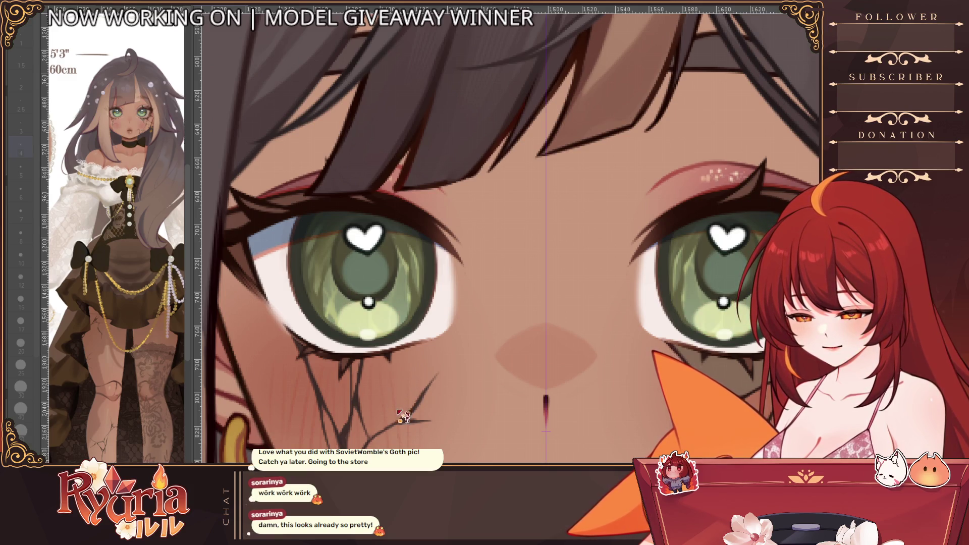
pyautogui.hotkey('ctrl', 'z')
pyautogui.hotkey('ctrl', 'shift', 'z')
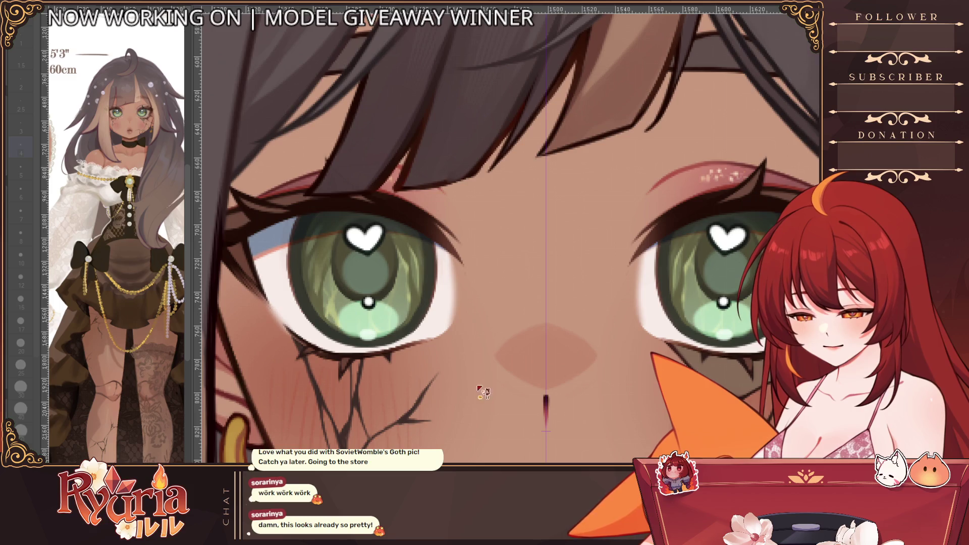
pyautogui.hotkey('ctrl', 'z')
pyautogui.hotkey('ctrl', 'shift', 'z')
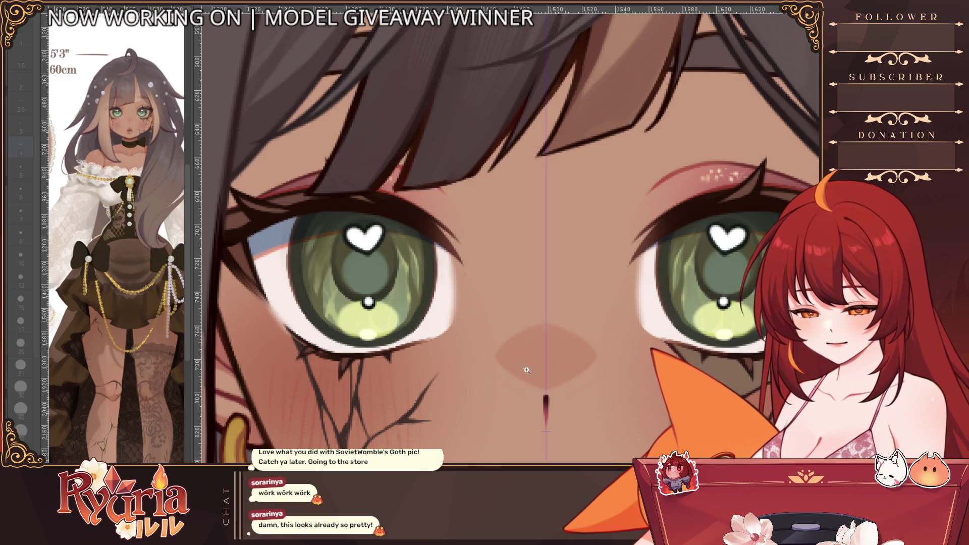
pyautogui.scroll(-5, 526, 370)
pyautogui.scroll(-2, 527, 369)
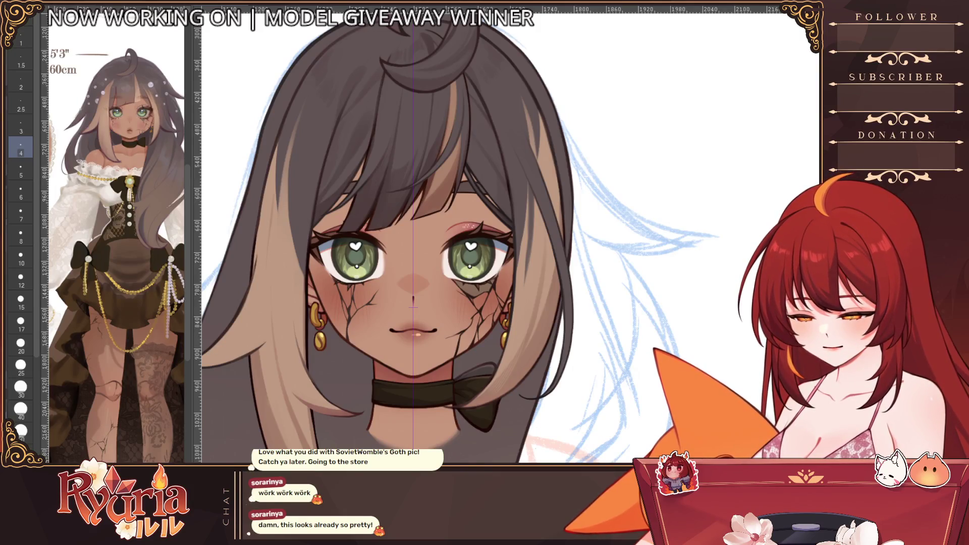
pyautogui.scroll(-6, 480, 326)
pyautogui.scroll(-2, 470, 310)
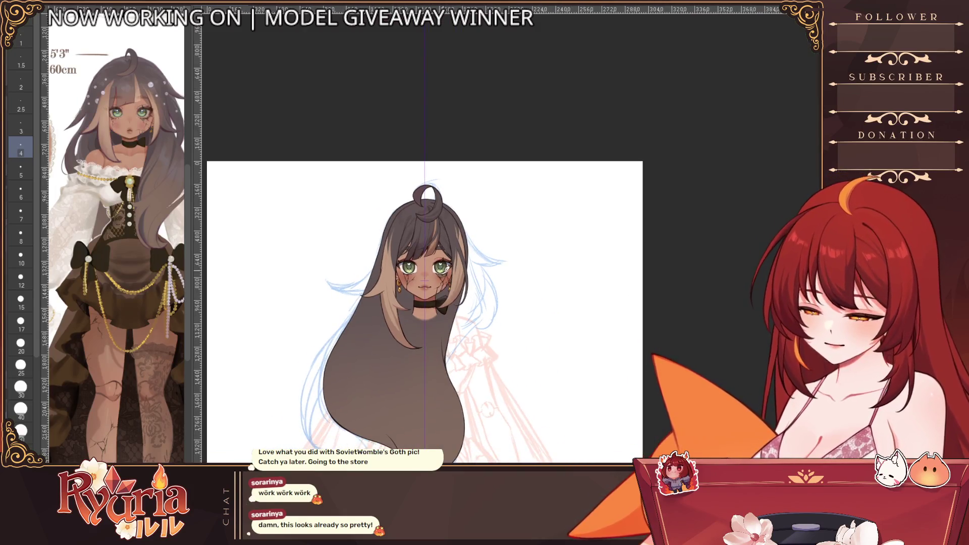
pyautogui.scroll(-2, 546, 240)
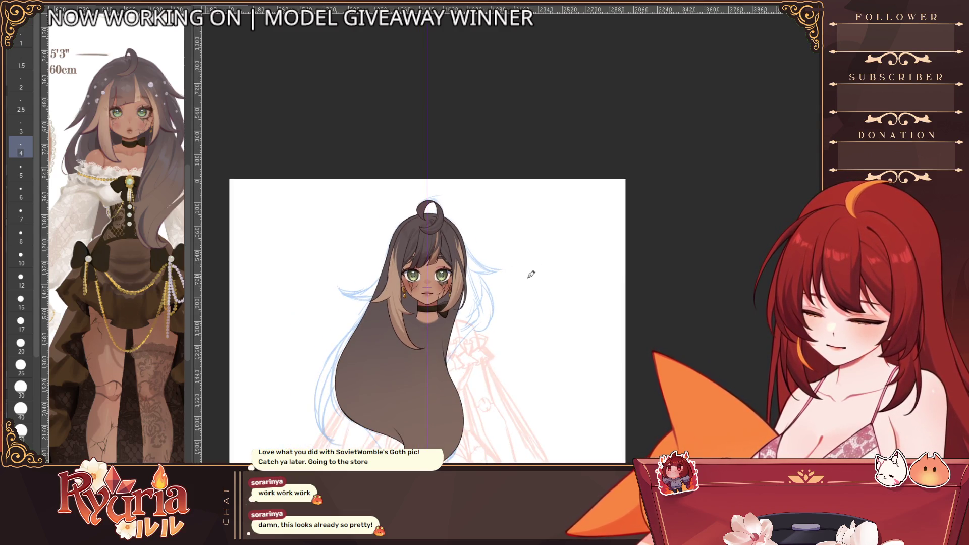
pyautogui.scroll(3, 492, 265)
pyautogui.scroll(3, 493, 265)
pyautogui.scroll(3, 493, 265)
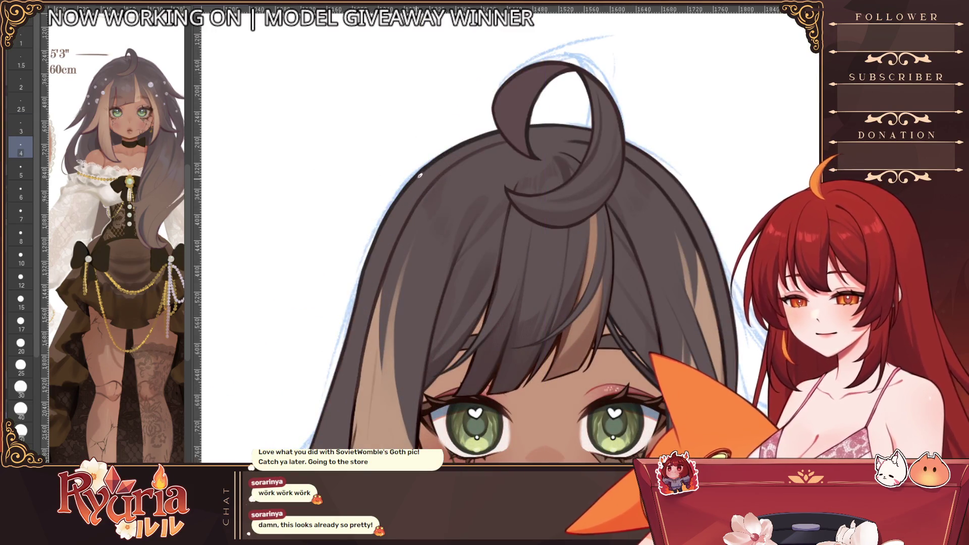
# - Inspect the artwork tilted with a larger brush selected, then set it upright and centre the head
pyautogui.moveTo(493, 266); pyautogui.dragTo(379, 306)
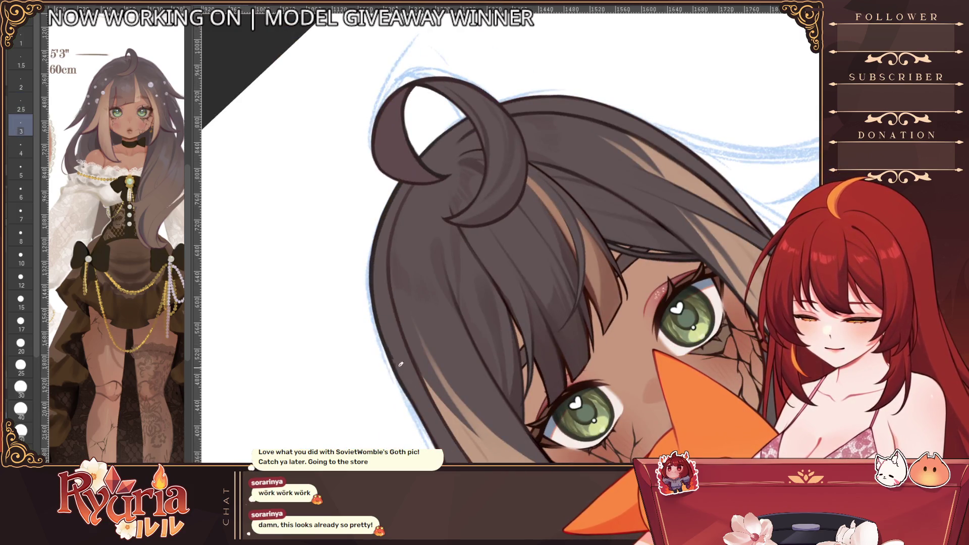
pyautogui.press(']')
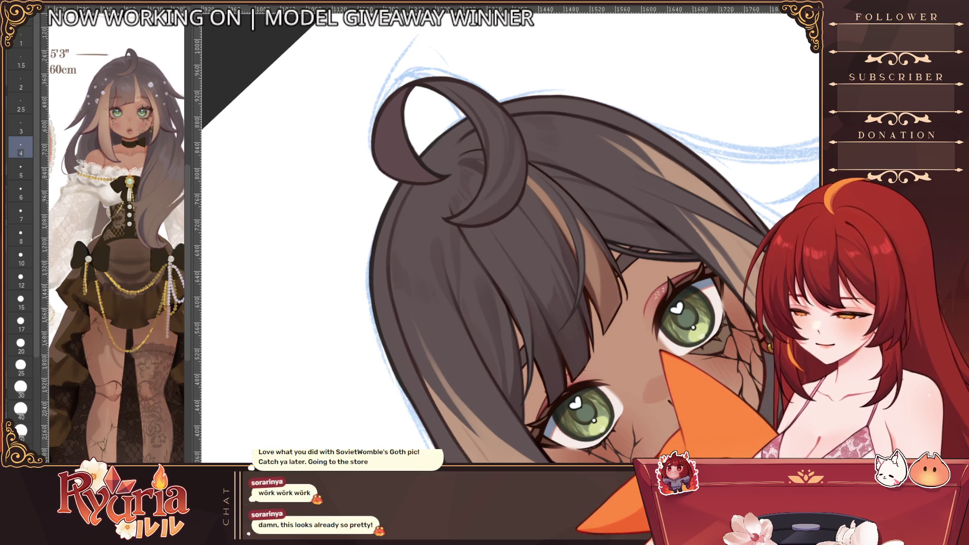
pyautogui.press(']')
pyautogui.scroll(-3, 784, 191)
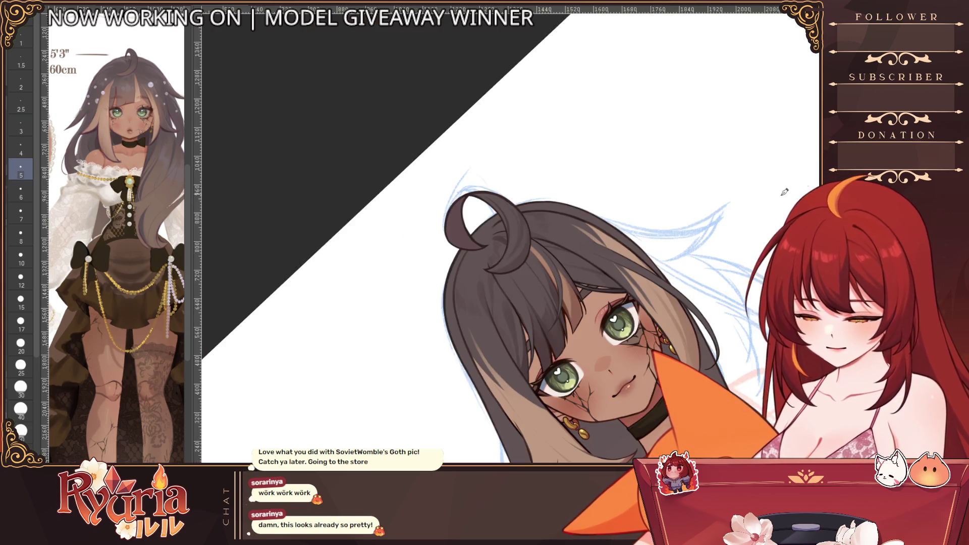
pyautogui.press('Escape')
pyautogui.scroll(-3, 632, 295)
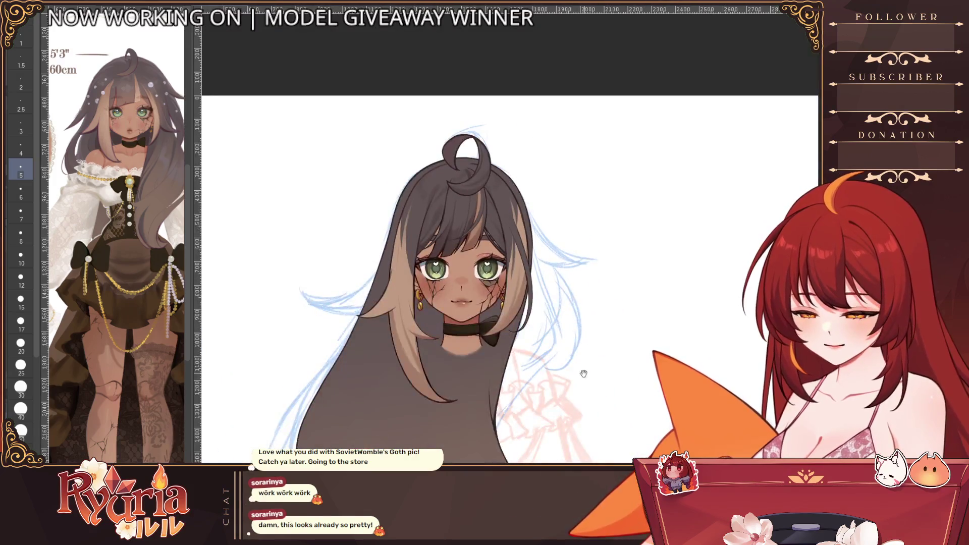
pyautogui.scroll(-2, 632, 294)
pyautogui.press('space')
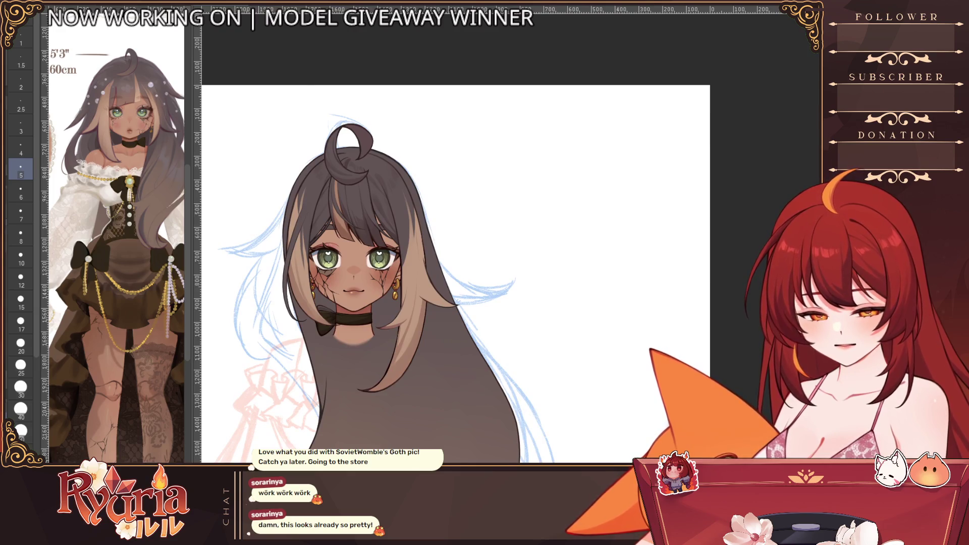
pyautogui.press('space')
pyautogui.scroll(3, 455, 265)
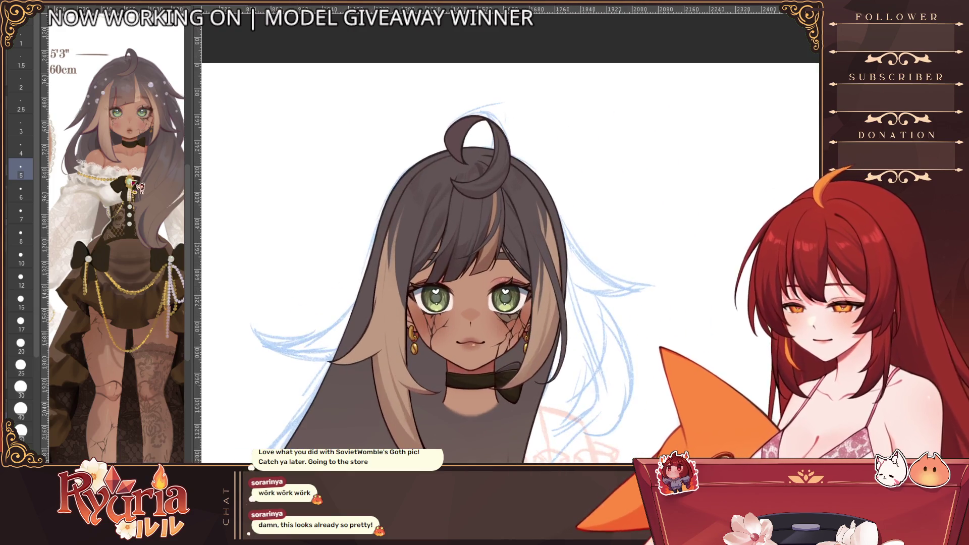
pyautogui.scroll(-3, 135, 187)
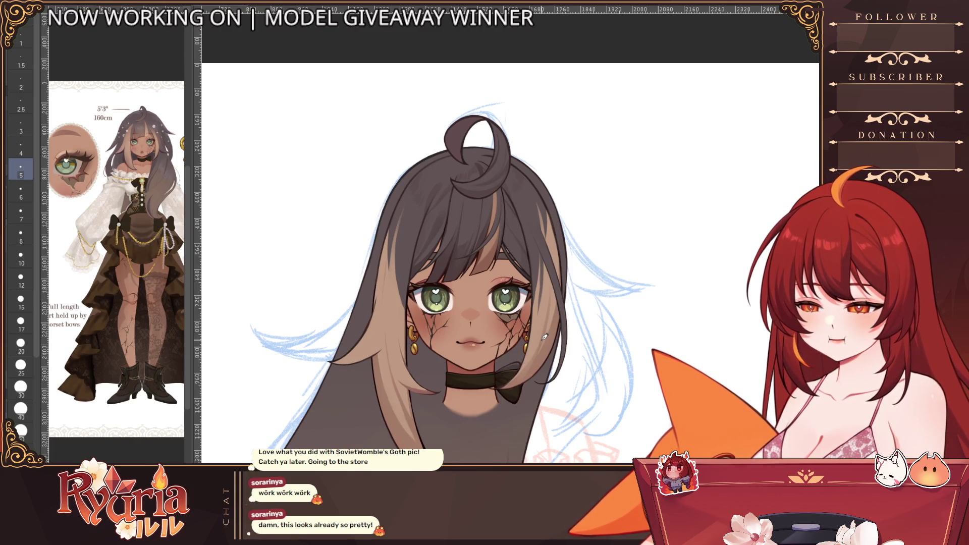
pyautogui.scroll(-3, 545, 338)
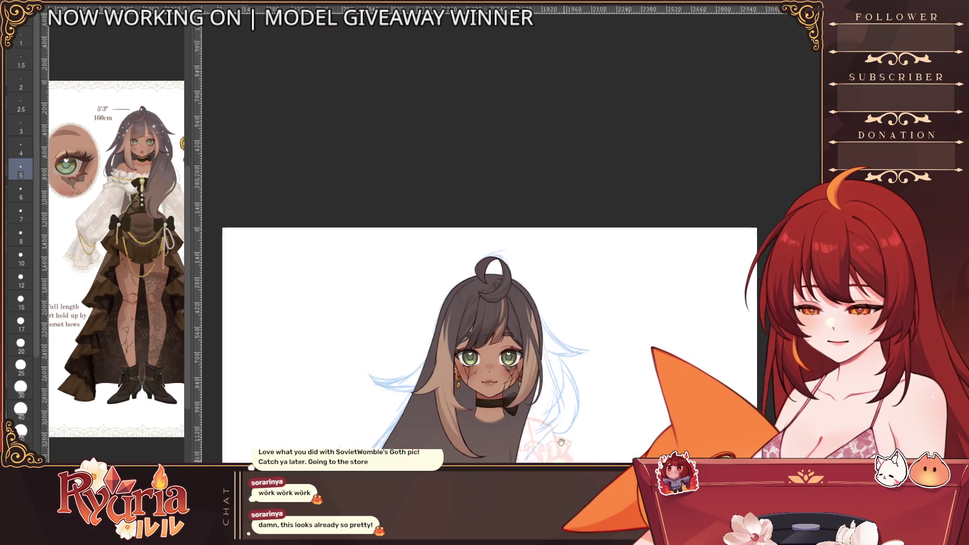
pyautogui.scroll(1, 515, 342)
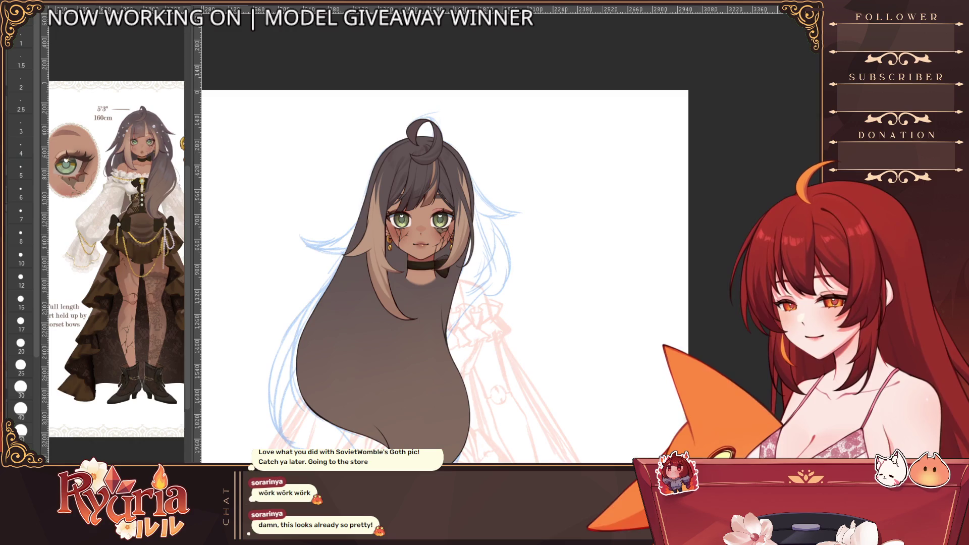
# - Test a large dark stroke down the left hair, undo it, and hide all but the back-hair base layer
pyautogui.press(']')
pyautogui.press(']')
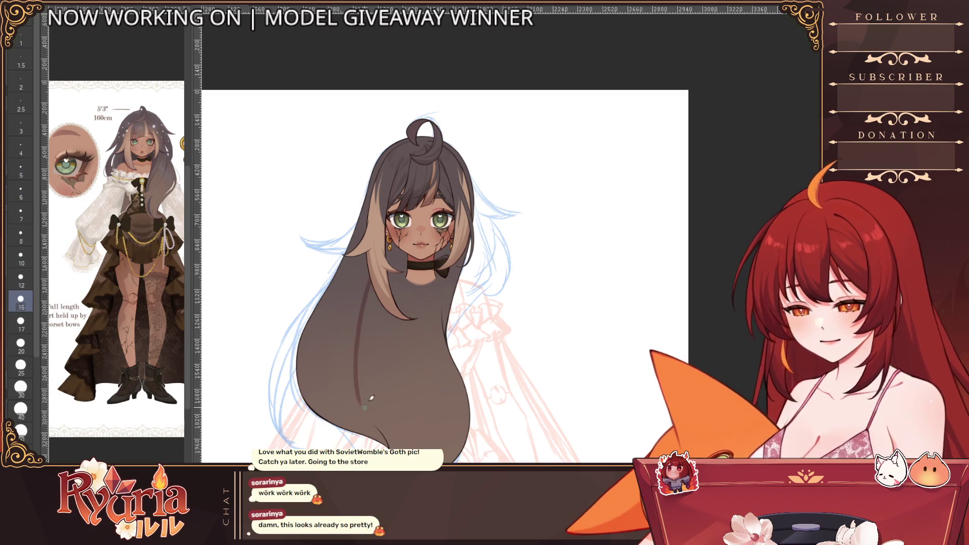
pyautogui.press(']')
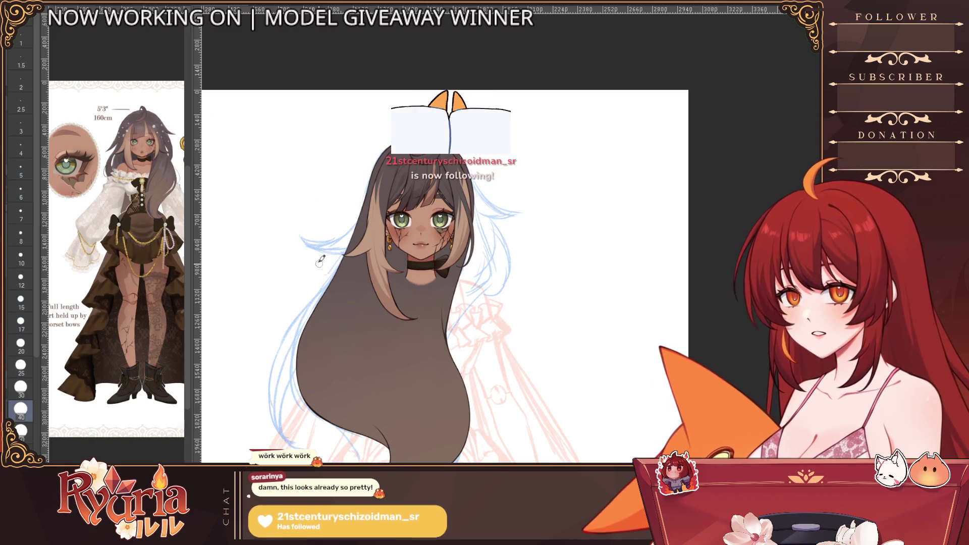
pyautogui.moveTo(357, 272); pyautogui.dragTo(367, 380)
pyautogui.hotkey('ctrl', 'z')
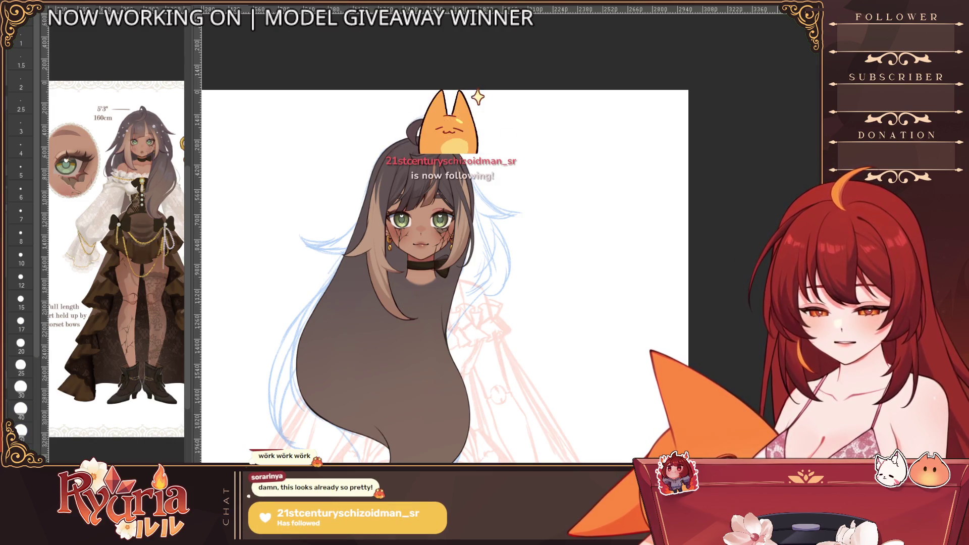
pyautogui.press('alt')
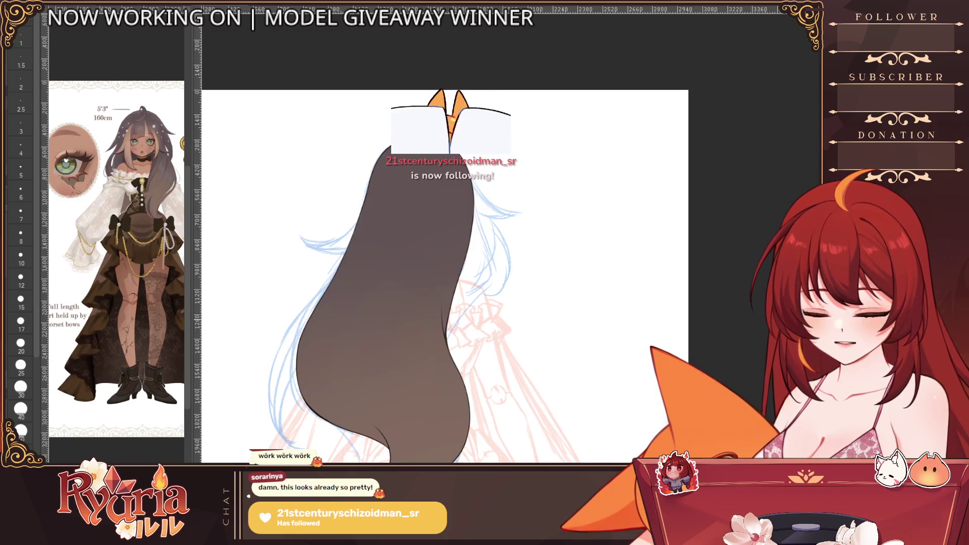
# - Paint dark shading streaks down the left, centre and right of the lower hair
pyautogui.moveTo(386, 241); pyautogui.dragTo(368, 424)
pyautogui.moveTo(357, 271); pyautogui.dragTo(325, 391)
pyautogui.moveTo(400, 192); pyautogui.dragTo(402, 394)
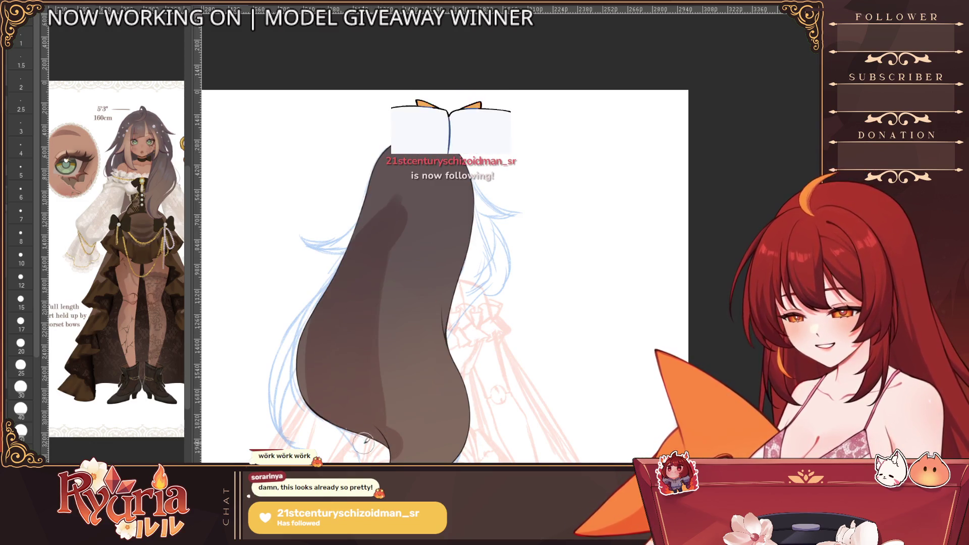
pyautogui.moveTo(394, 326); pyautogui.dragTo(417, 459)
pyautogui.moveTo(409, 280); pyautogui.dragTo(432, 401)
pyautogui.moveTo(439, 318); pyautogui.dragTo(416, 459)
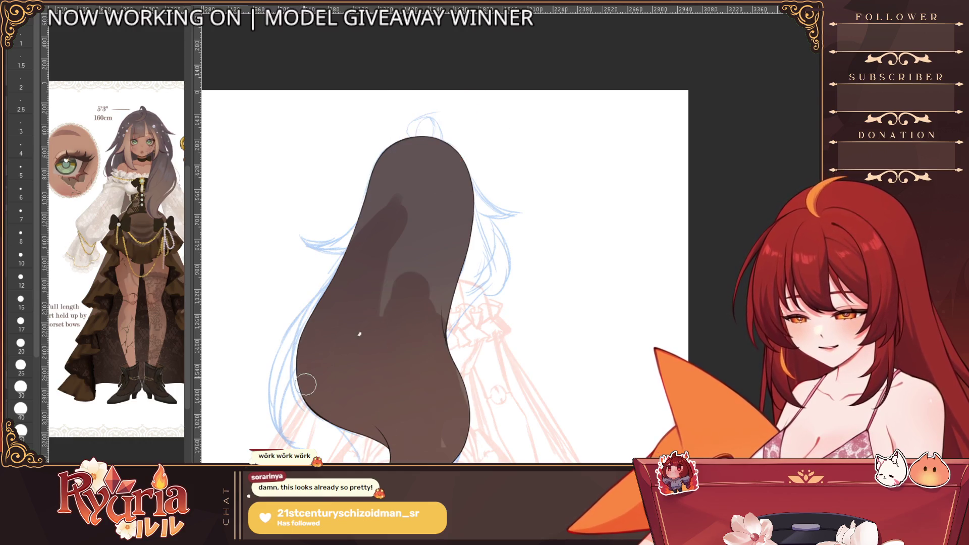
# - Add shading across the upper hair and smooth out its dark streaks
pyautogui.moveTo(413, 214); pyautogui.dragTo(440, 310)
pyautogui.moveTo(401, 197); pyautogui.dragTo(393, 303)
pyautogui.moveTo(398, 171); pyautogui.dragTo(375, 248)
pyautogui.moveTo(442, 212); pyautogui.dragTo(455, 274)
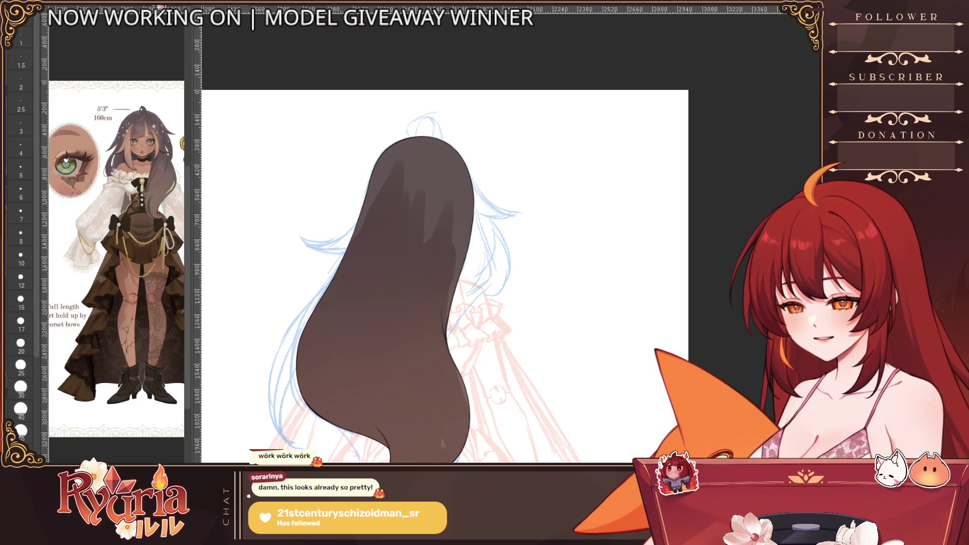
pyautogui.moveTo(424, 190); pyautogui.dragTo(424, 242)
pyautogui.moveTo(413, 163); pyautogui.dragTo(455, 242)
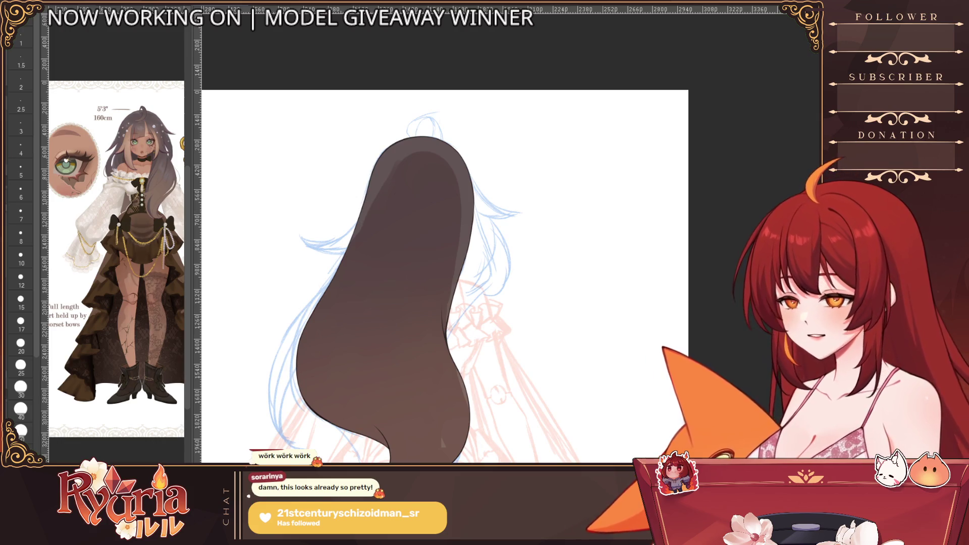
# - Briefly check against the face, then trim the right edge of the hair shape with the eraser
pyautogui.hotkey('ctrl', 'z')
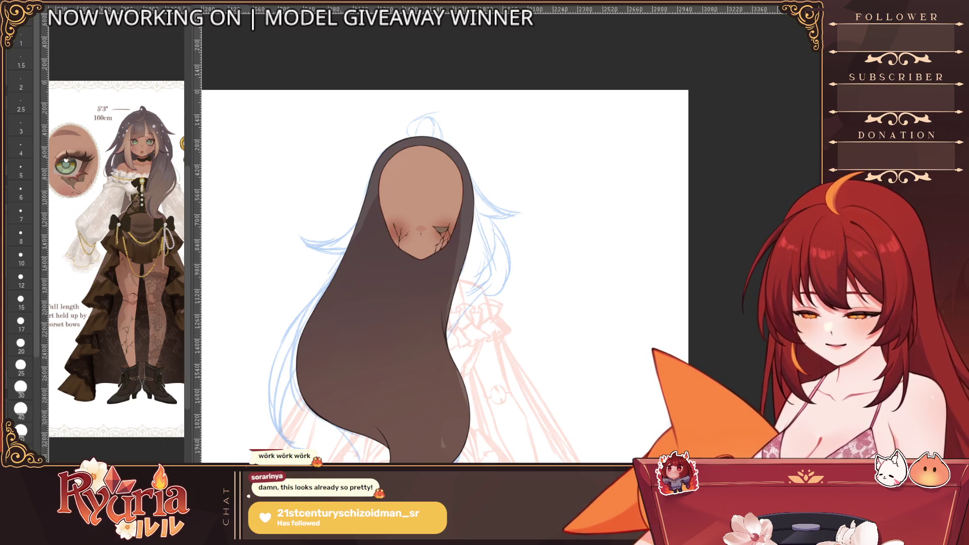
pyautogui.hotkey('ctrl', 'z')
pyautogui.moveTo(454, 223); pyautogui.dragTo(452, 310)
pyautogui.press('[')
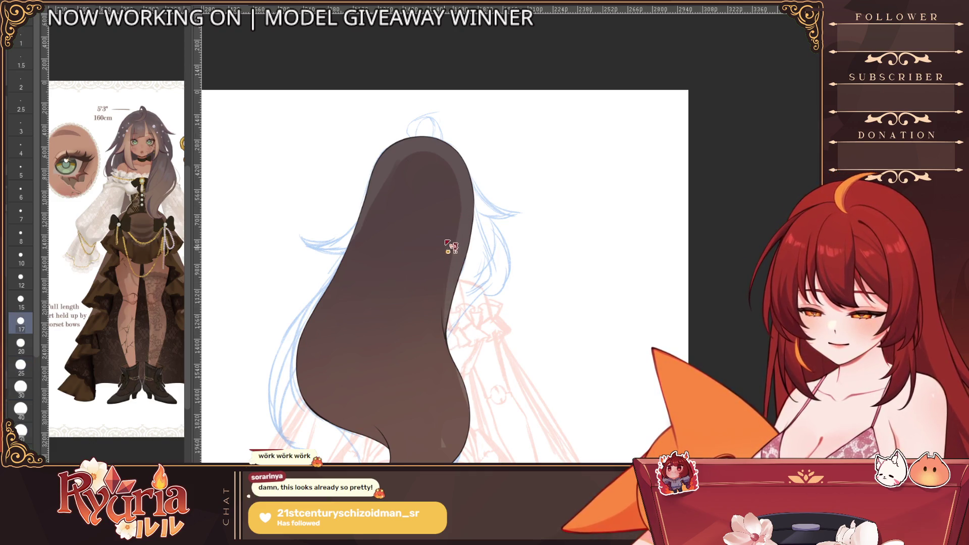
pyautogui.moveTo(446, 259); pyautogui.dragTo(449, 340)
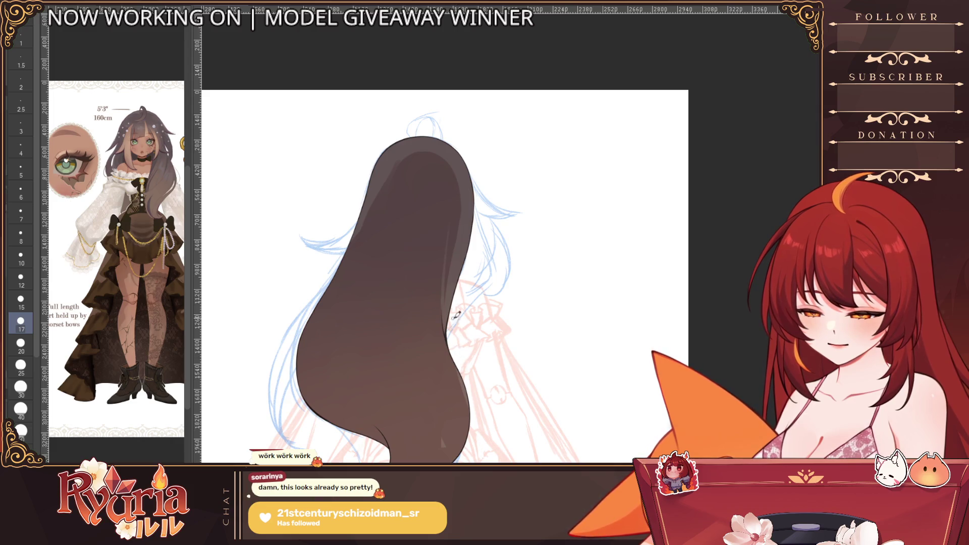
pyautogui.press(']')
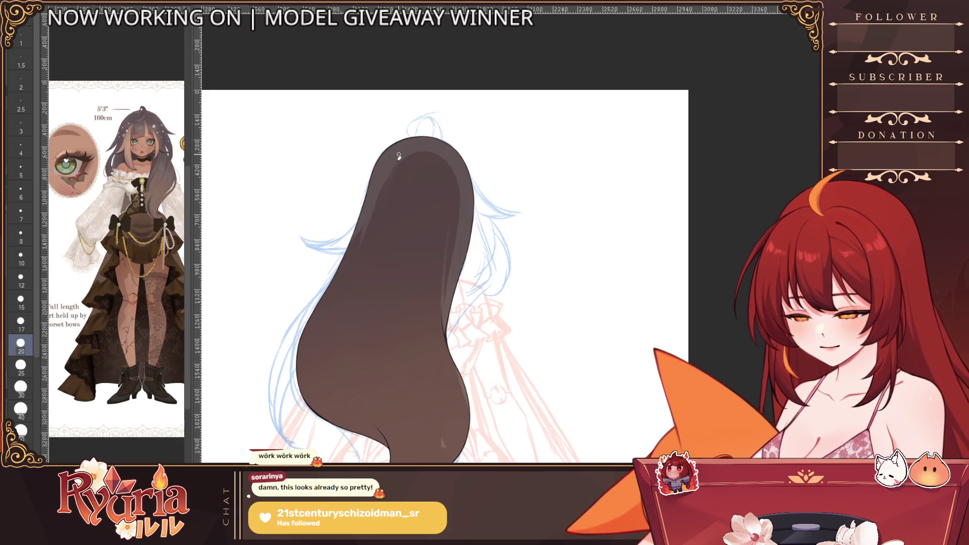
# - Erase lightly along the hair's left edge with a slightly larger brush
pyautogui.press(']')
pyautogui.press(']')
pyautogui.moveTo(356, 228); pyautogui.dragTo(302, 341)
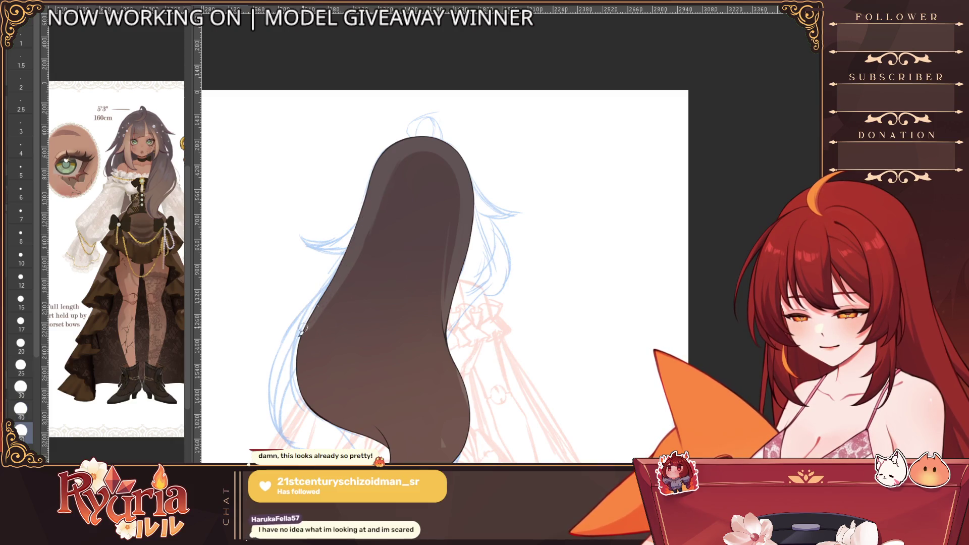
pyautogui.press('[')
pyautogui.press('[')
pyautogui.press('e')
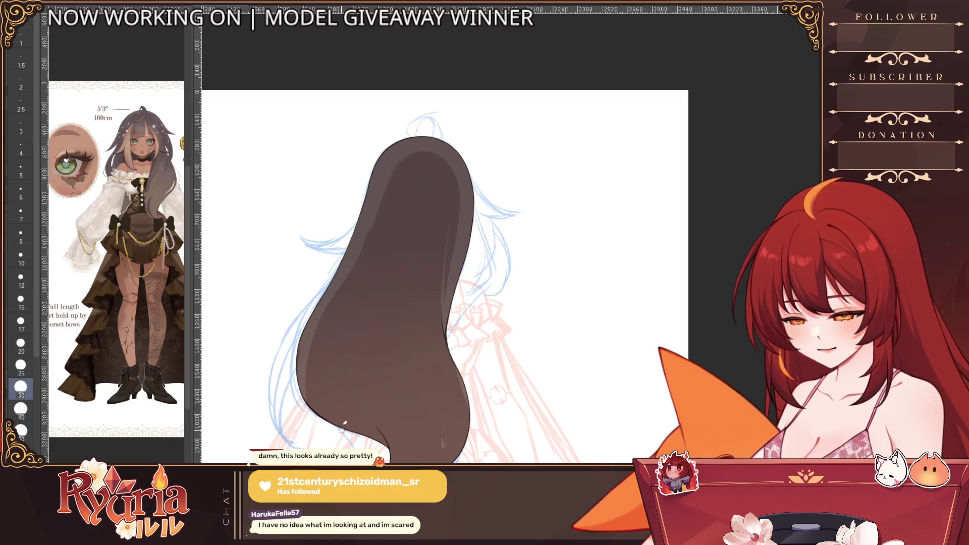
pyautogui.press('[')
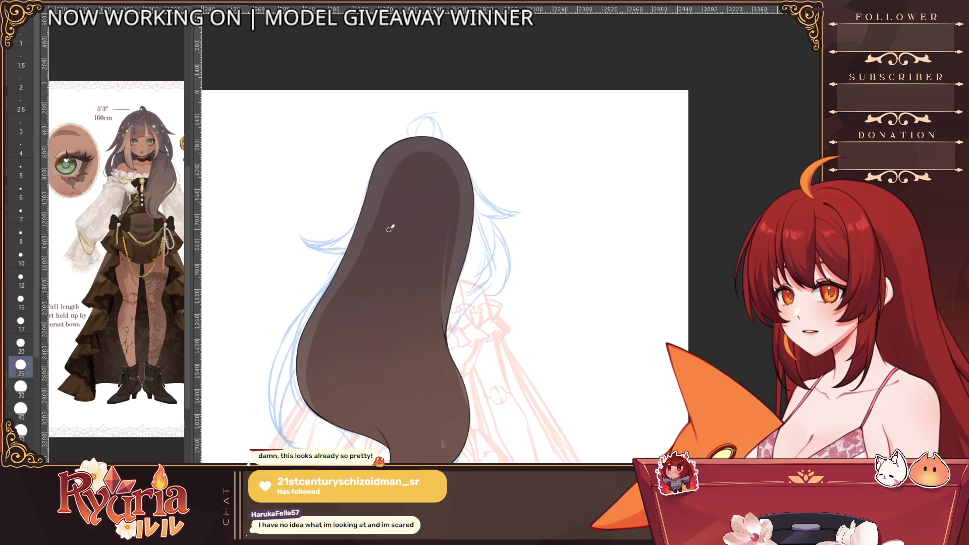
# - Fine-tune the brush size for further edge cleanup and recentre the hair in view
pyautogui.press('[')
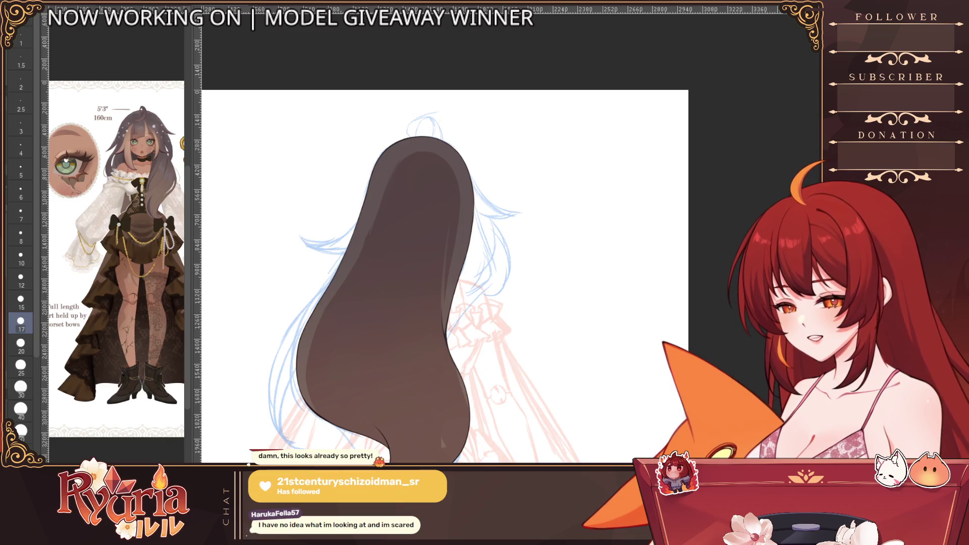
pyautogui.press(']')
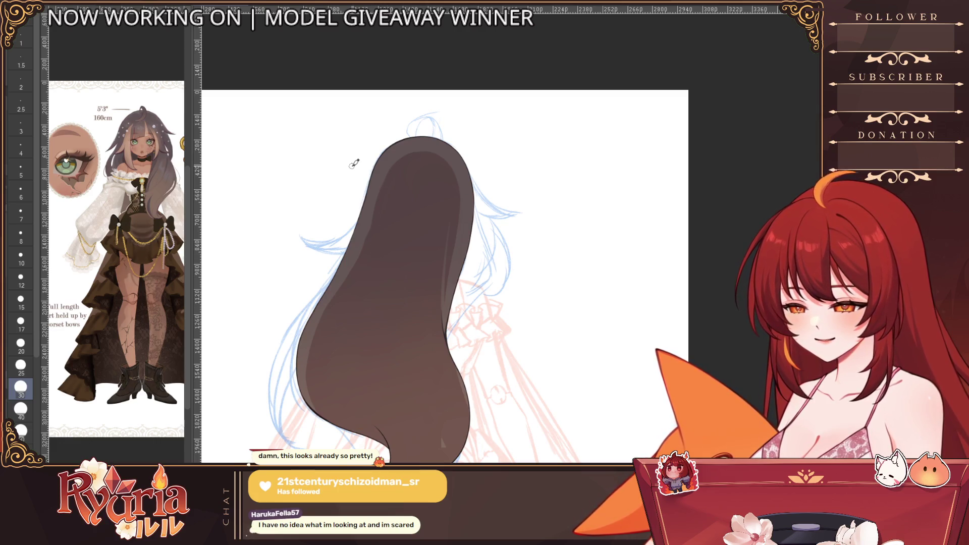
pyautogui.press('[')
pyautogui.press('[')
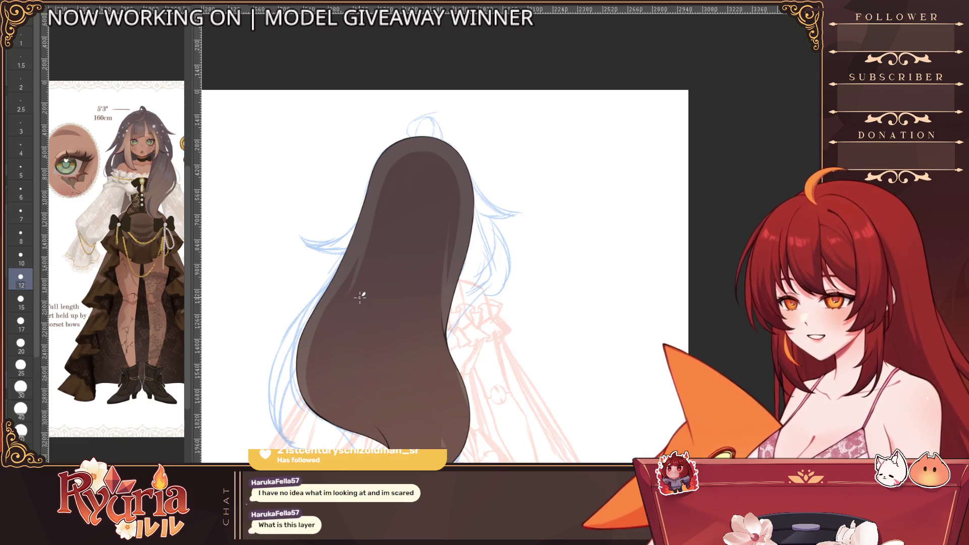
pyautogui.moveTo(617, 176); pyautogui.dragTo(804, 175)
pyautogui.scroll(3, 606, 227)
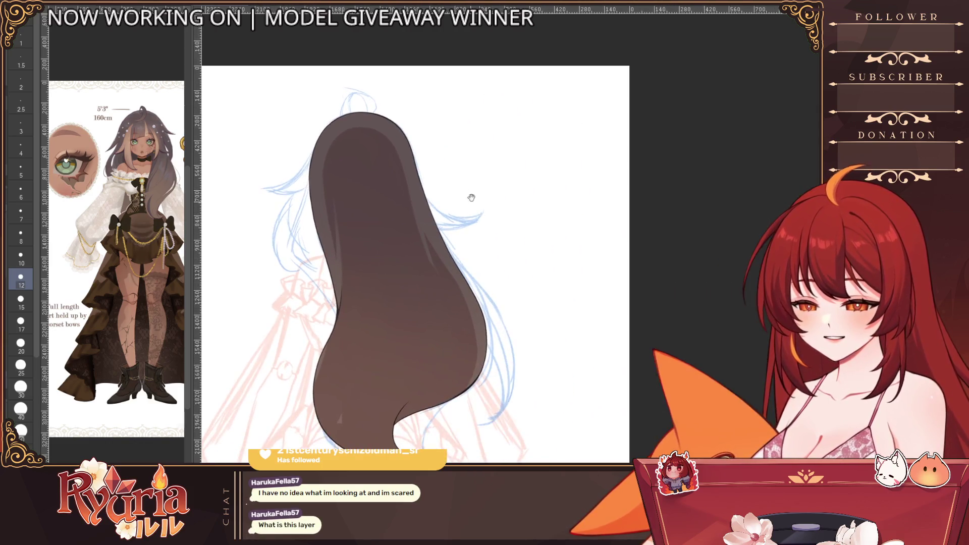
pyautogui.scroll(2, 447, 280)
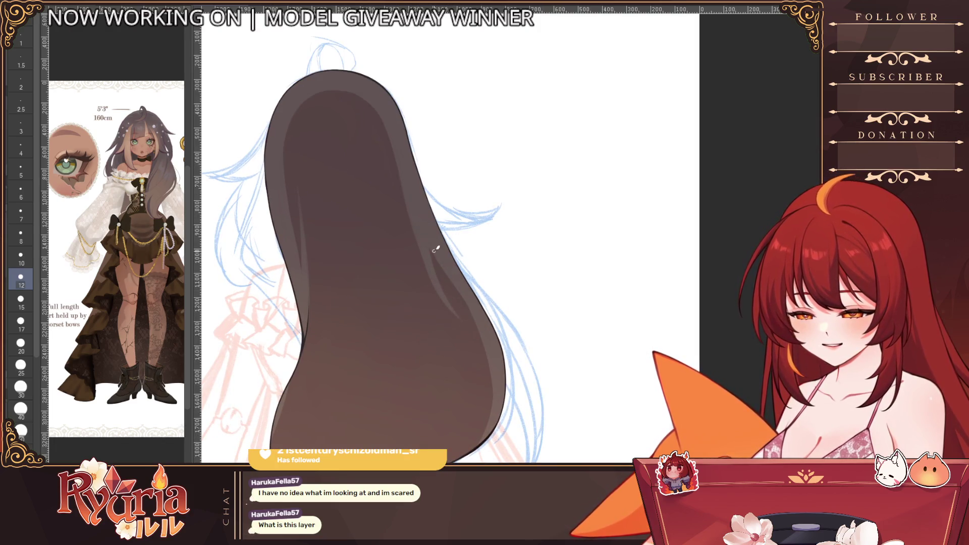
# - Blend the right-side strands, then repaint darker shading down the left edge after undoing a bad stroke
pyautogui.moveTo(430, 242); pyautogui.dragTo(494, 371)
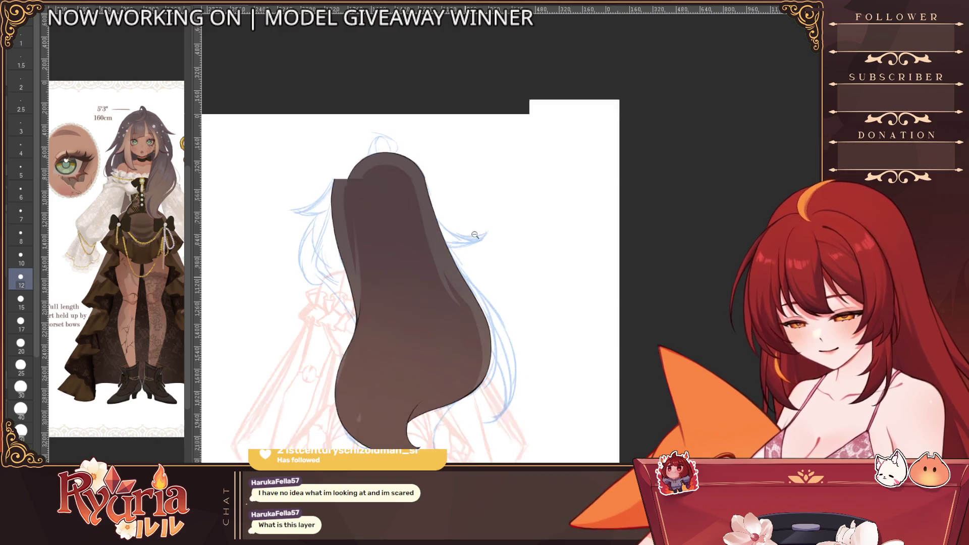
pyautogui.scroll(-3, 452, 257)
pyautogui.moveTo(424, 249); pyautogui.dragTo(509, 165)
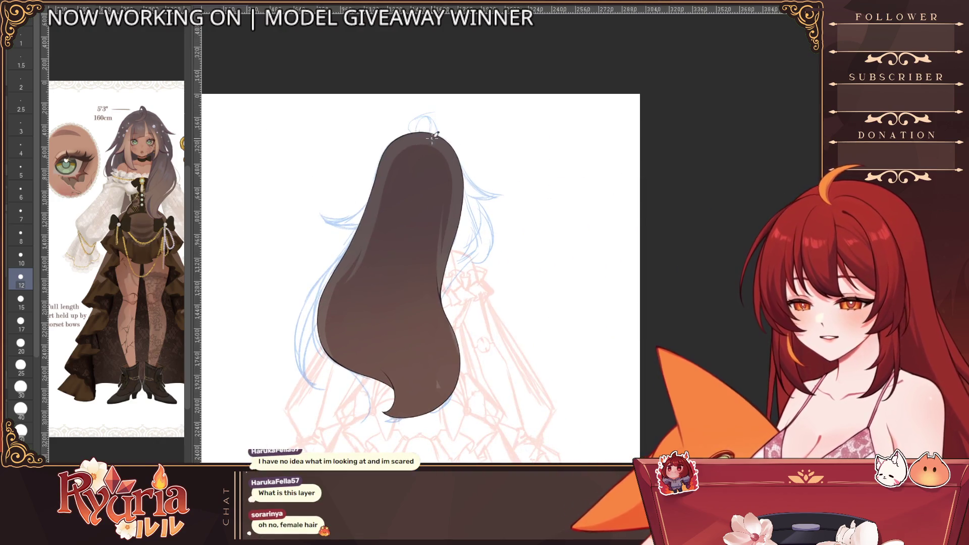
pyautogui.scroll(3, 440, 136)
pyautogui.press(']')
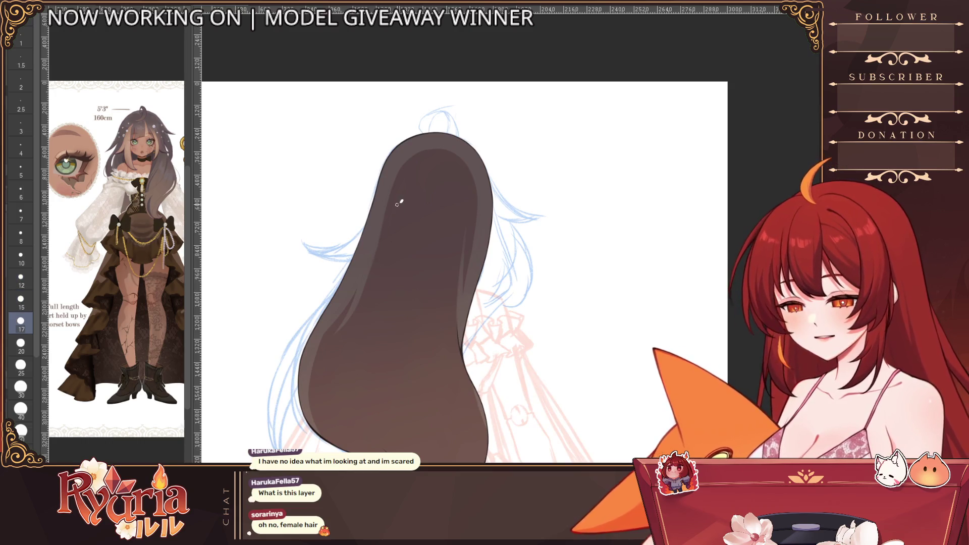
pyautogui.press(']')
pyautogui.press(']')
pyautogui.moveTo(345, 307); pyautogui.dragTo(316, 393)
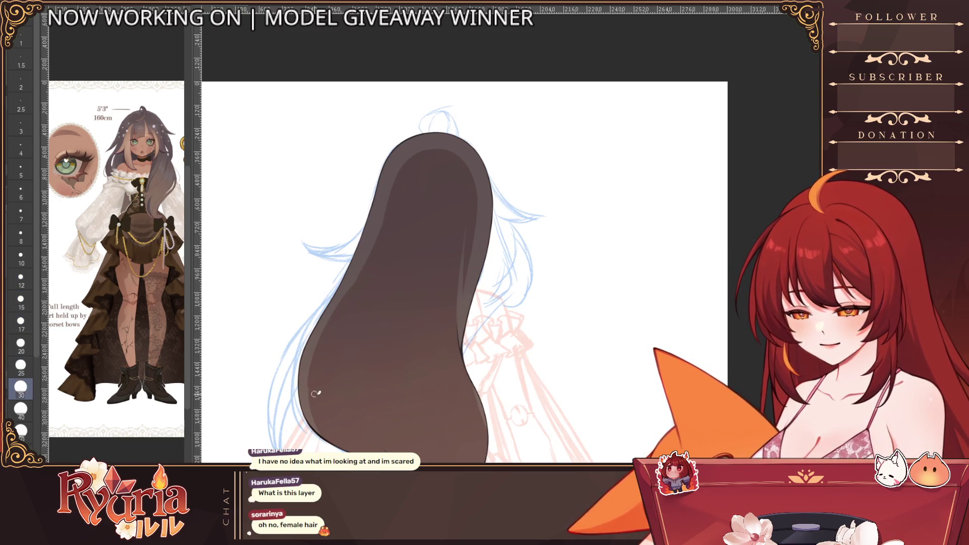
pyautogui.hotkey('ctrl', 'z')
pyautogui.press(']')
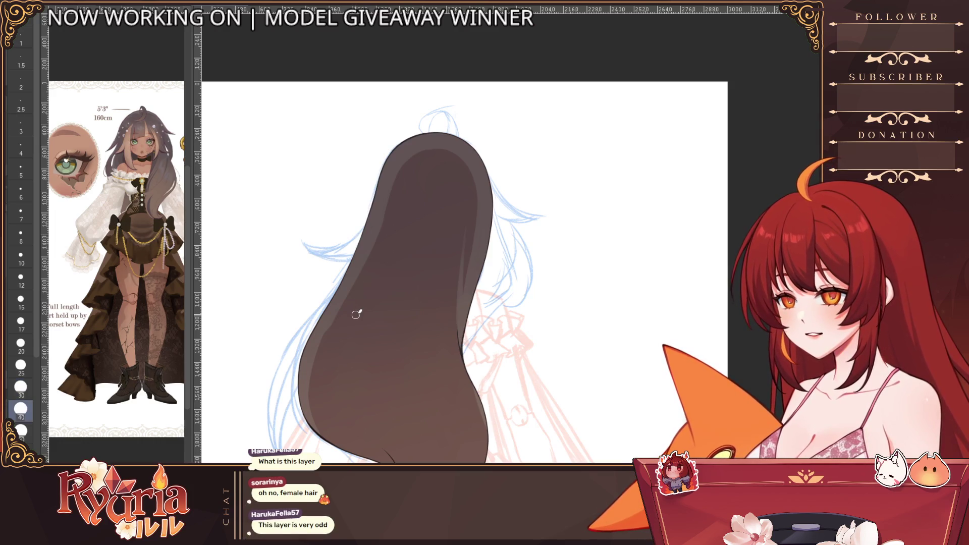
pyautogui.moveTo(352, 290); pyautogui.dragTo(318, 425)
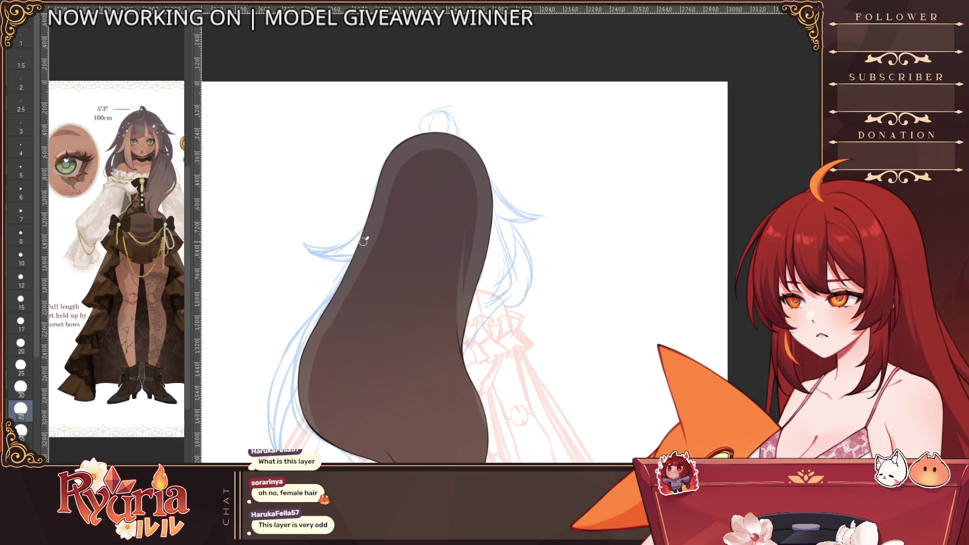
# - Layer soft lighter highlight strands along the hair's left edge with progressively smaller brushes
pyautogui.moveTo(339, 301); pyautogui.dragTo(332, 437)
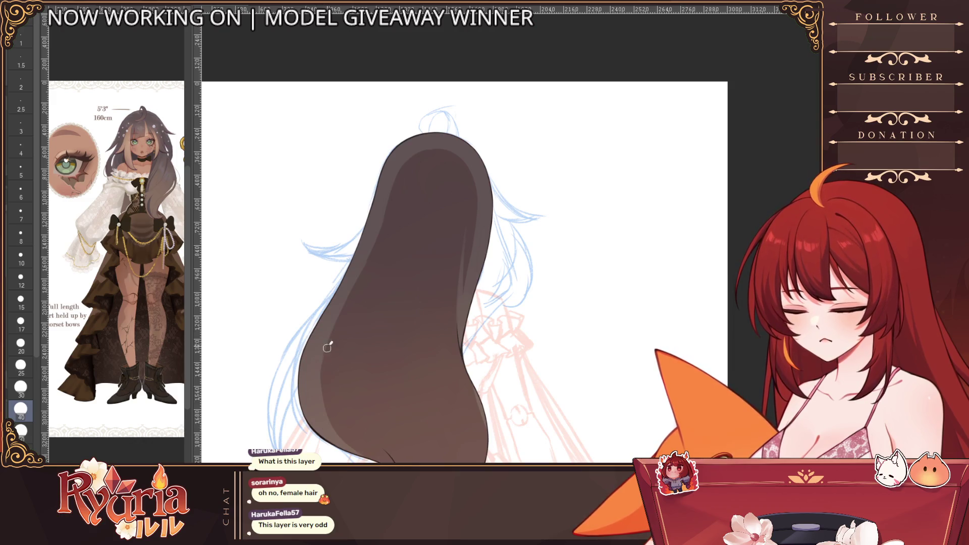
pyautogui.press('[')
pyautogui.press('[')
pyautogui.press('[')
pyautogui.moveTo(345, 276); pyautogui.dragTo(333, 424)
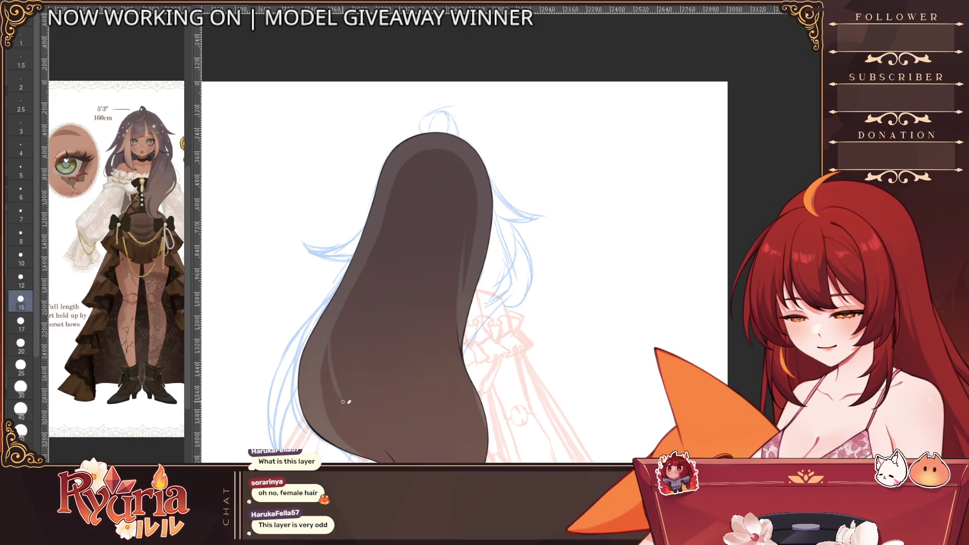
pyautogui.moveTo(340, 314); pyautogui.dragTo(334, 400)
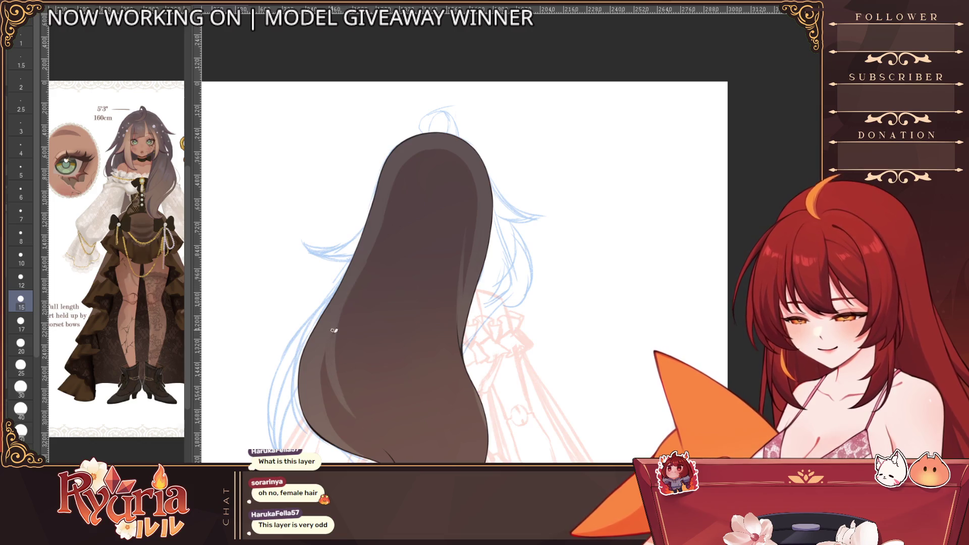
pyautogui.press('[')
pyautogui.press('[')
pyautogui.moveTo(325, 337); pyautogui.dragTo(370, 425)
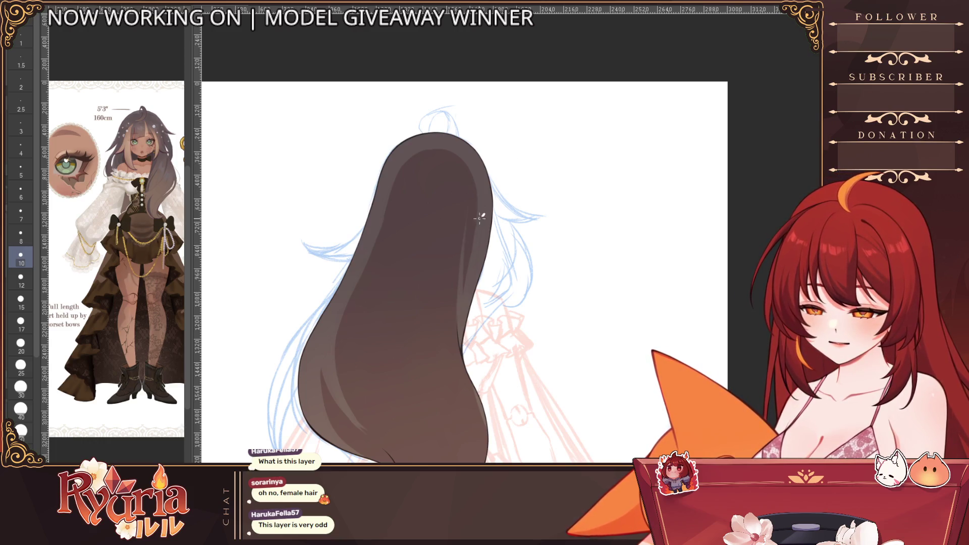
pyautogui.scroll(-2, 478, 226)
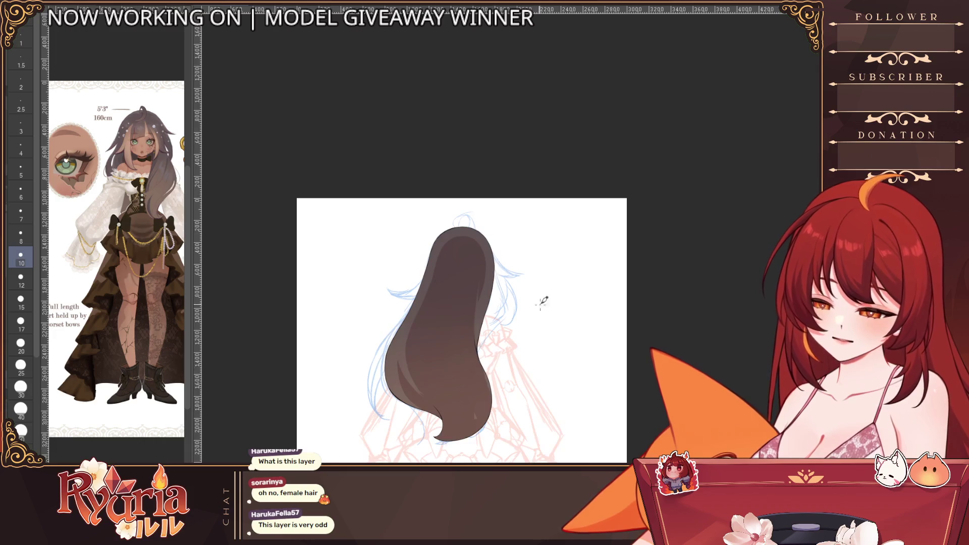
pyautogui.scroll(1, 454, 242)
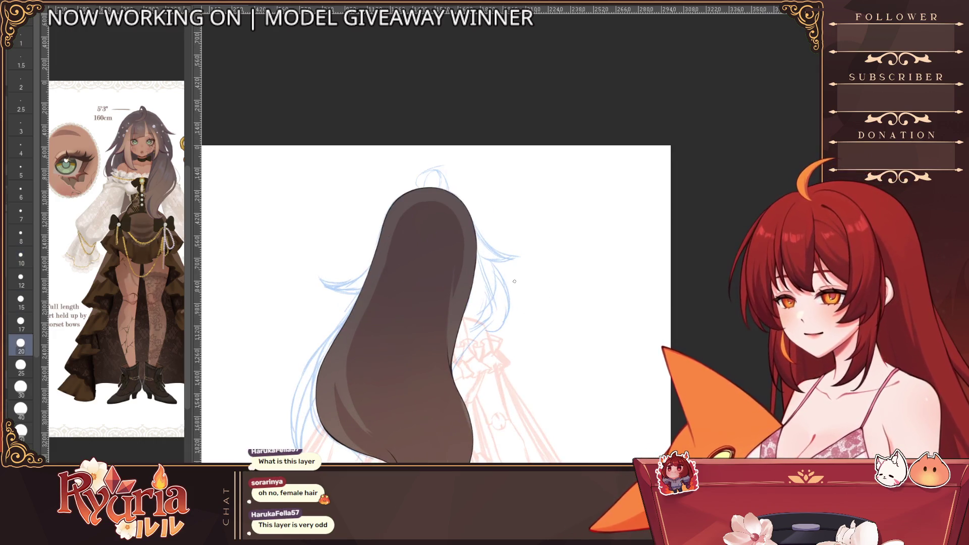
# - Darken spots along the hair edges with the airbrush, adjusting its size between strokes
pyautogui.press(']')
pyautogui.press(']')
pyautogui.press(']')
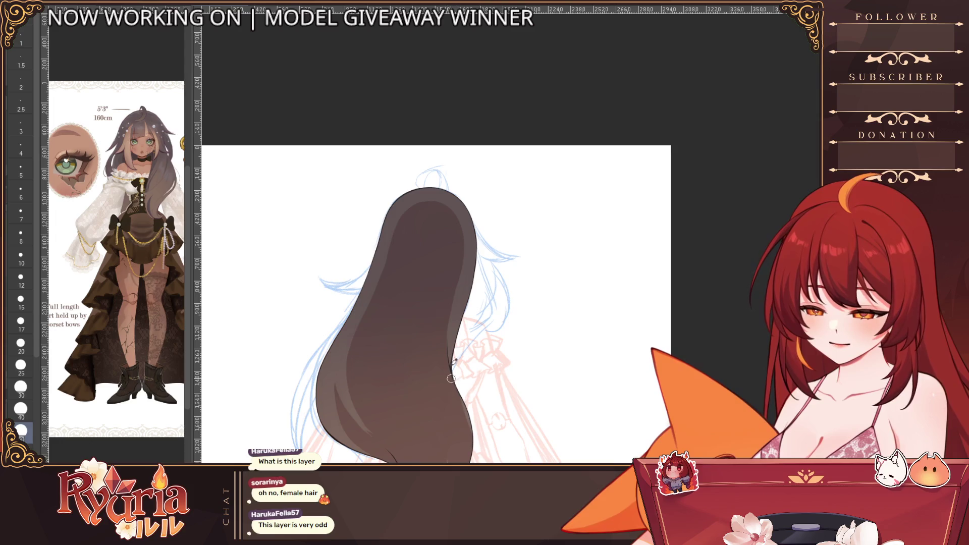
pyautogui.moveTo(474, 284); pyautogui.dragTo(454, 348)
pyautogui.press('[')
pyautogui.press('[')
pyautogui.press(']')
pyautogui.press(']')
pyautogui.press(']')
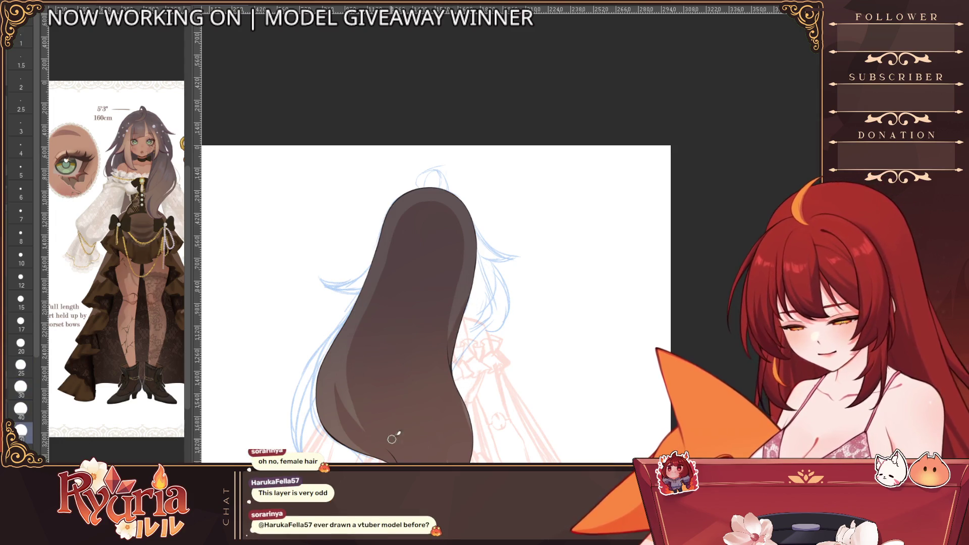
pyautogui.scroll(-2, 455, 362)
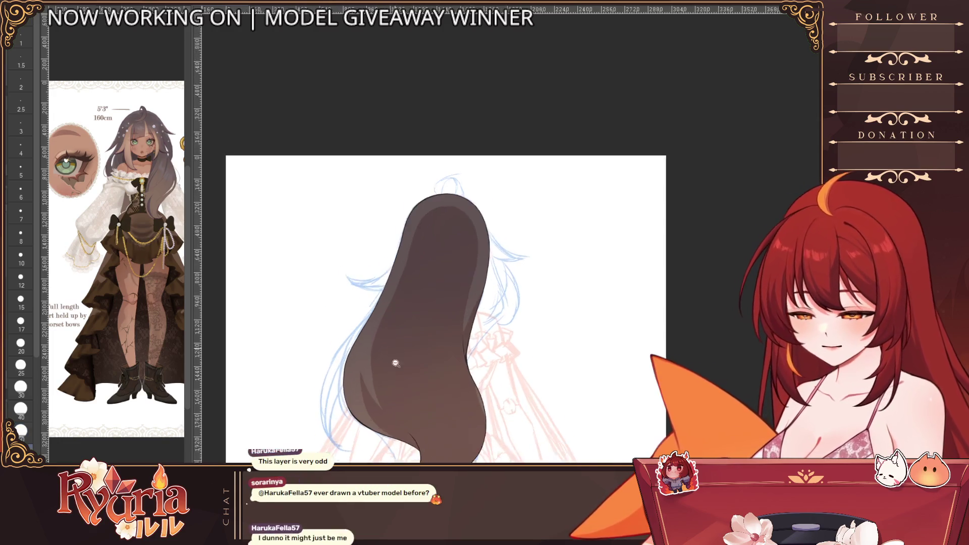
pyautogui.scroll(-2, 492, 326)
pyautogui.scroll(2, 523, 298)
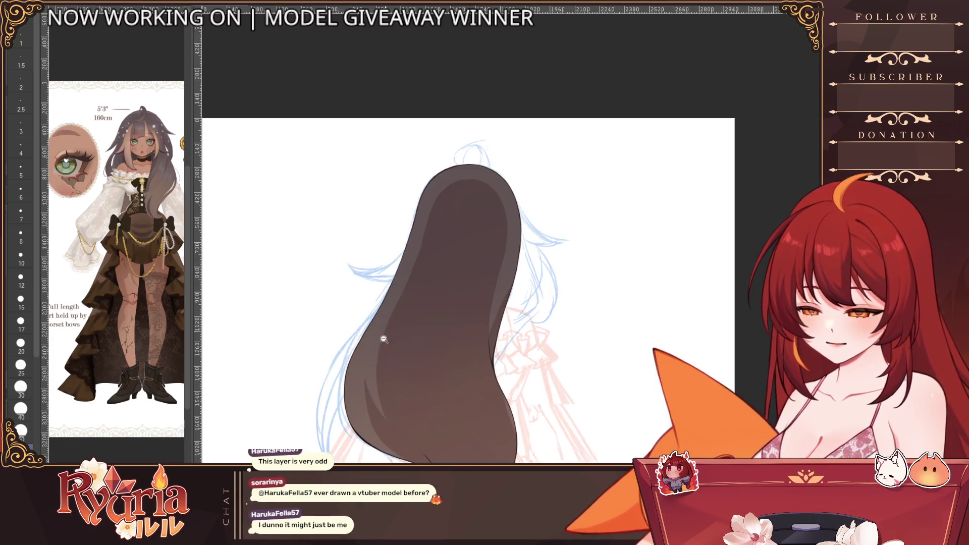
pyautogui.press('[')
pyautogui.press('[')
pyautogui.press('[')
pyautogui.moveTo(399, 313); pyautogui.dragTo(388, 391)
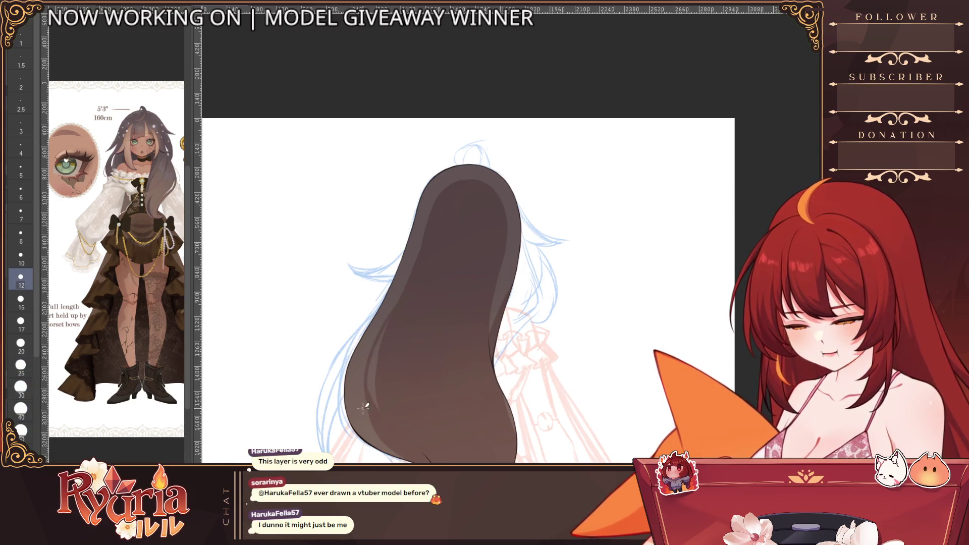
pyautogui.press(']')
pyautogui.scroll(-2, 446, 429)
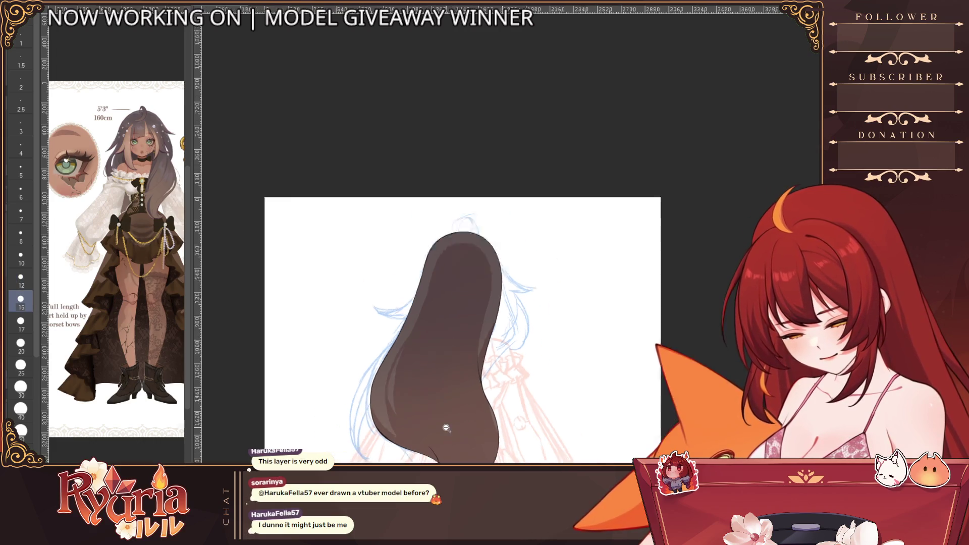
pyautogui.scroll(-1, 446, 429)
pyautogui.scroll(2, 446, 429)
pyautogui.press(']')
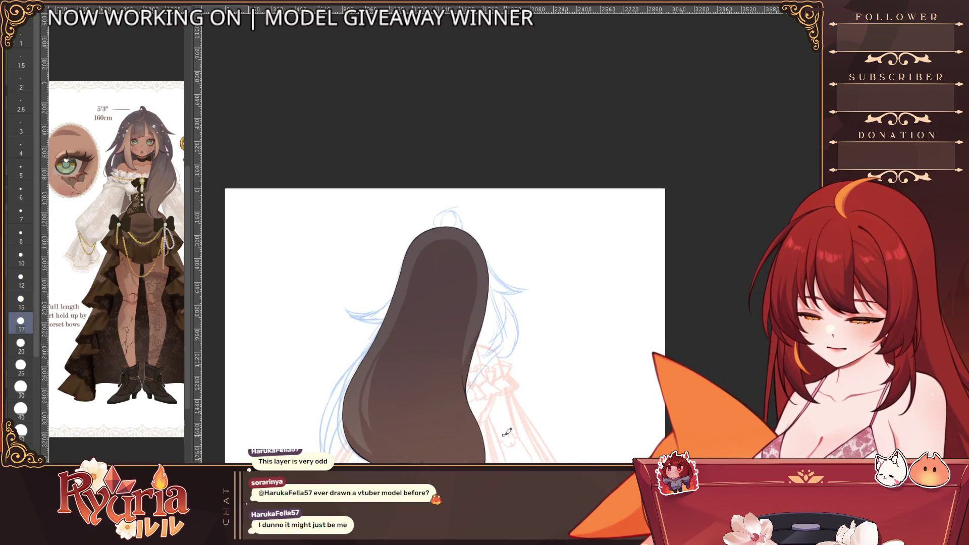
# - Reveal the face, bangs and front hair to review the gradient, then hide them again
pyautogui.moveTo(507, 433); pyautogui.dragTo(496, 377)
pyautogui.press('alt+click')
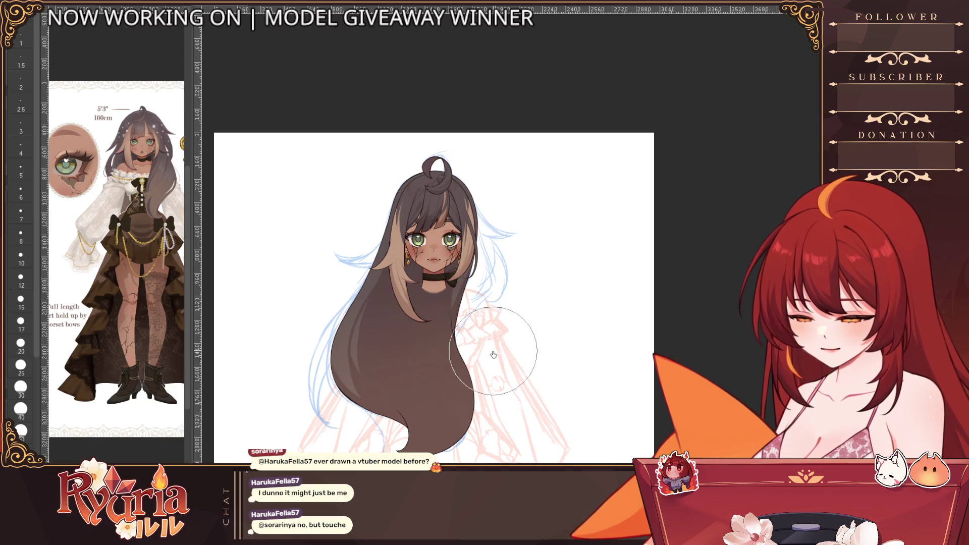
pyautogui.scroll(-1, 512, 335)
pyautogui.scroll(1, 512, 334)
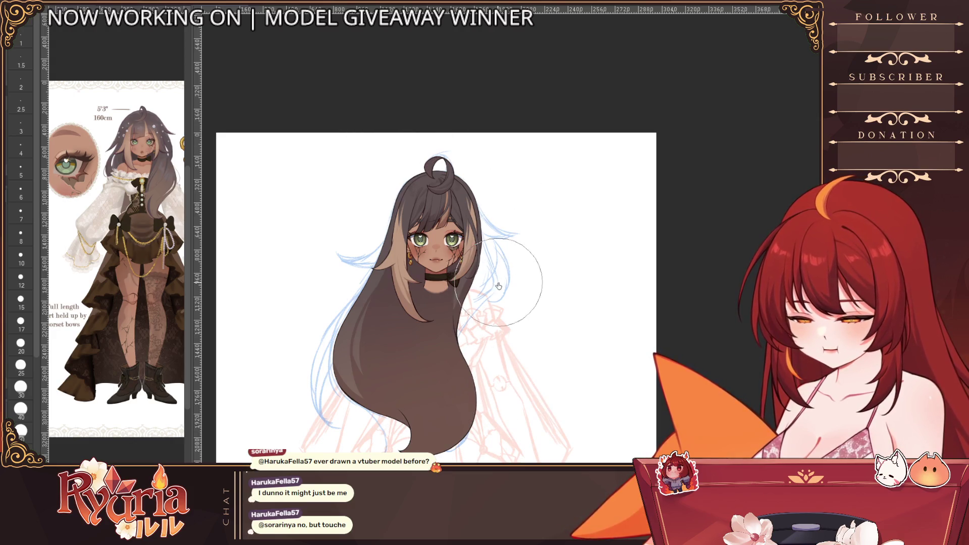
pyautogui.scroll(4, 482, 344)
pyautogui.scroll(-2, 483, 345)
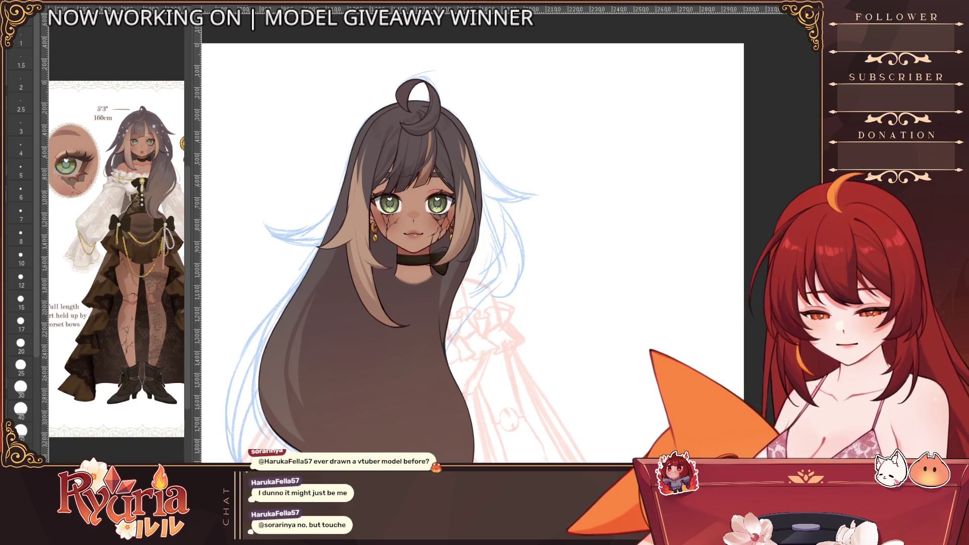
pyautogui.press('alt+click')
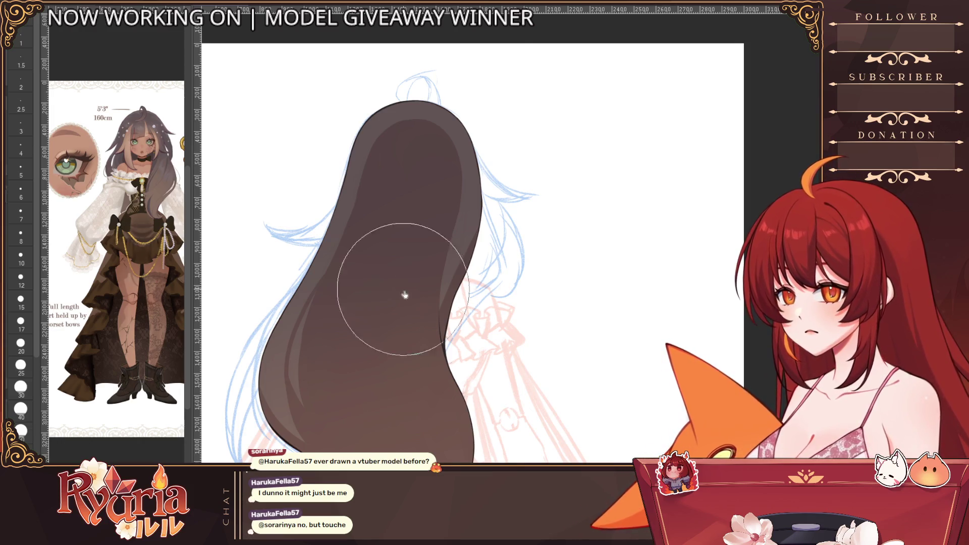
pyautogui.scroll(3, 434, 353)
pyautogui.scroll(-3, 434, 353)
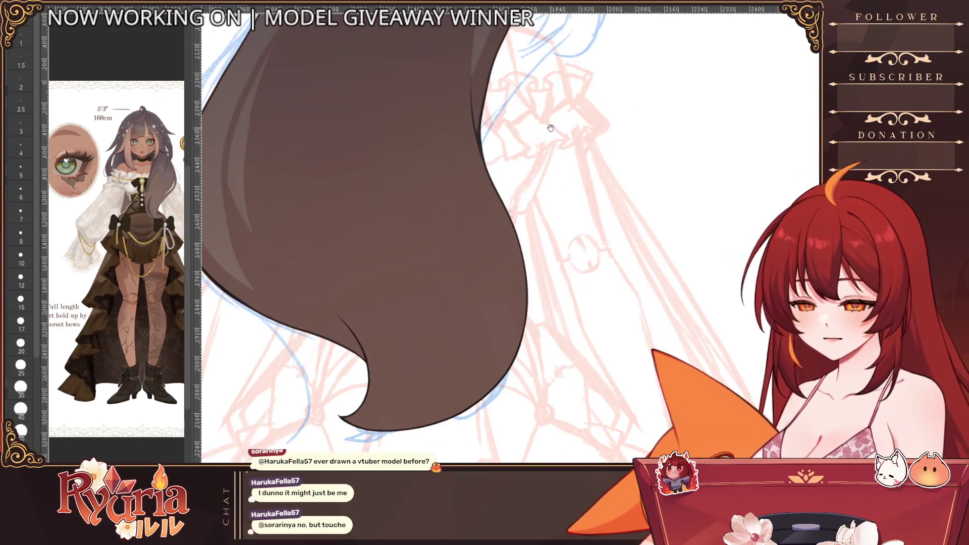
pyautogui.scroll(3, 482, 274)
pyautogui.scroll(1, 482, 274)
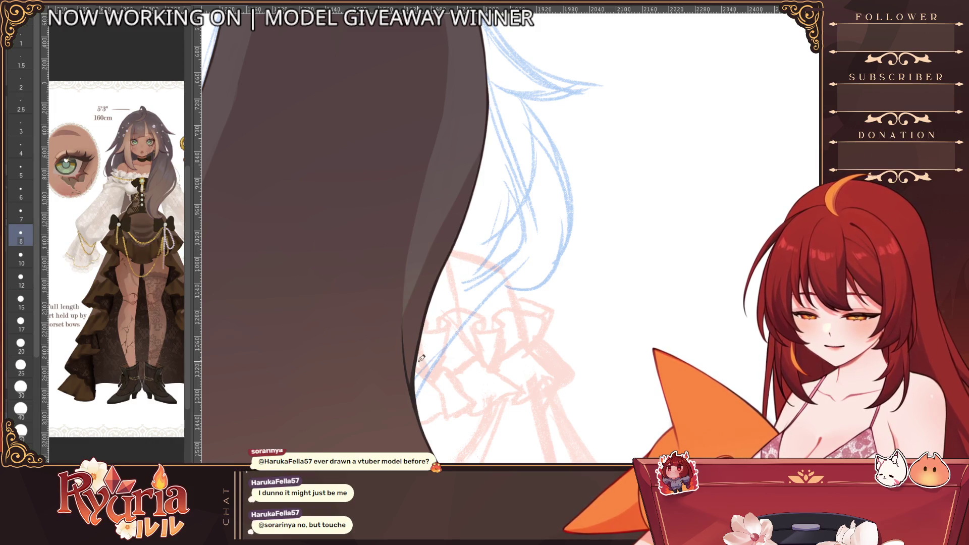
# - Turn off the inner shading detail and rotate in on the lower hair silhouette
pyautogui.press('alt')
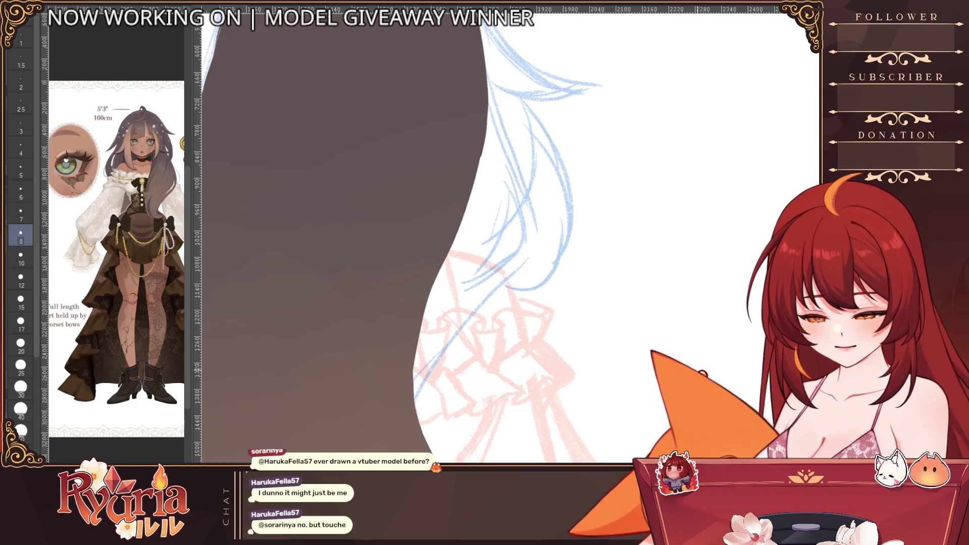
pyautogui.moveTo(485, 227); pyautogui.dragTo(379, 266)
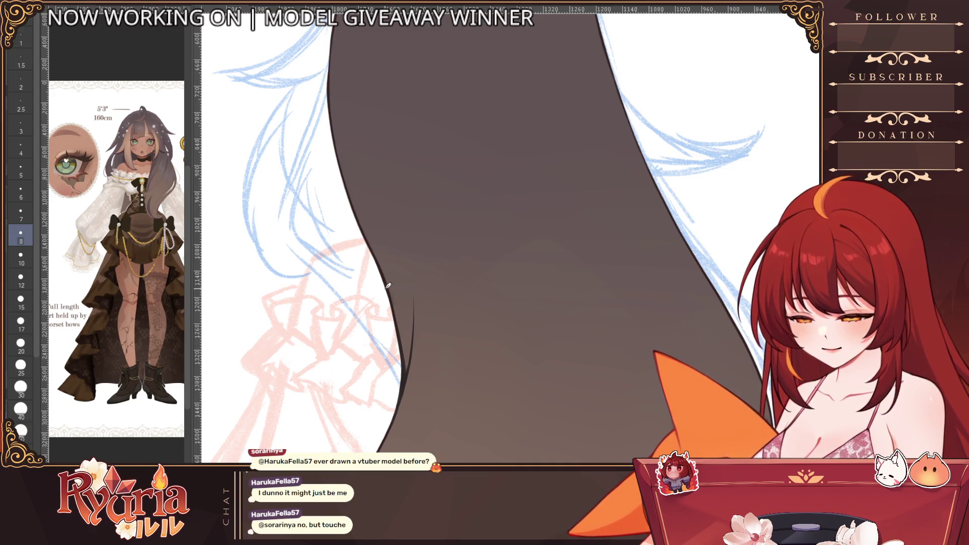
pyautogui.click(469, 357)
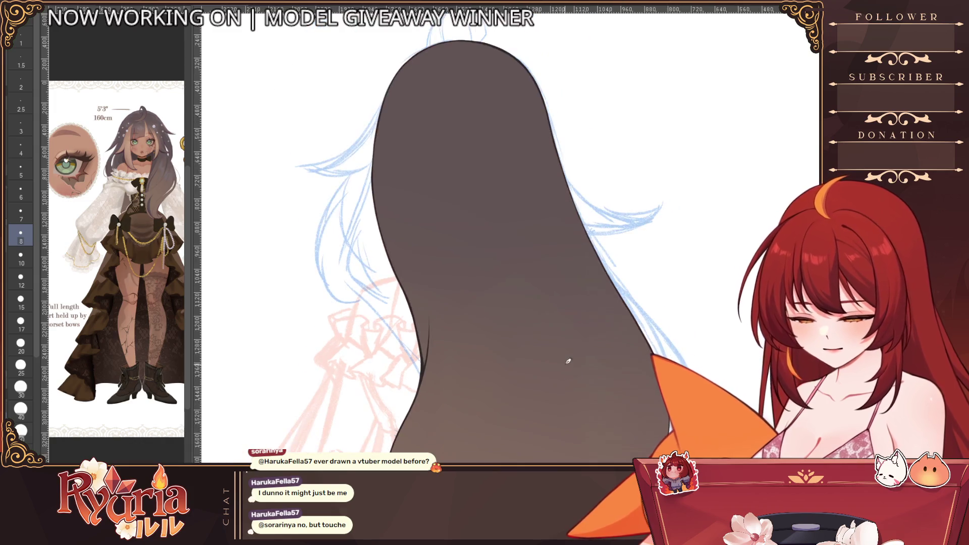
pyautogui.moveTo(699, 155); pyautogui.dragTo(667, 219)
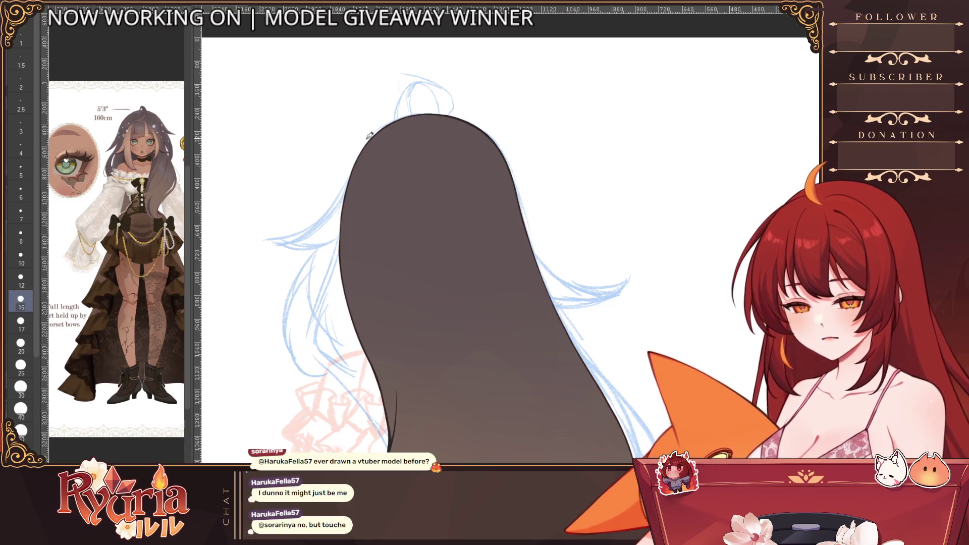
pyautogui.scroll(2, 396, 124)
pyautogui.moveTo(395, 131); pyautogui.dragTo(409, 228)
# - Smooth the lower-left curve of the silhouette with a small brush, then undo a test highlight stroke
pyautogui.press('[')
pyautogui.press('[')
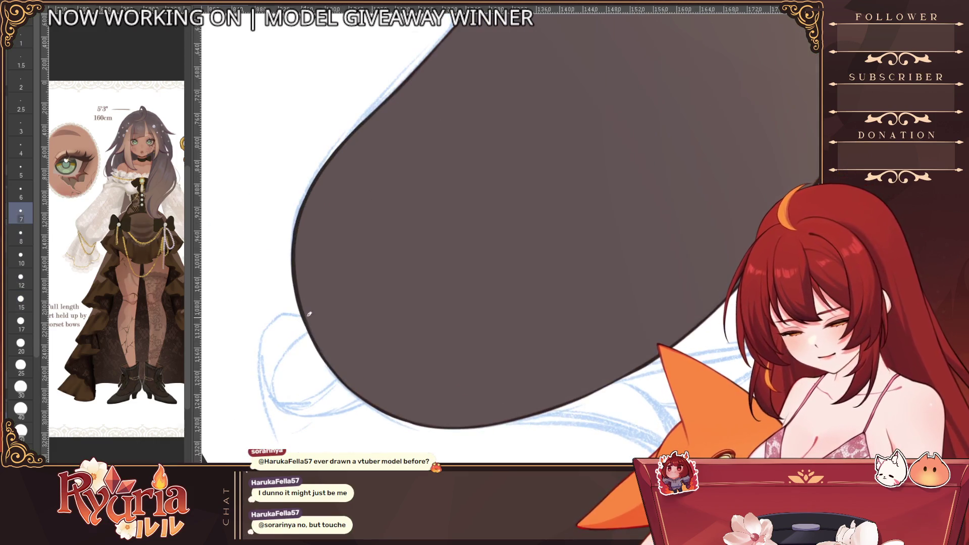
pyautogui.moveTo(312, 327)
pyautogui.mouseDown()
pyautogui.moveTo(356, 387)
pyautogui.moveTo(417, 424)
pyautogui.mouseUp()
pyautogui.press('[')
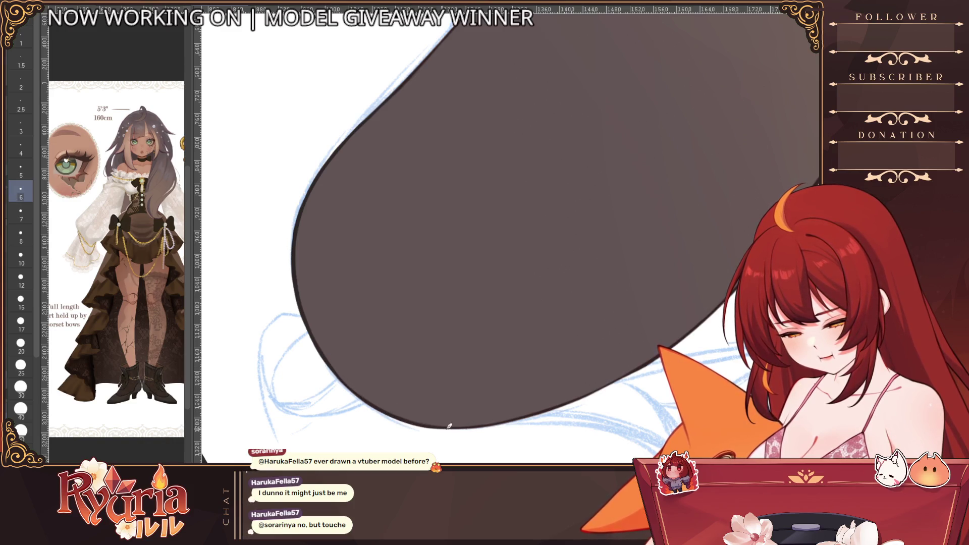
pyautogui.press('Escape')
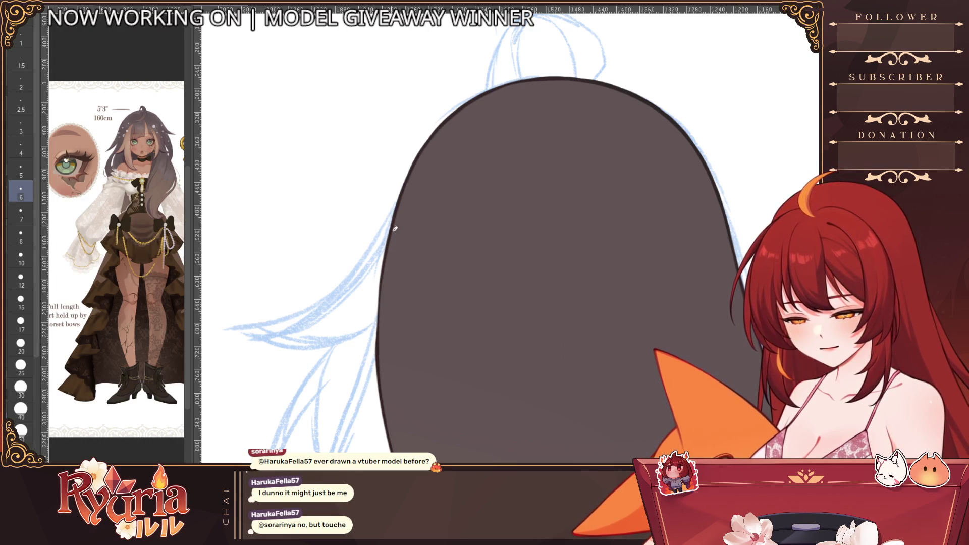
pyautogui.scroll(-2, 393, 263)
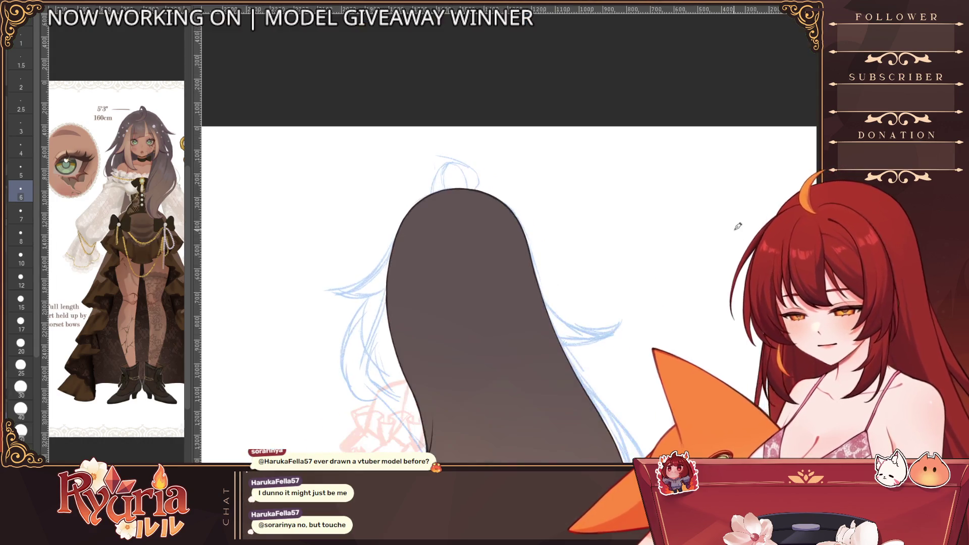
pyautogui.scroll(-3, 455, 227)
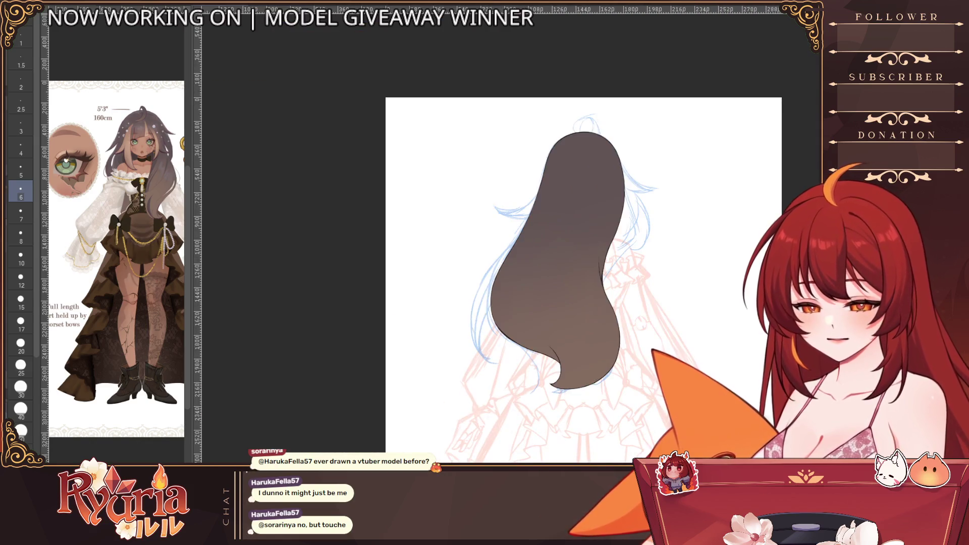
pyautogui.scroll(2, 485, 242)
pyautogui.scroll(2, 454, 287)
pyautogui.scroll(2, 401, 353)
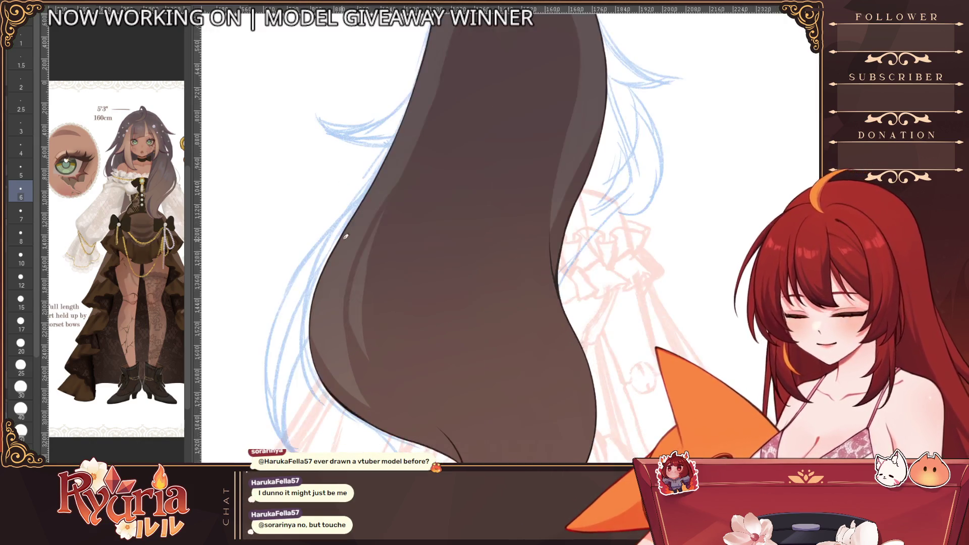
pyautogui.moveTo(371, 375)
pyautogui.mouseDown()
pyautogui.moveTo(362, 277)
pyautogui.moveTo(372, 369)
pyautogui.mouseUp()
pyautogui.hotkey('ctrl', 'z')
pyautogui.scroll(-5, 372, 368)
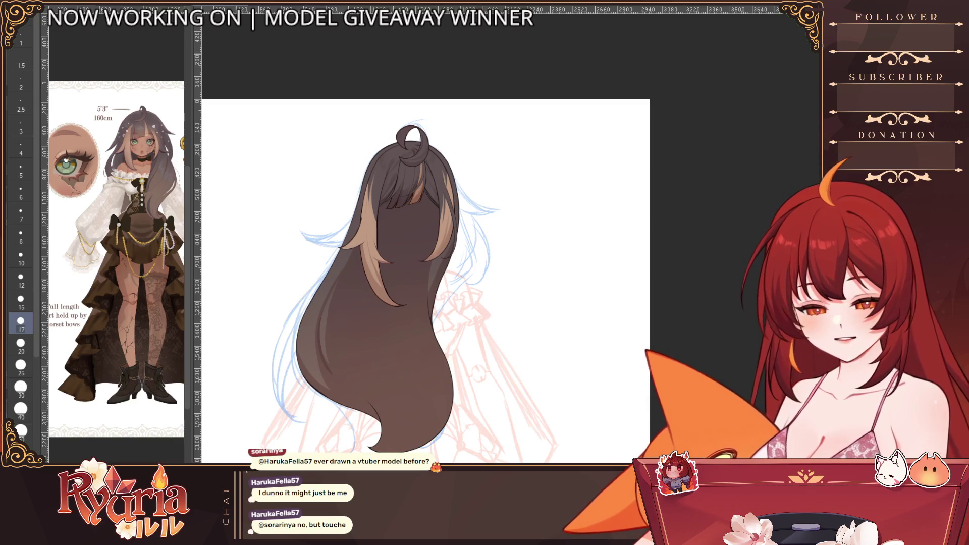
# - Toggle the front bangs off and on while switching to the next hair layer
pyautogui.press('ctrl+')
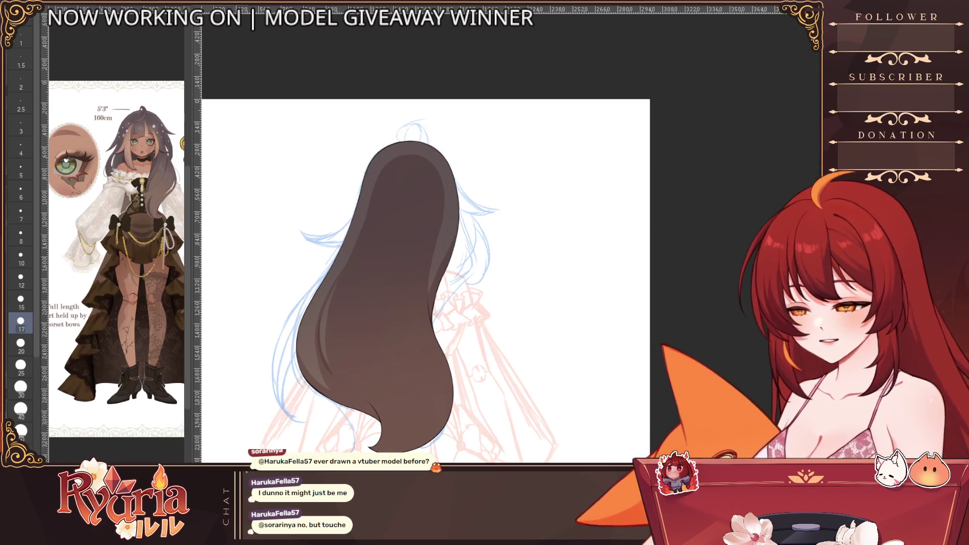
pyautogui.hotkey('alt', '[')
pyautogui.press('ctrl+')
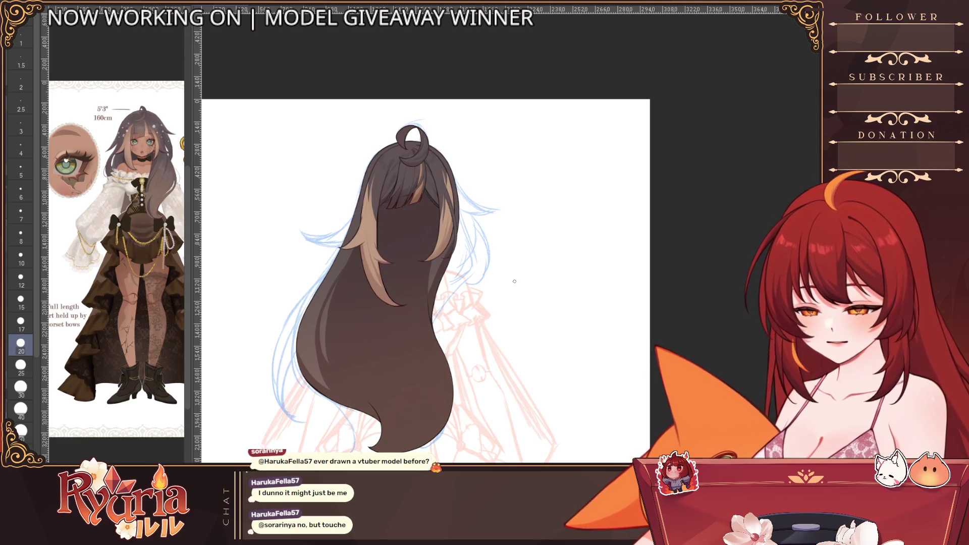
pyautogui.scroll(3, 514, 281)
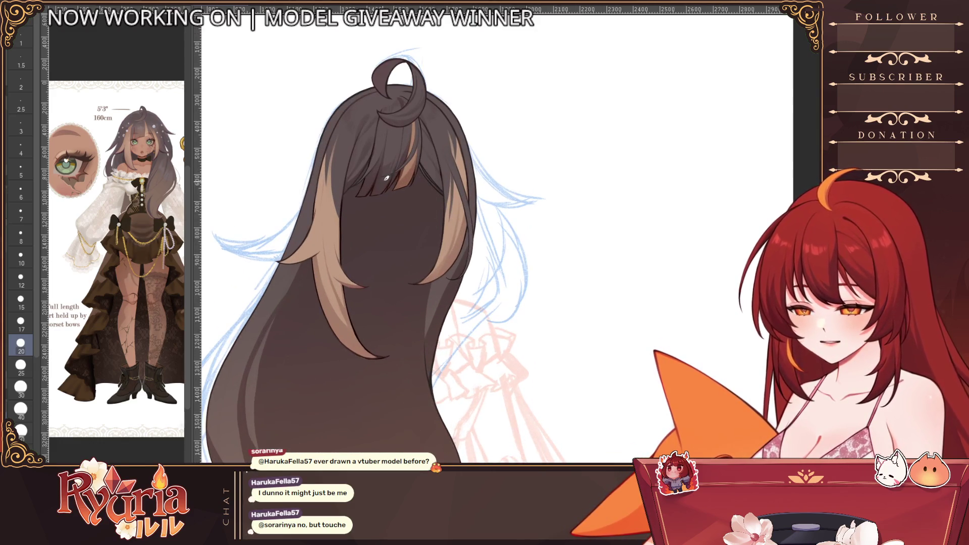
pyautogui.scroll(3, 386, 177)
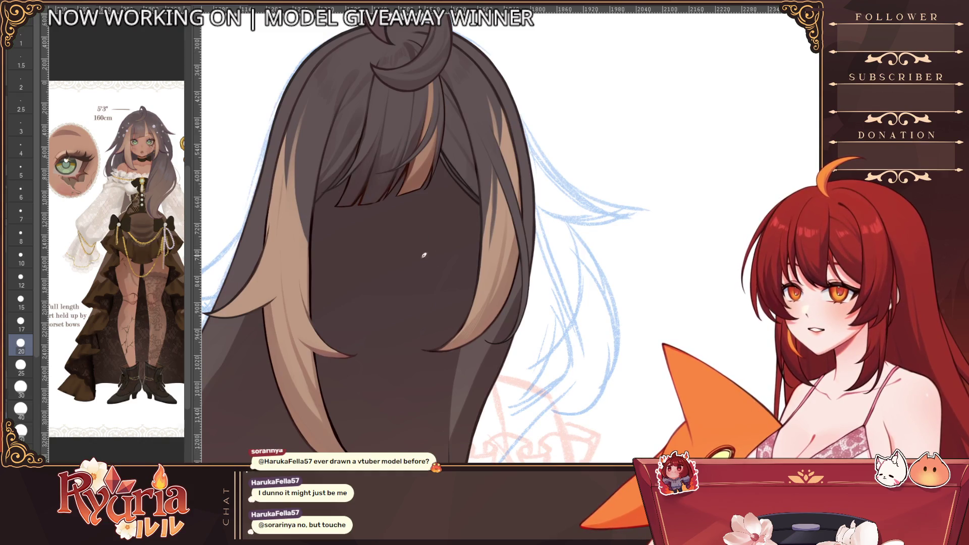
pyautogui.scroll(3, 424, 256)
pyautogui.scroll(3, 385, 166)
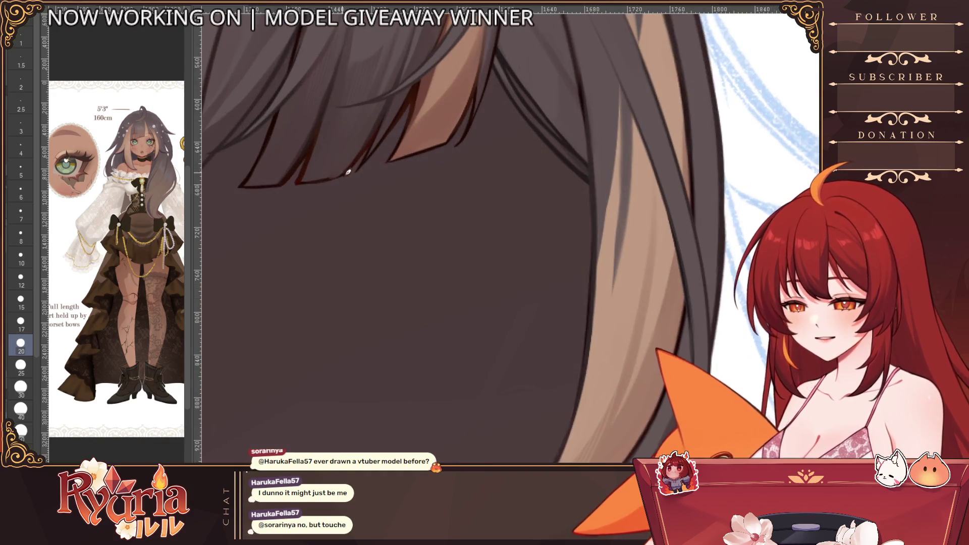
# - Step down to a much smaller brush preset and zoom out to the whole hair
pyautogui.press('[')
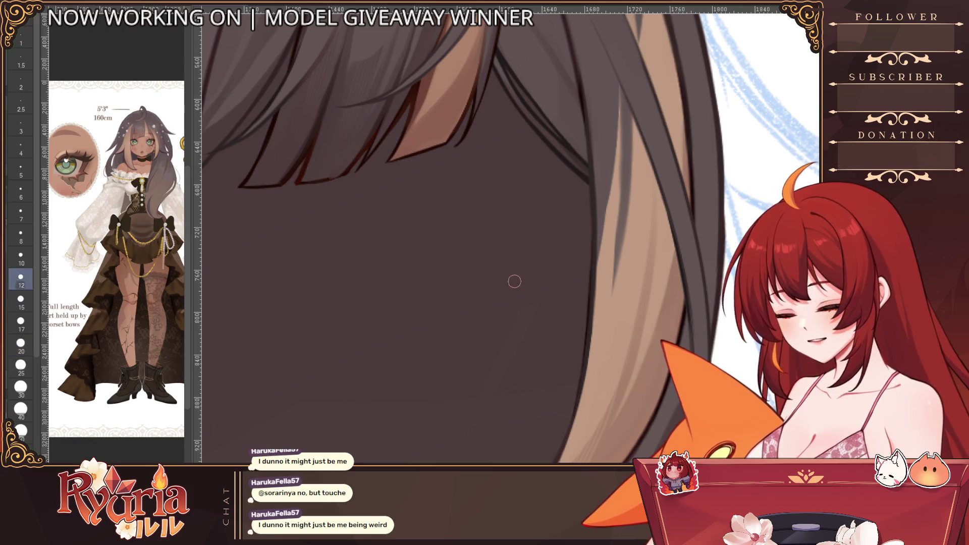
pyautogui.press('[')
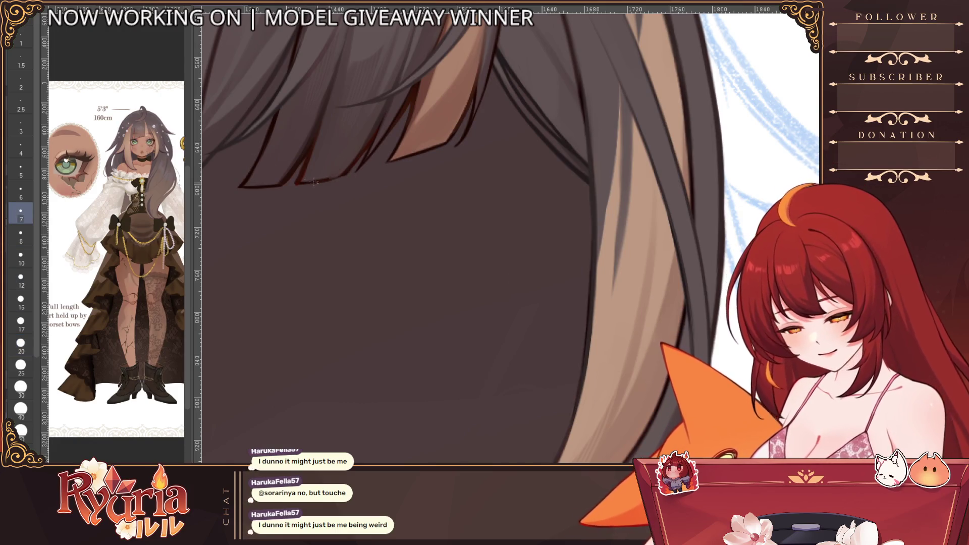
pyautogui.press('[')
pyautogui.press('[')
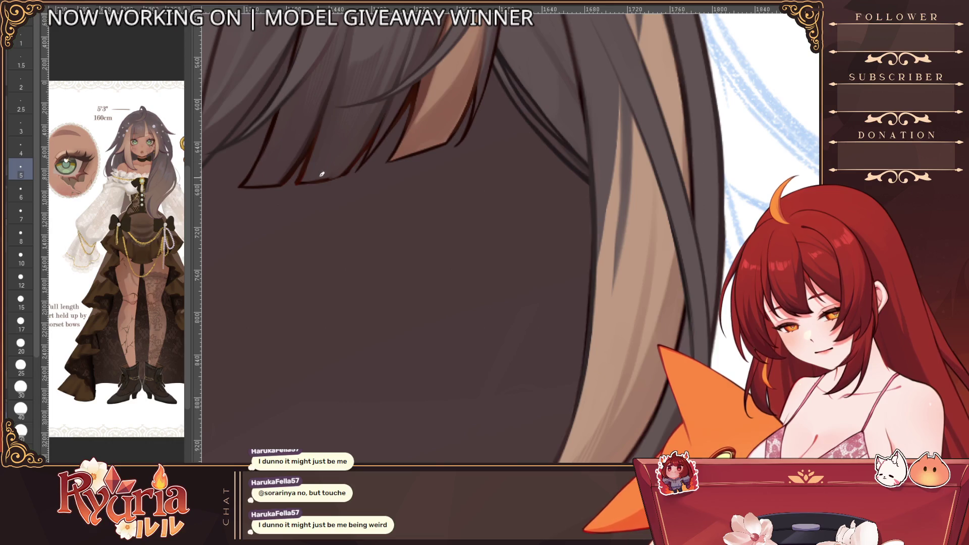
pyautogui.hotkey('ctrl', '0')
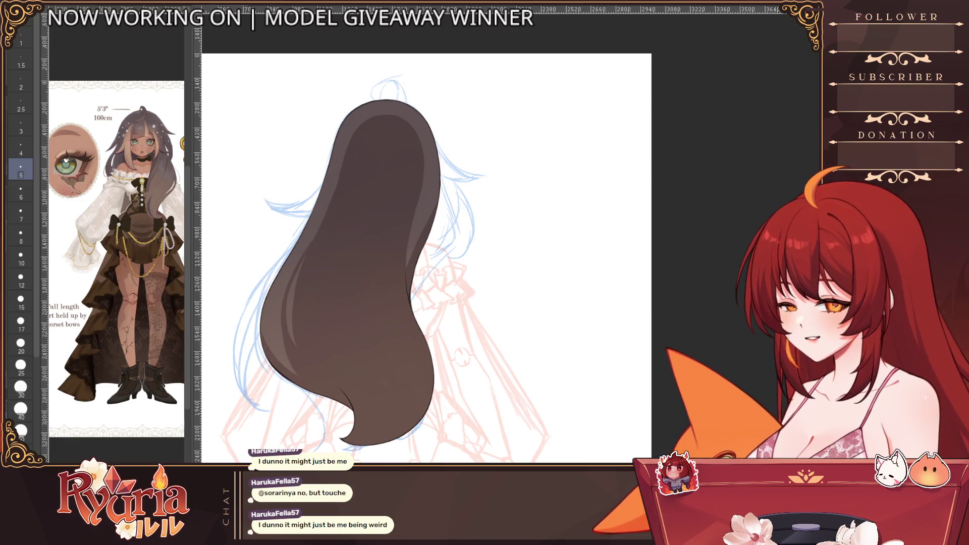
# - With a large soft airbrush in a light colour, stroke highlights along the right and left hair edges
pyautogui.press(']')
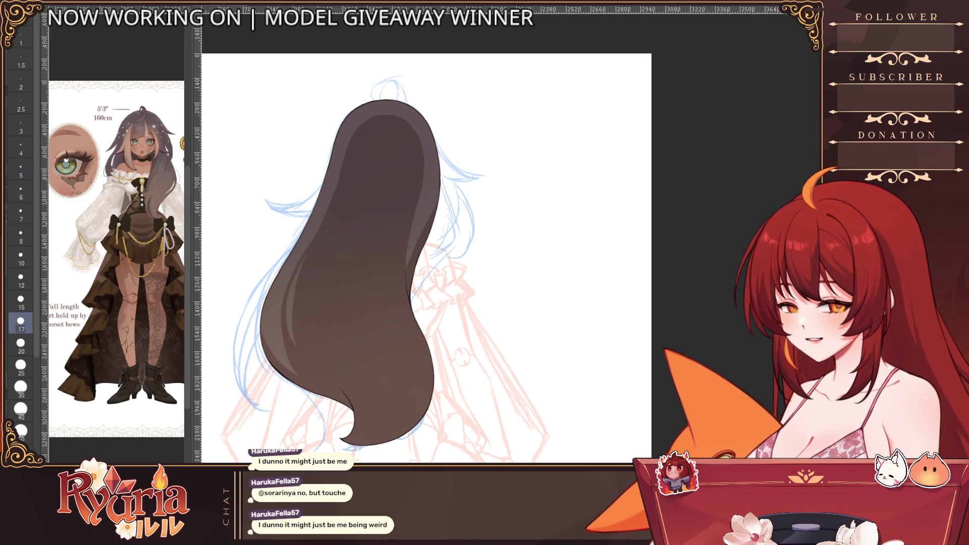
pyautogui.press(']')
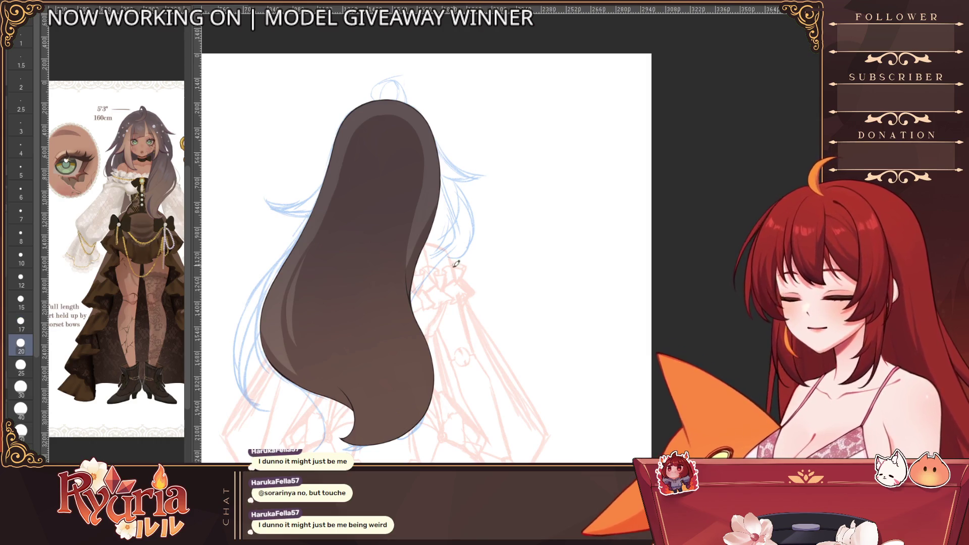
pyautogui.press(']')
pyautogui.press(']')
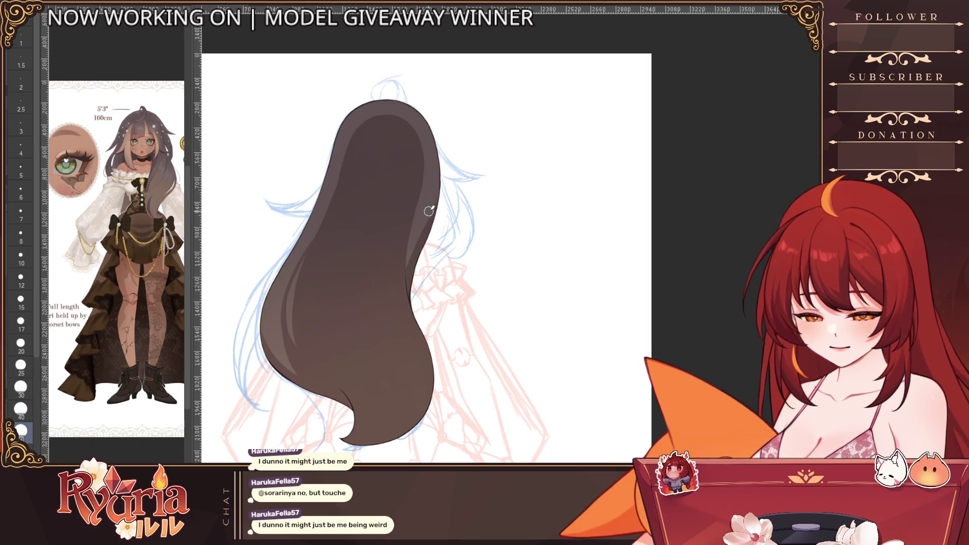
pyautogui.press(']')
pyautogui.moveTo(446, 178); pyautogui.dragTo(412, 281)
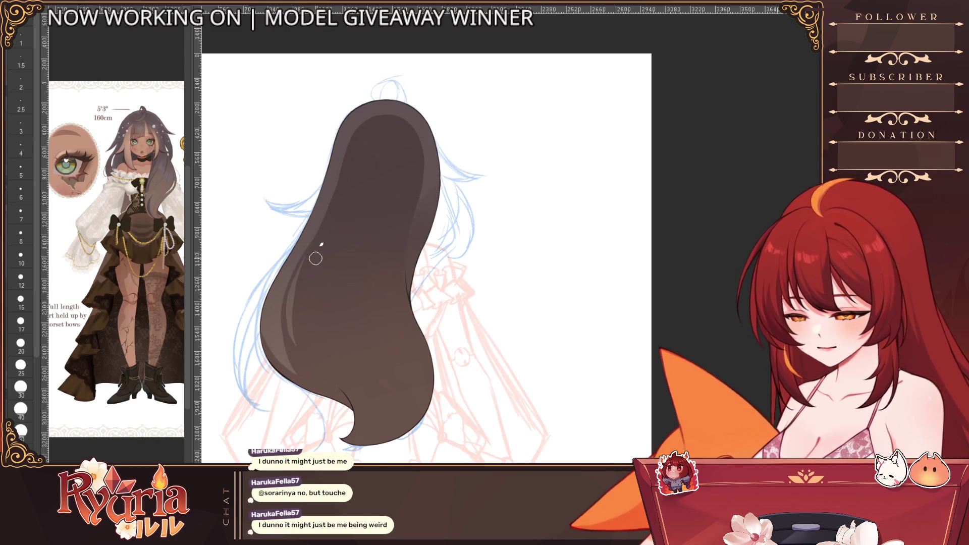
pyautogui.moveTo(284, 318); pyautogui.dragTo(295, 359)
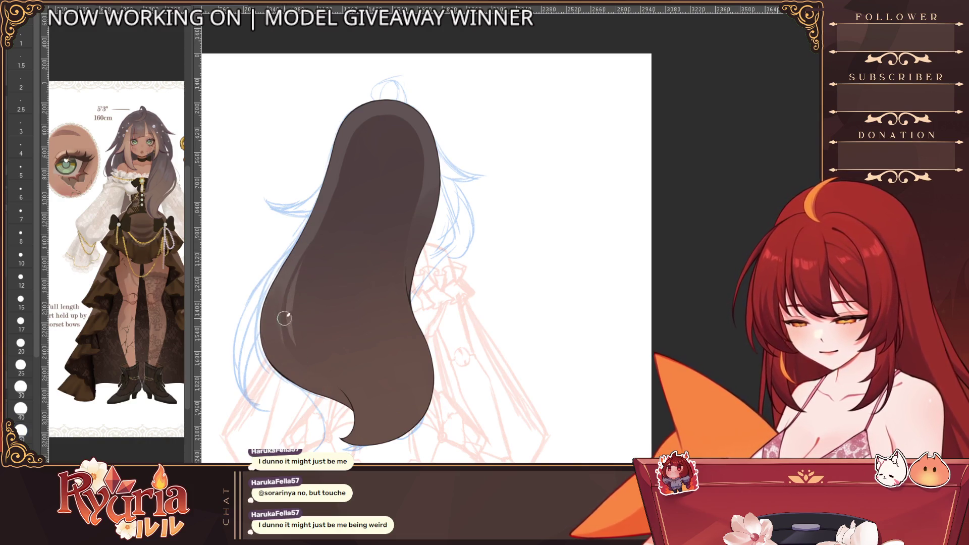
pyautogui.scroll(-2, 395, 357)
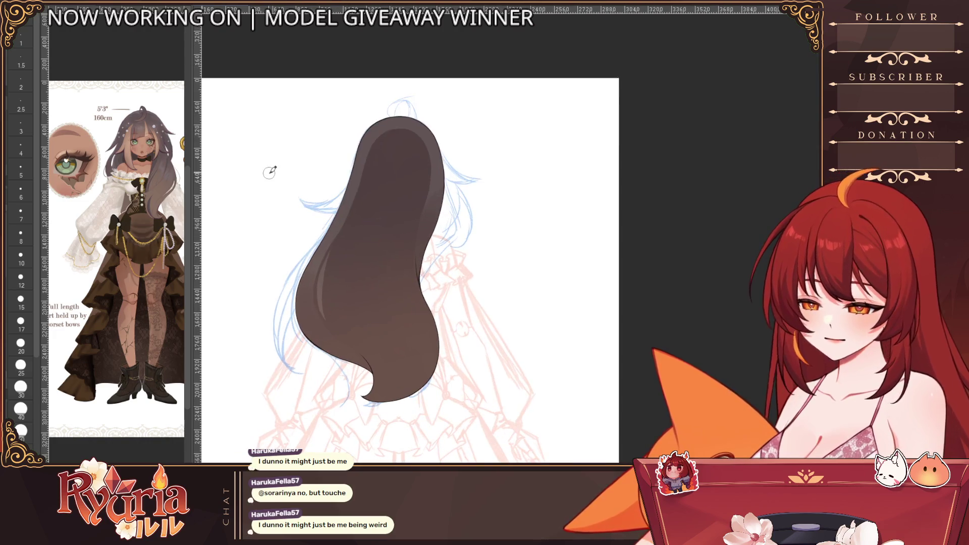
pyautogui.scroll(2, 440, 192)
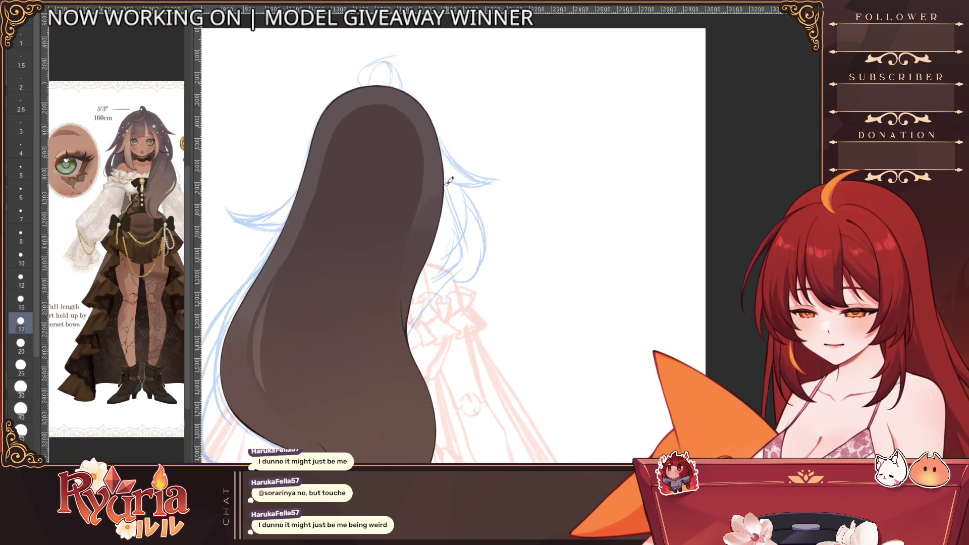
pyautogui.click(21, 368)
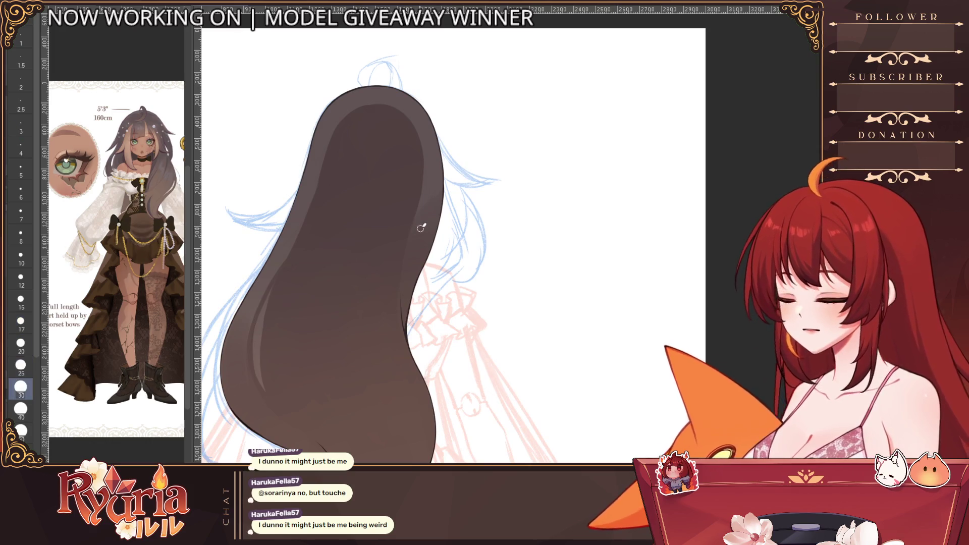
pyautogui.moveTo(421, 243); pyautogui.dragTo(442, 202)
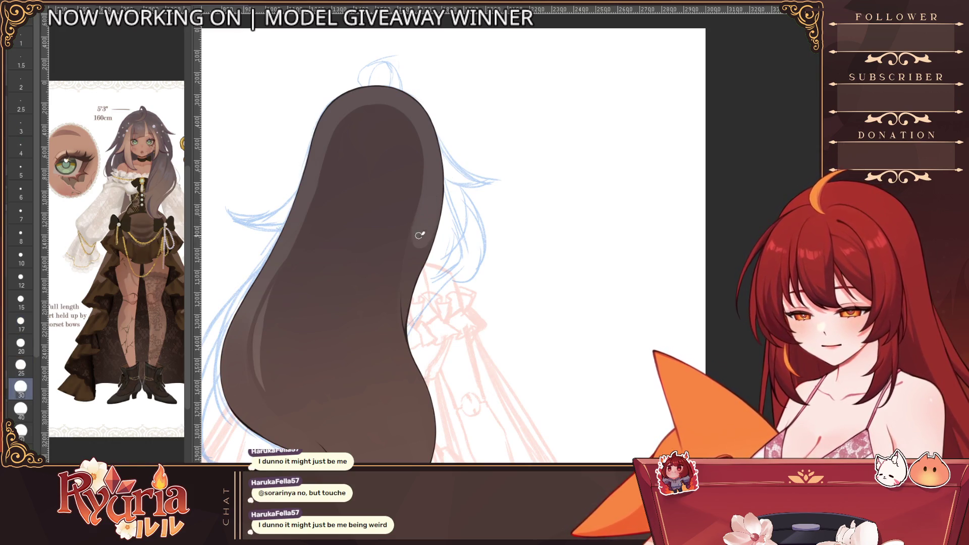
pyautogui.scroll(3, 418, 237)
pyautogui.scroll(-2, 418, 237)
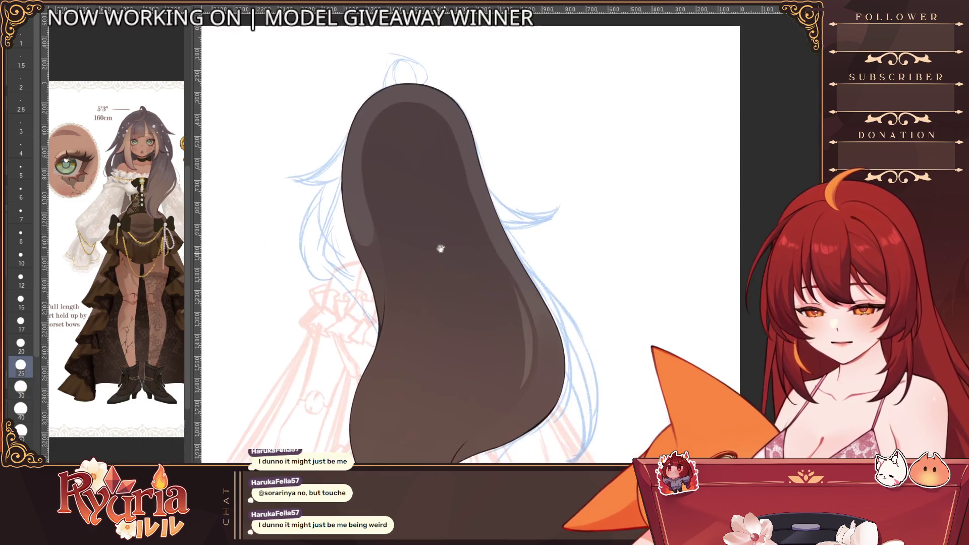
# - With a smaller brush, add thin highlight strokes along the lower hair strands
pyautogui.click(20, 301)
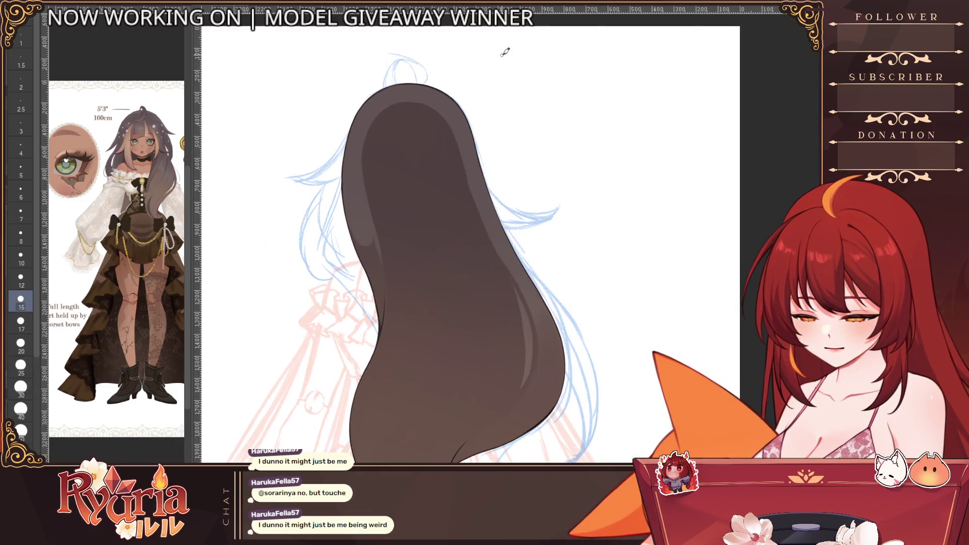
pyautogui.press('[')
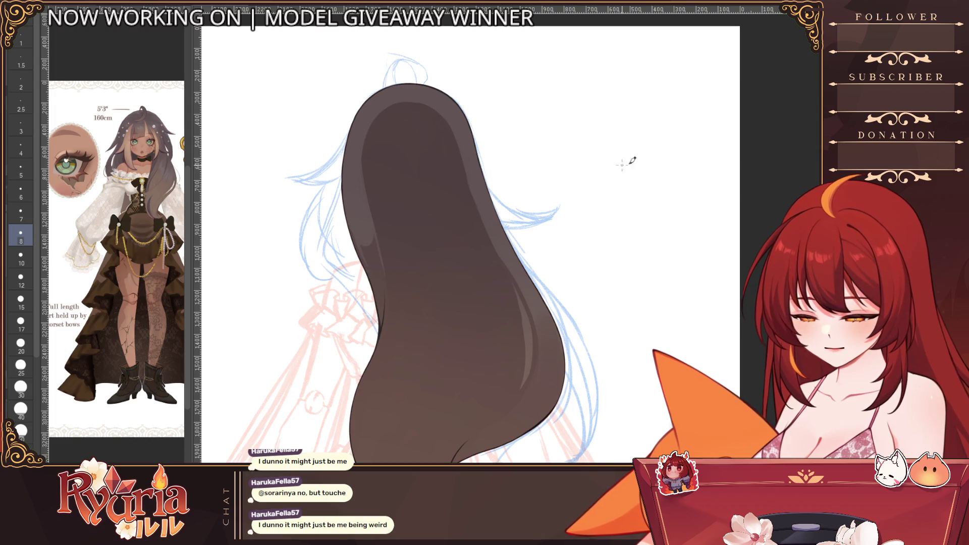
pyautogui.scroll(2, 417, 228)
pyautogui.press(']')
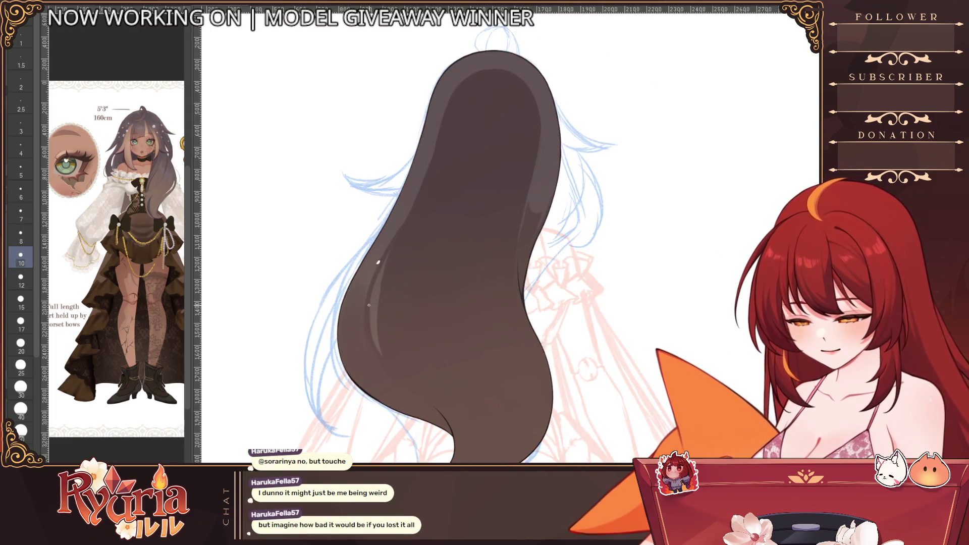
pyautogui.press(']')
pyautogui.press(']')
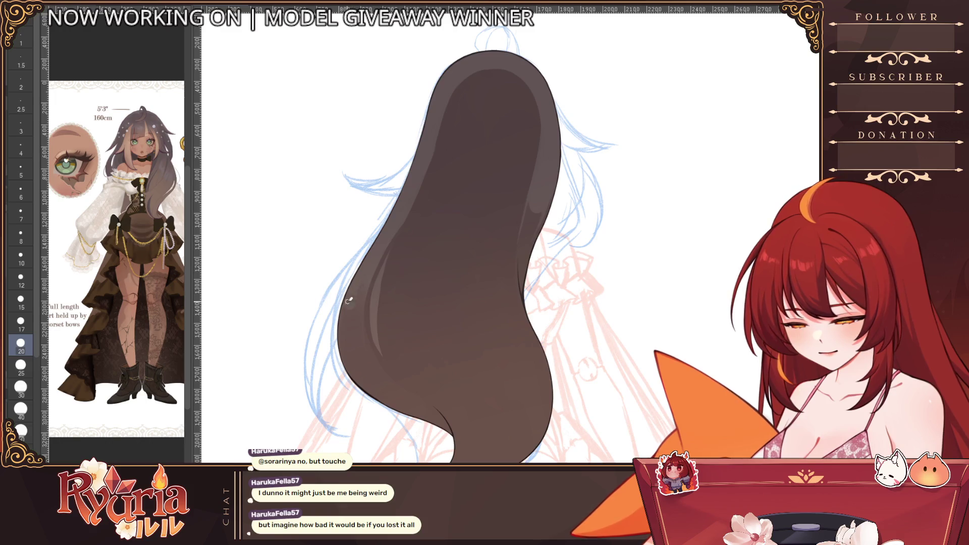
pyautogui.press('[')
pyautogui.press('[')
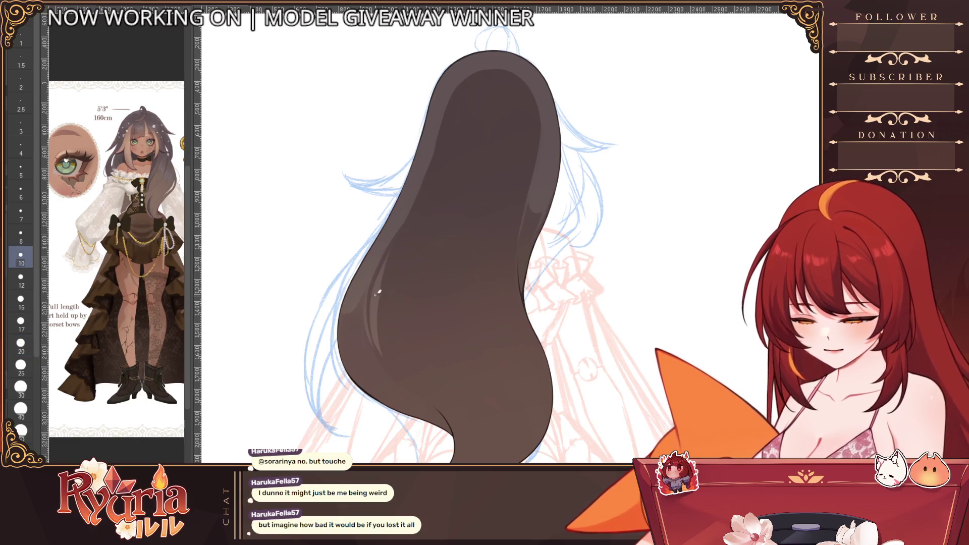
pyautogui.moveTo(365, 303); pyautogui.dragTo(374, 350)
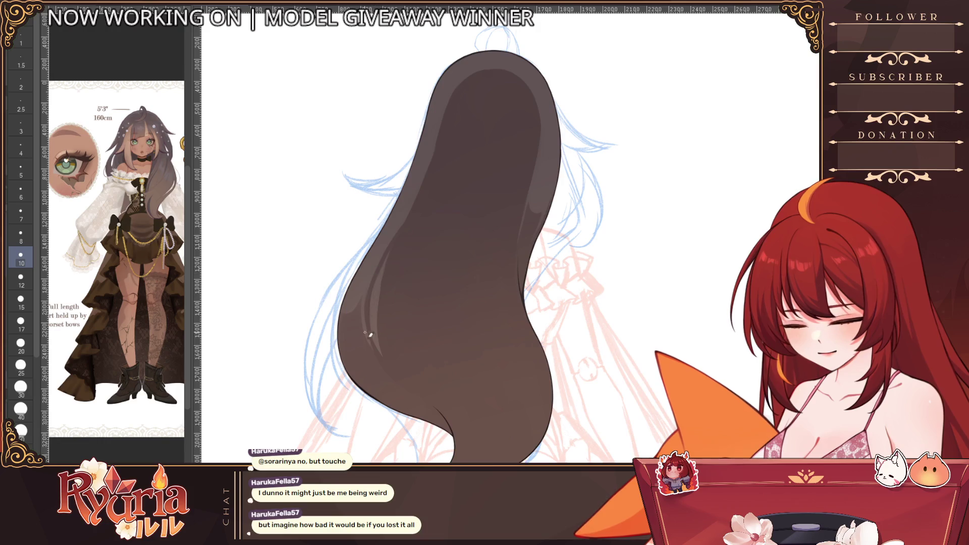
pyautogui.scroll(-2, 383, 362)
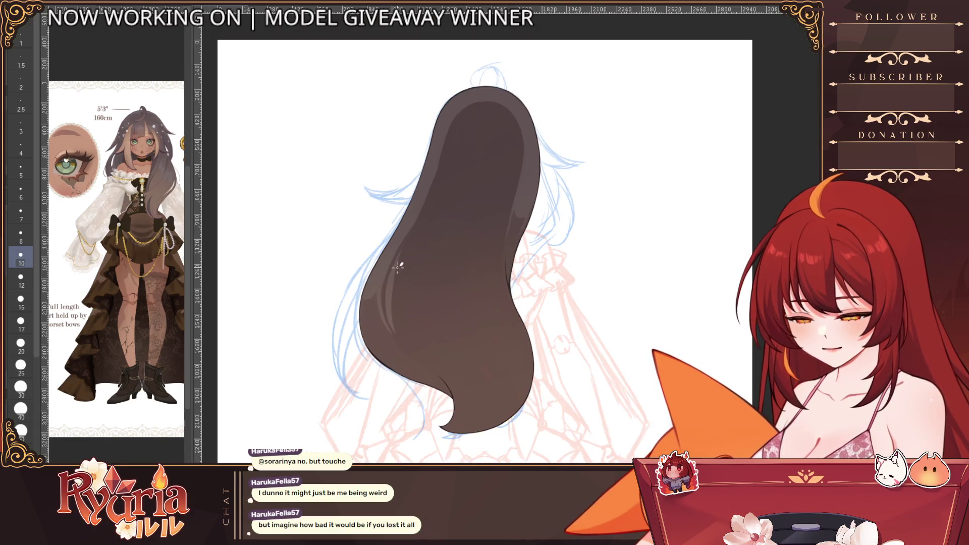
pyautogui.press(']')
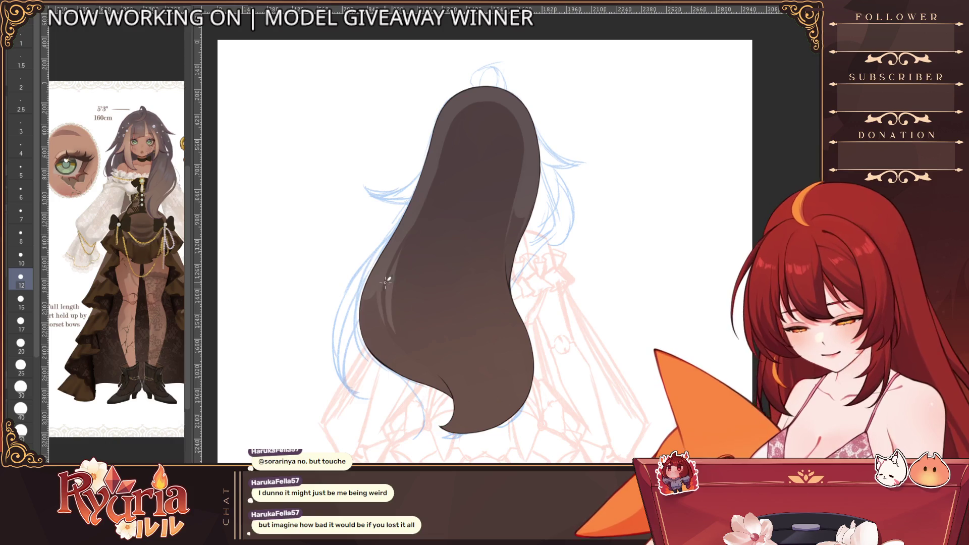
pyautogui.press(']')
pyautogui.press(']')
pyautogui.scroll(-3, 392, 326)
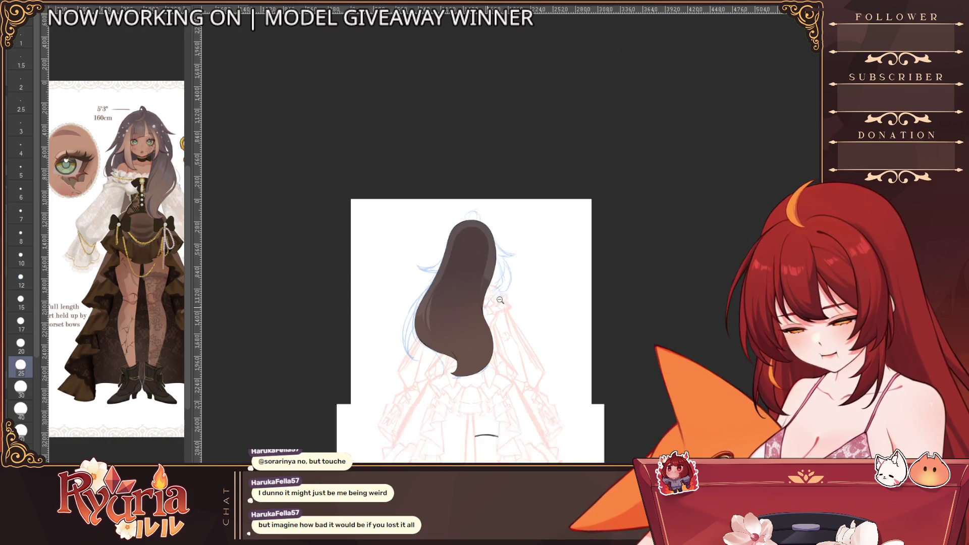
pyautogui.scroll(2, 401, 288)
pyautogui.scroll(3, 401, 280)
pyautogui.press('[')
pyautogui.moveTo(391, 333); pyautogui.dragTo(409, 299)
pyautogui.moveTo(467, 341)
pyautogui.mouseDown()
pyautogui.moveTo(454, 356)
pyautogui.moveTo(454, 344)
pyautogui.mouseUp()
pyautogui.press('[')
pyautogui.press('[')
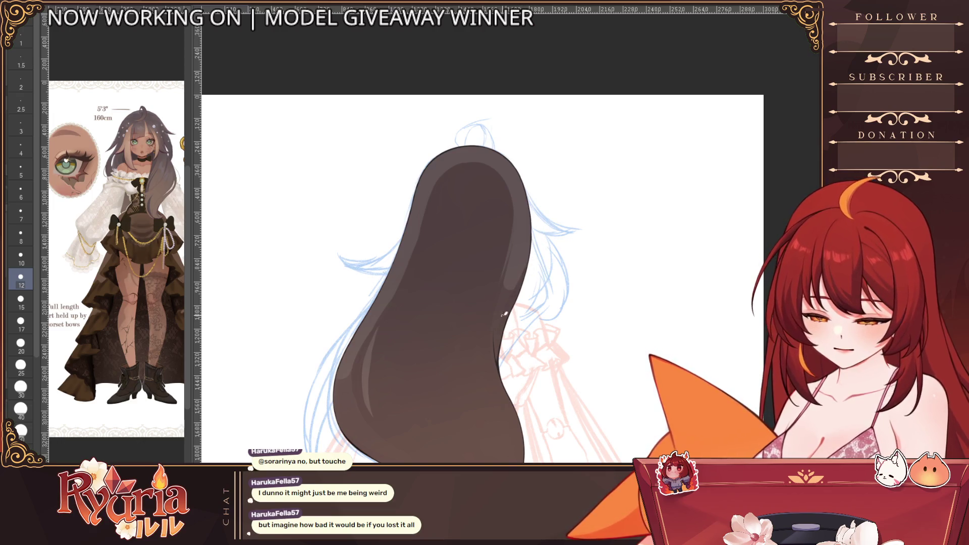
pyautogui.scroll(-2, 527, 276)
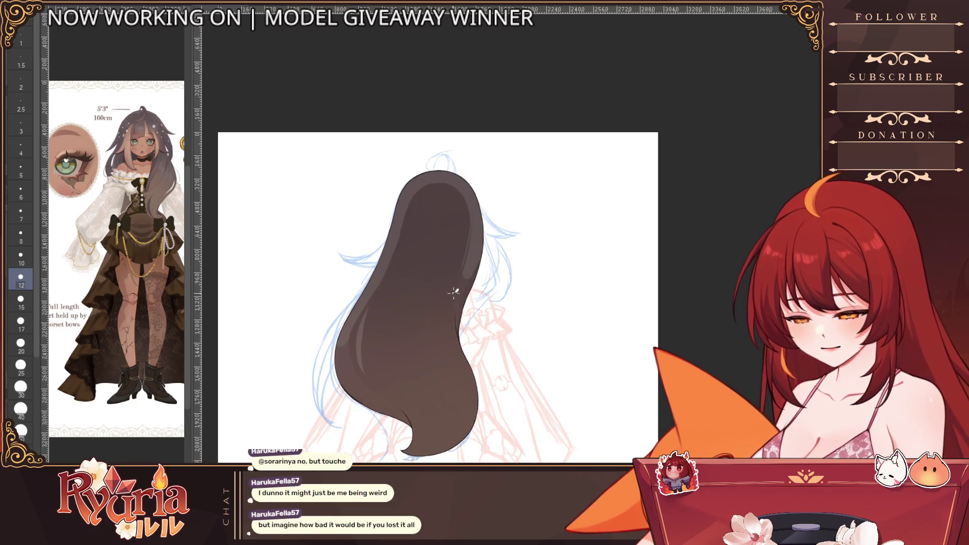
pyautogui.scroll(2, 503, 241)
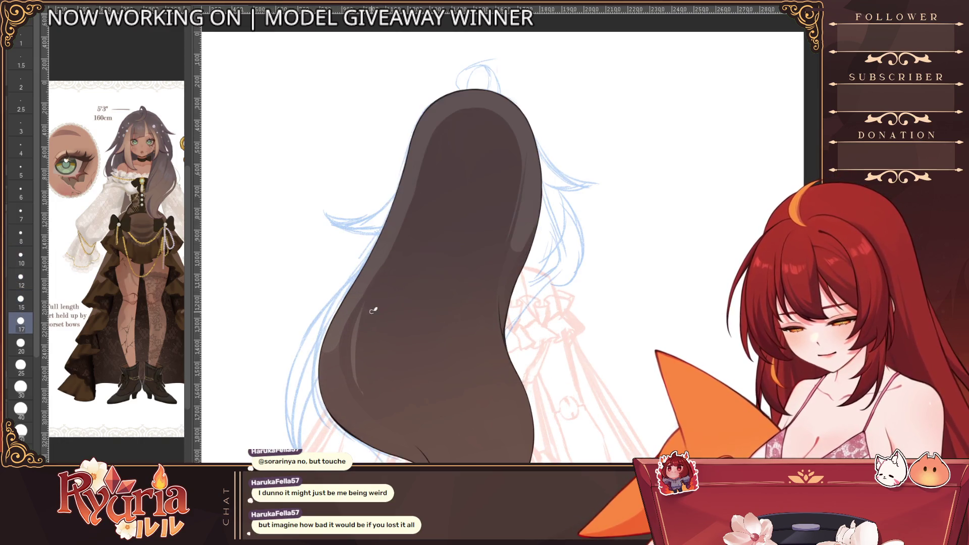
pyautogui.scroll(-2, 351, 388)
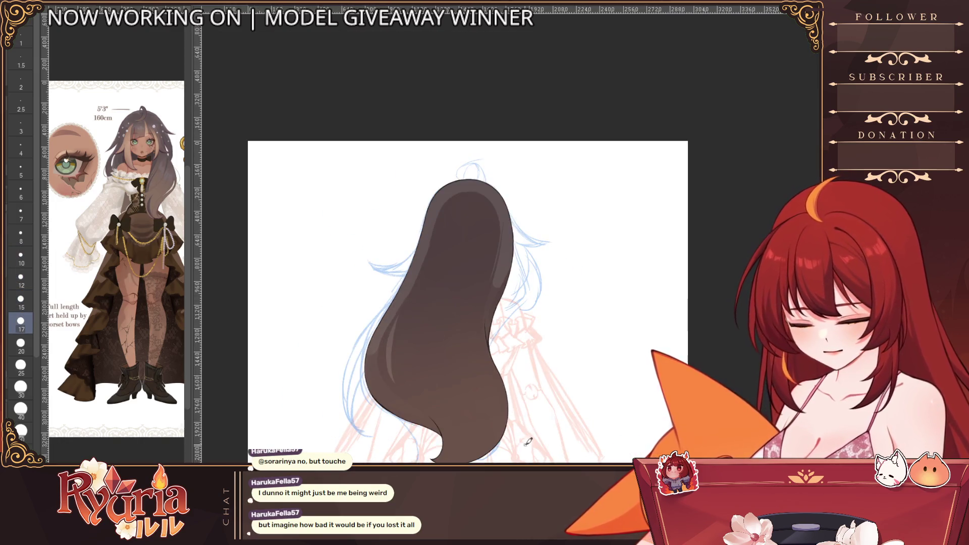
pyautogui.scroll(-2, 514, 259)
pyautogui.scroll(-1, 514, 260)
pyautogui.moveTo(513, 260); pyautogui.dragTo(447, 273)
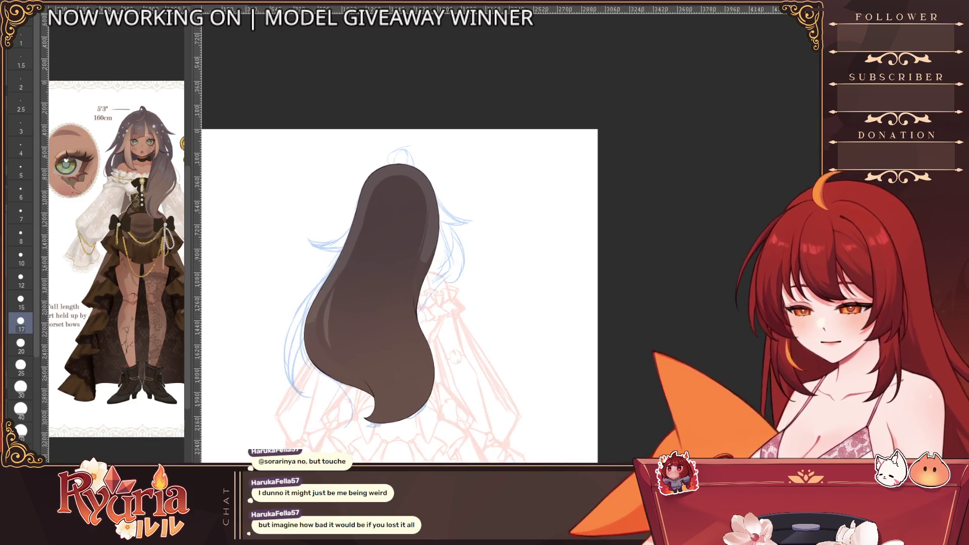
# - Show the face and front-hair layers over the shaded back hair and pan to inspect the result
pyautogui.click(21, 322)
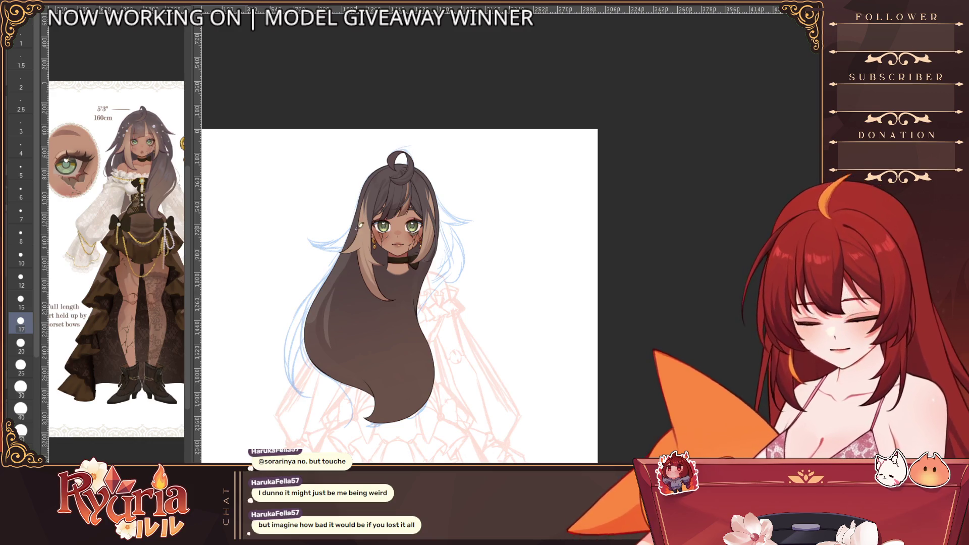
pyautogui.scroll(2, 353, 259)
pyautogui.hotkey('alt', ']')
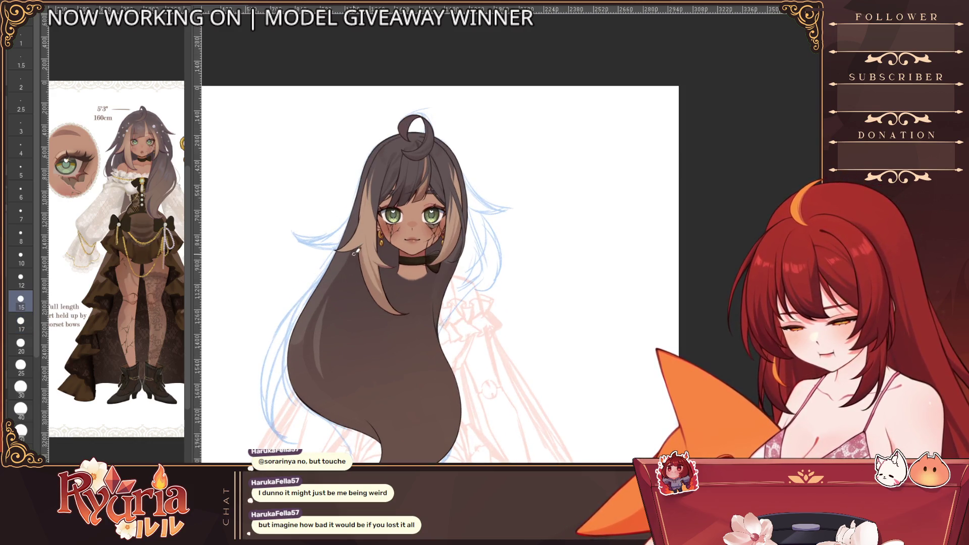
pyautogui.press('[')
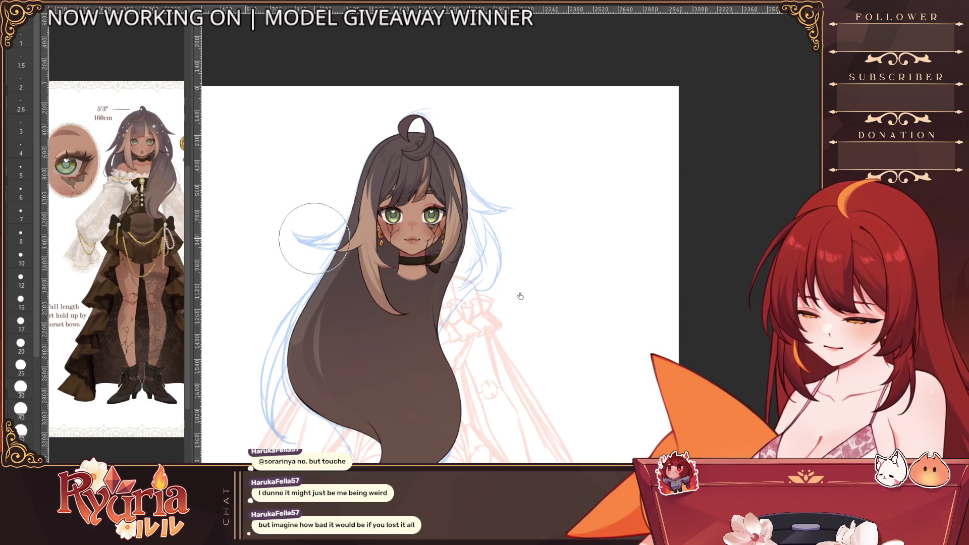
pyautogui.scroll(-1, 534, 454)
pyautogui.scroll(-1, 530, 356)
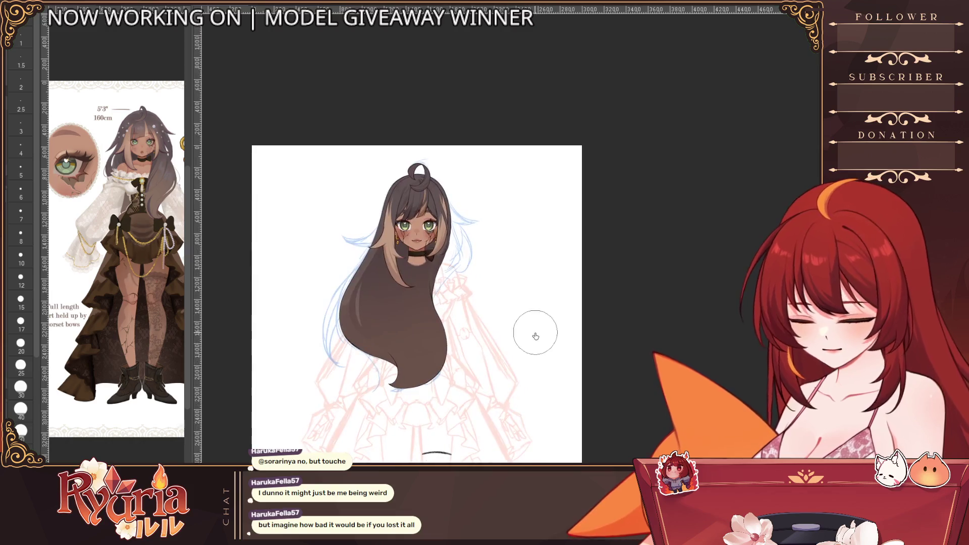
pyautogui.scroll(2, 528, 365)
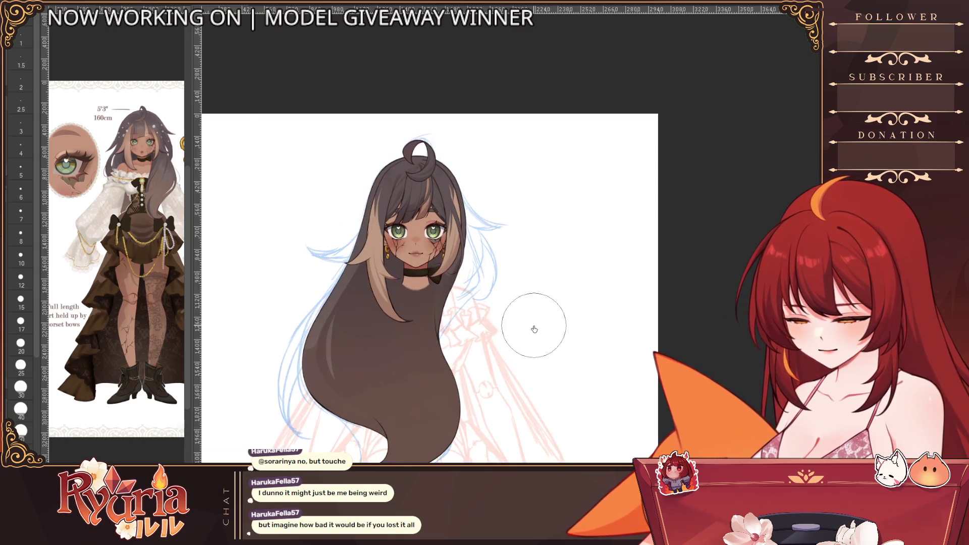
pyautogui.scroll(1, 528, 365)
pyautogui.moveTo(500, 378); pyautogui.dragTo(543, 368)
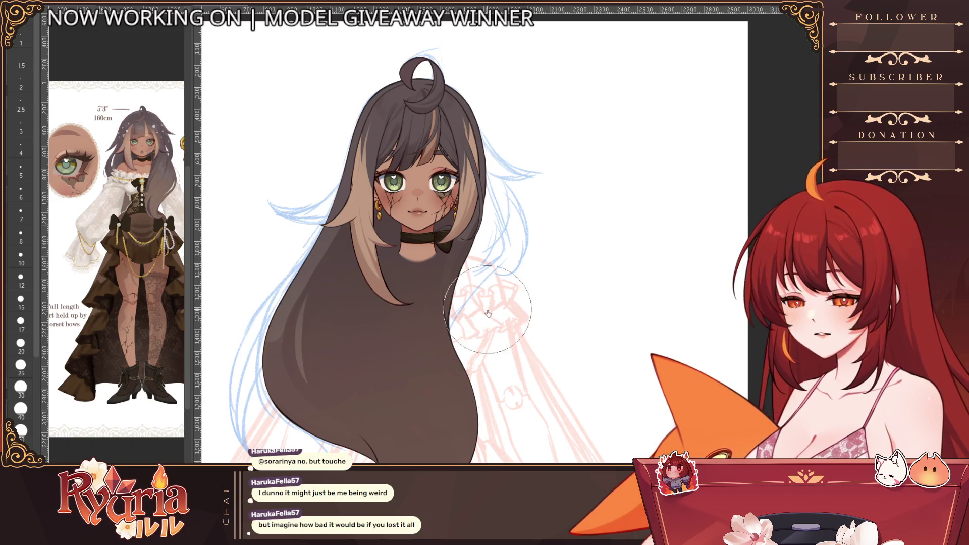
# - Show the back hair alone again and paint light highlights along its lower left and right edges
pyautogui.press('alt')
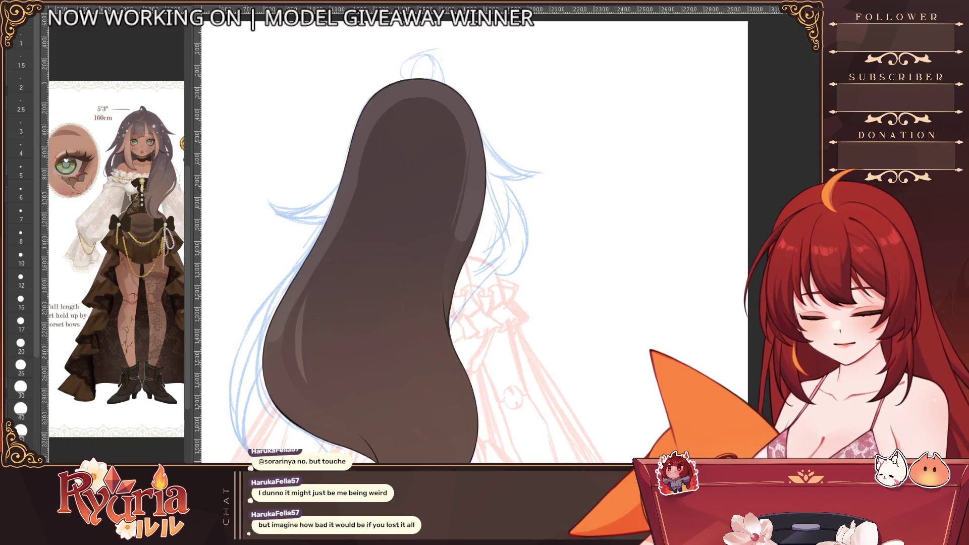
pyautogui.scroll(2, 304, 341)
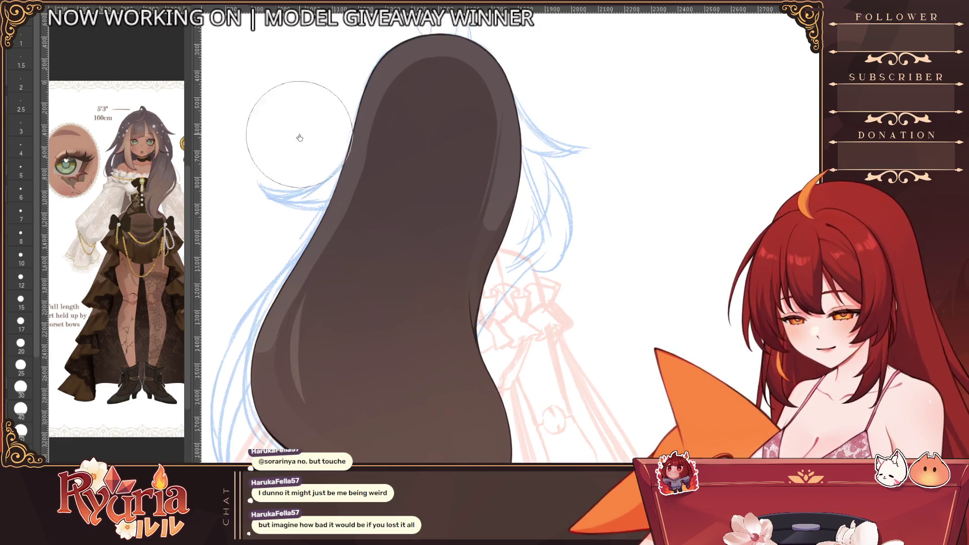
pyautogui.press('[')
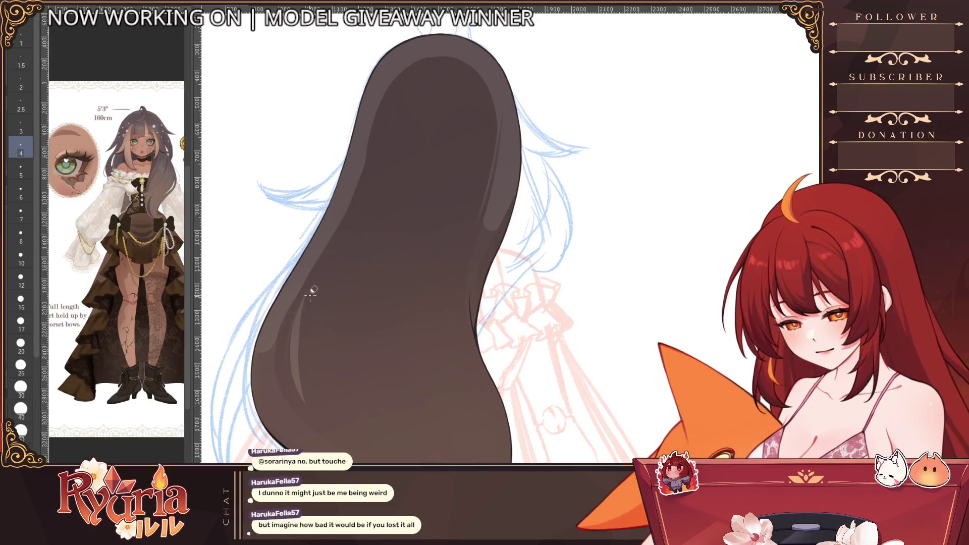
pyautogui.press(']')
pyautogui.press(']')
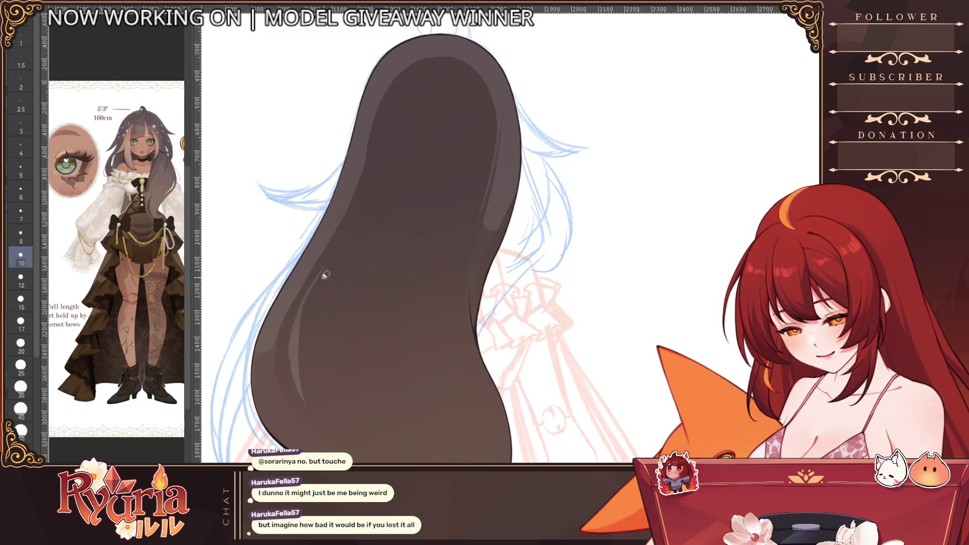
pyautogui.press(']')
pyautogui.press(']')
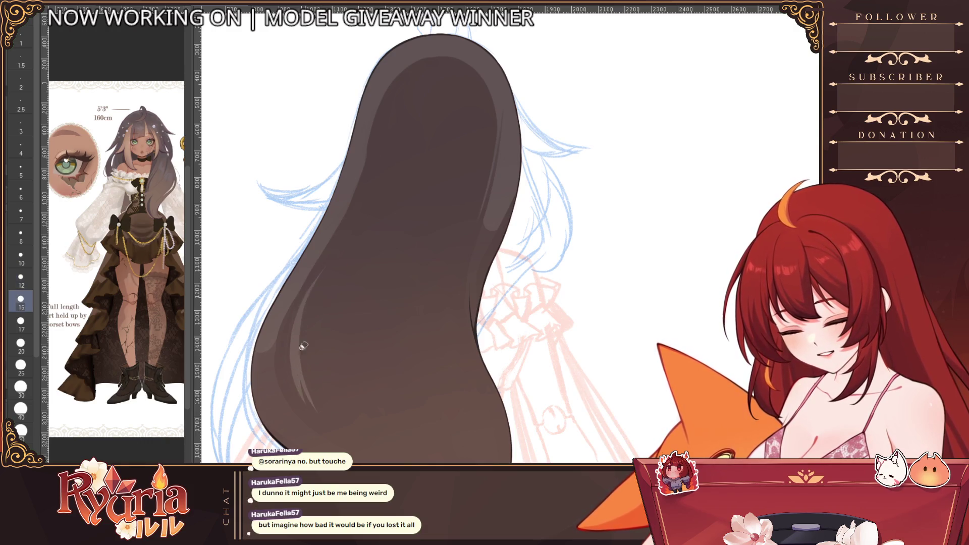
pyautogui.moveTo(287, 326); pyautogui.dragTo(267, 373)
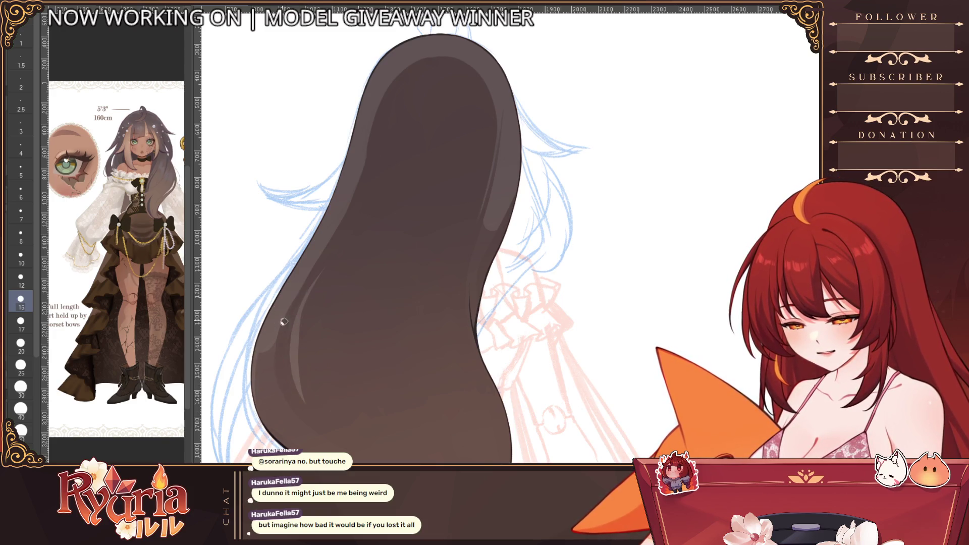
pyautogui.scroll(-3, 477, 196)
pyautogui.scroll(3, 544, 149)
pyautogui.press(']')
pyautogui.press(']')
pyautogui.moveTo(499, 208); pyautogui.dragTo(524, 179)
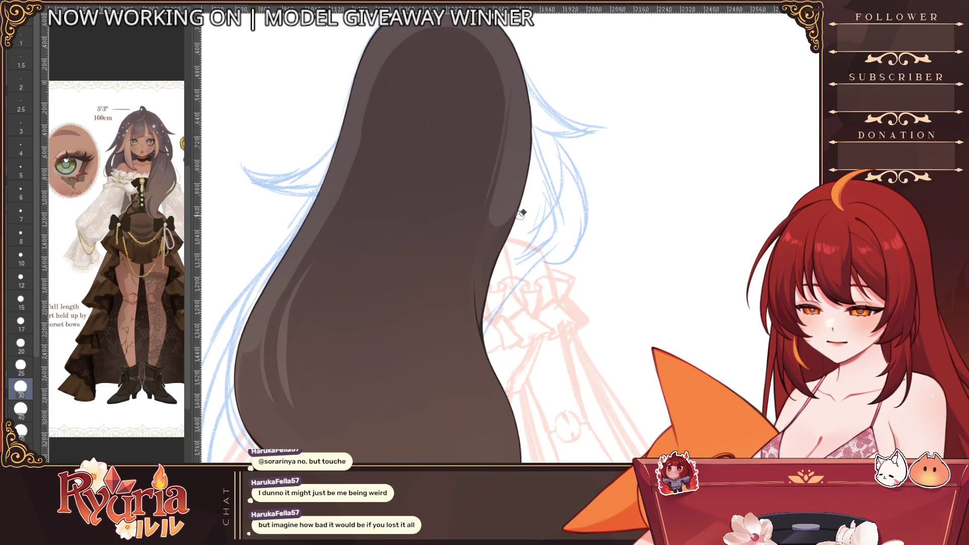
pyautogui.moveTo(520, 213); pyautogui.dragTo(500, 288)
pyautogui.scroll(-3, 587, 233)
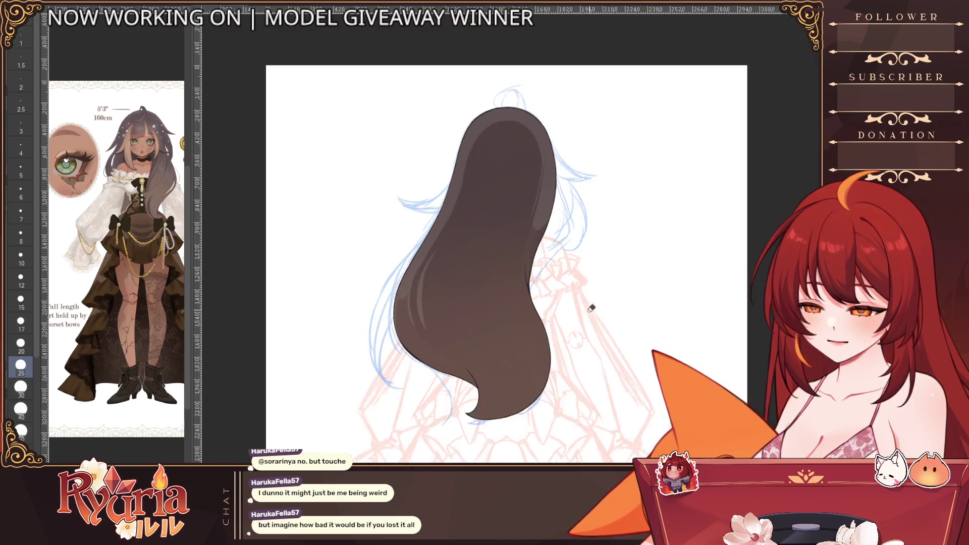
pyautogui.scroll(3, 545, 250)
# - Zoom in on the hair shape and readjust the brush size for further highlights
pyautogui.press('[')
pyautogui.press('[')
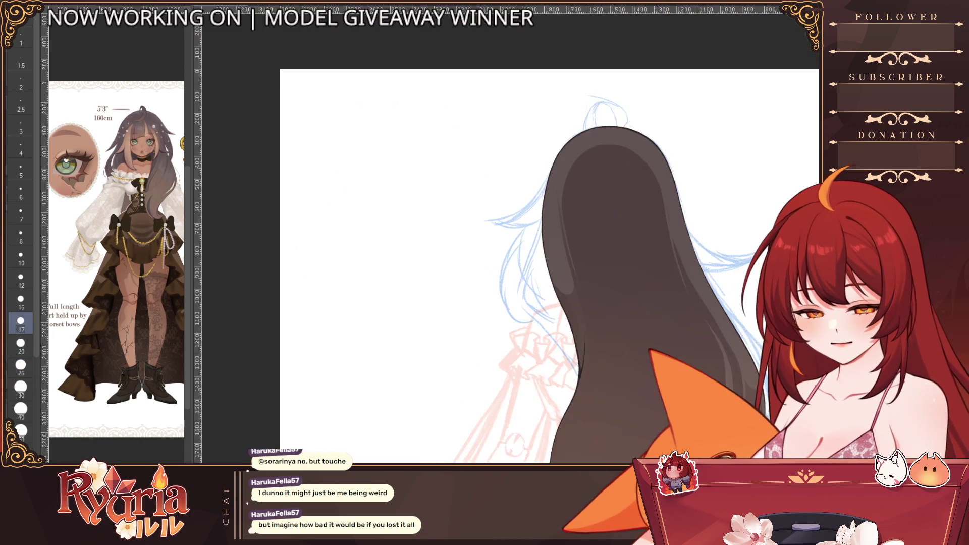
pyautogui.scroll(-3, 455, 227)
pyautogui.moveTo(443, 146); pyautogui.dragTo(466, 243)
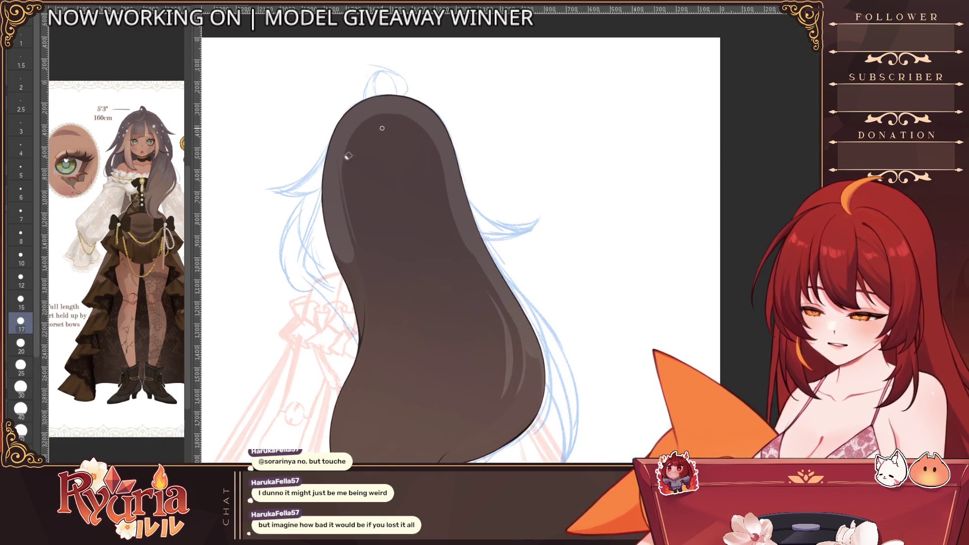
pyautogui.press(']')
pyautogui.press(']')
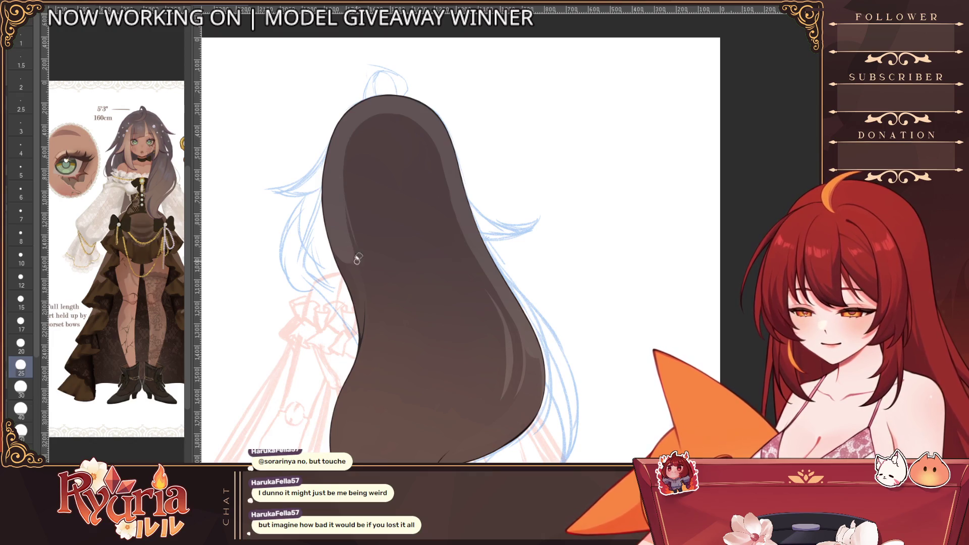
pyautogui.scroll(-2, 391, 163)
pyautogui.scroll(2, 391, 163)
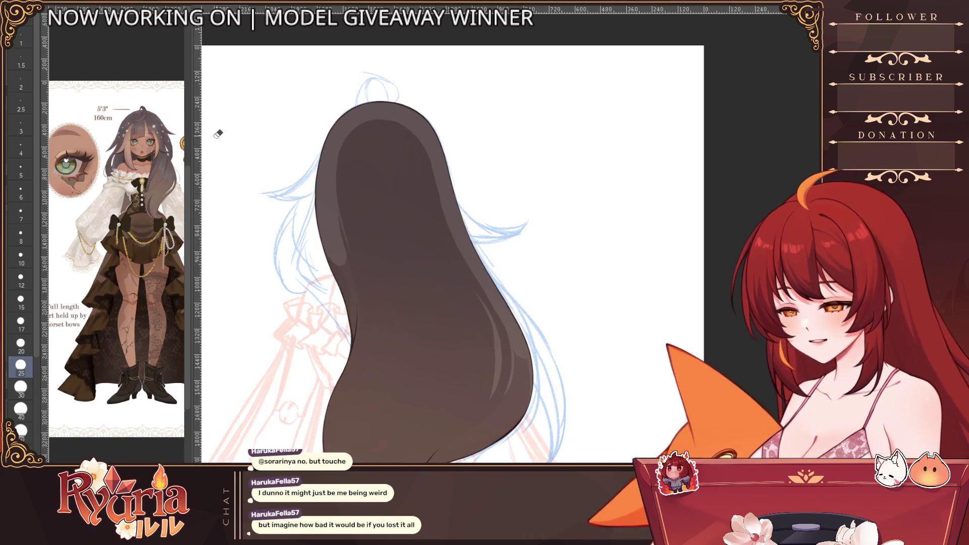
pyautogui.press('[')
pyautogui.press('[')
pyautogui.press(']')
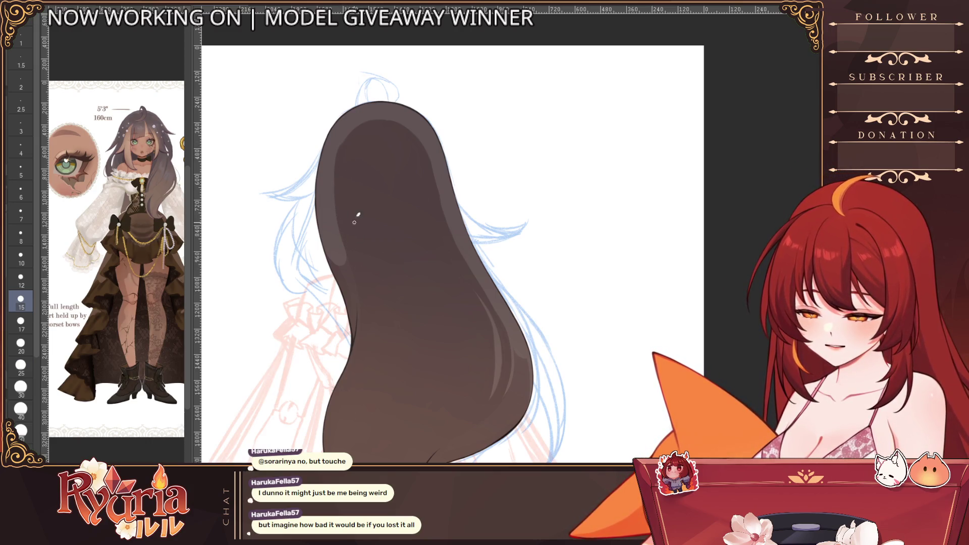
pyautogui.press(']')
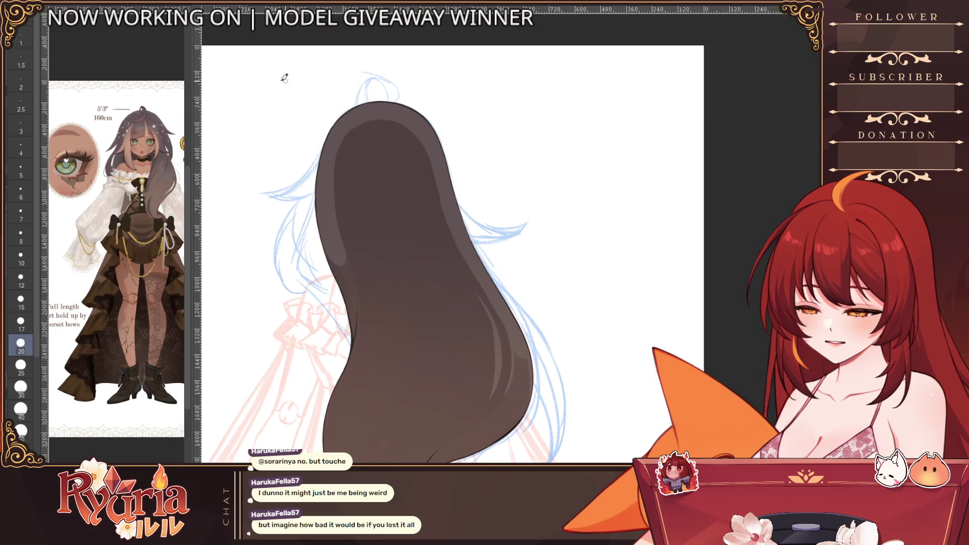
pyautogui.press(']')
pyautogui.press(']')
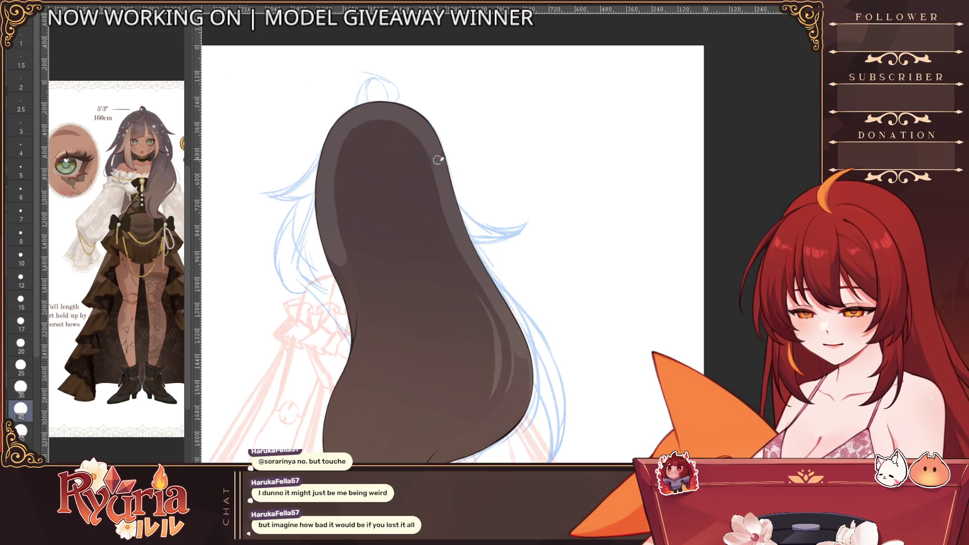
pyautogui.press('[')
pyautogui.press('[')
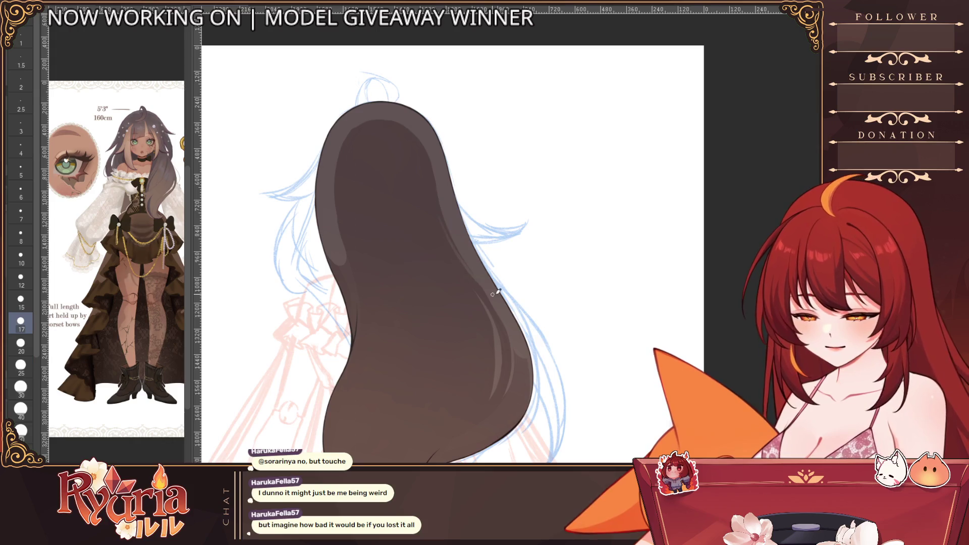
pyautogui.scroll(-1, 528, 347)
pyautogui.scroll(-1, 553, 319)
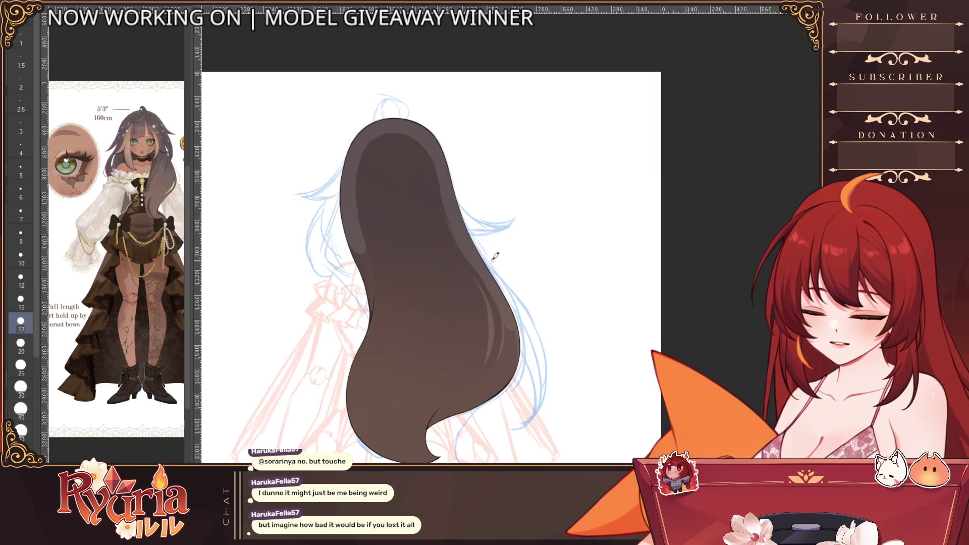
# - Mirror the canvas view and paint soft shading along the right hair edge
pyautogui.press('h')
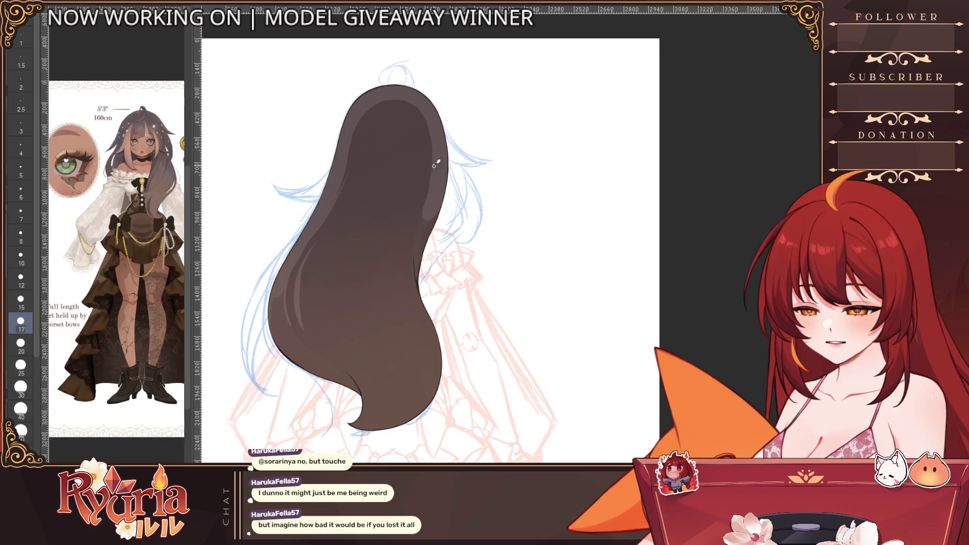
pyautogui.press('[')
pyautogui.moveTo(432, 190); pyautogui.dragTo(421, 291)
pyautogui.moveTo(428, 191); pyautogui.dragTo(423, 298)
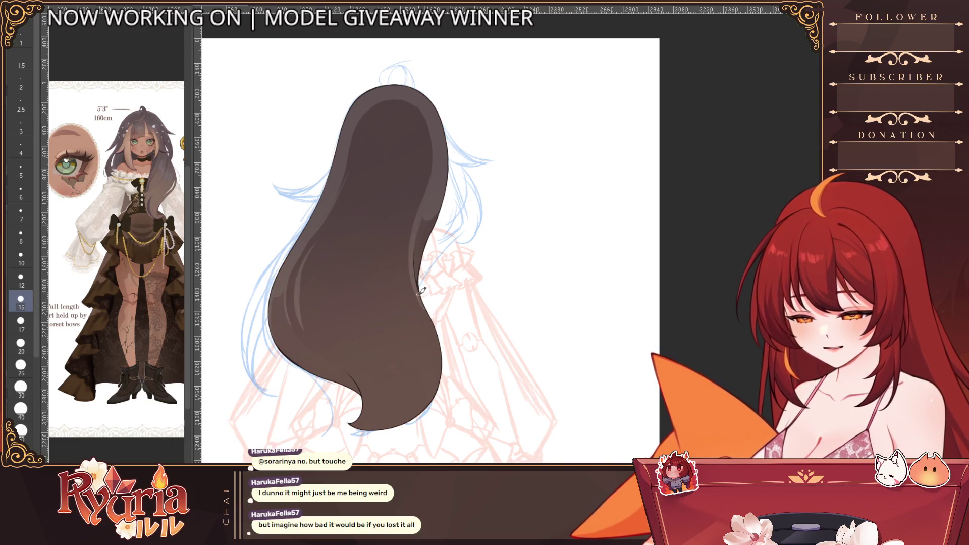
pyautogui.press('[')
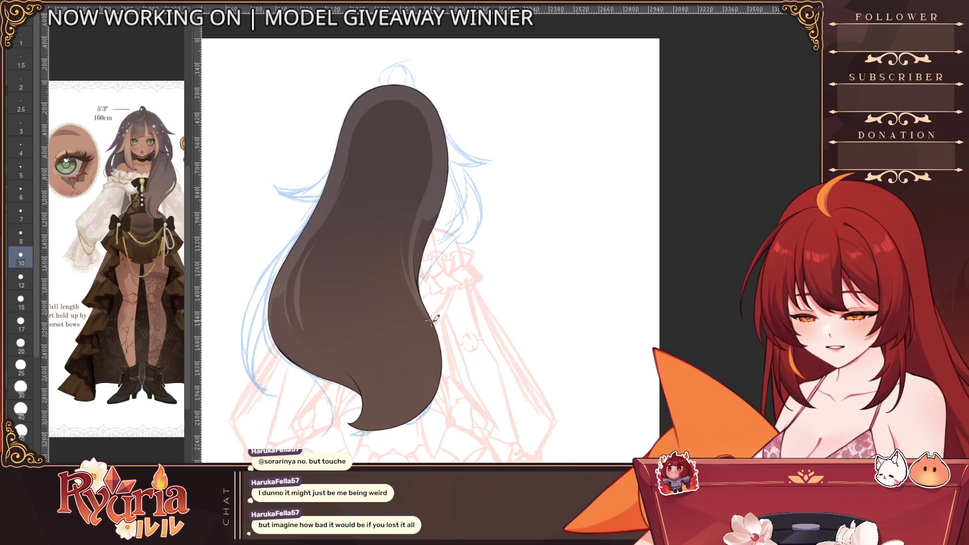
pyautogui.scroll(3, 429, 239)
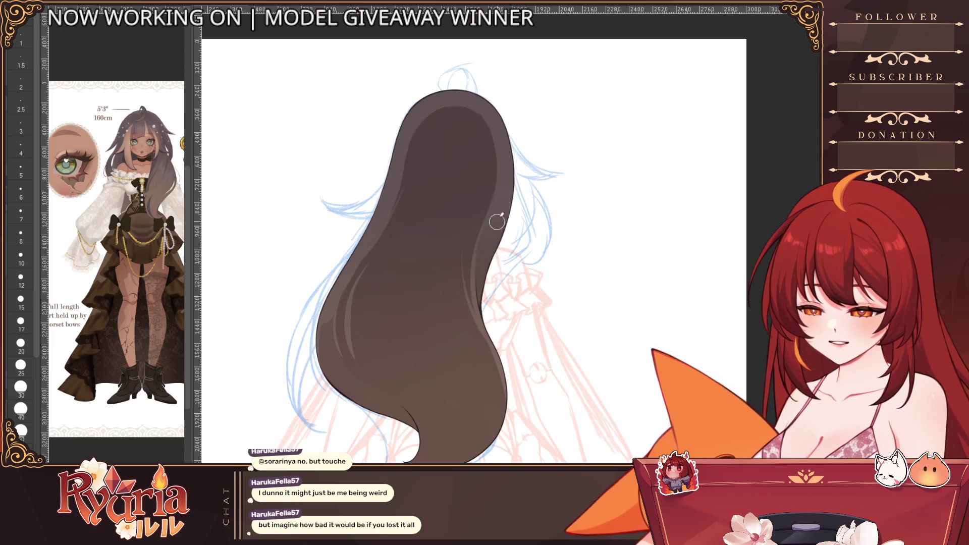
pyautogui.scroll(-2, 526, 166)
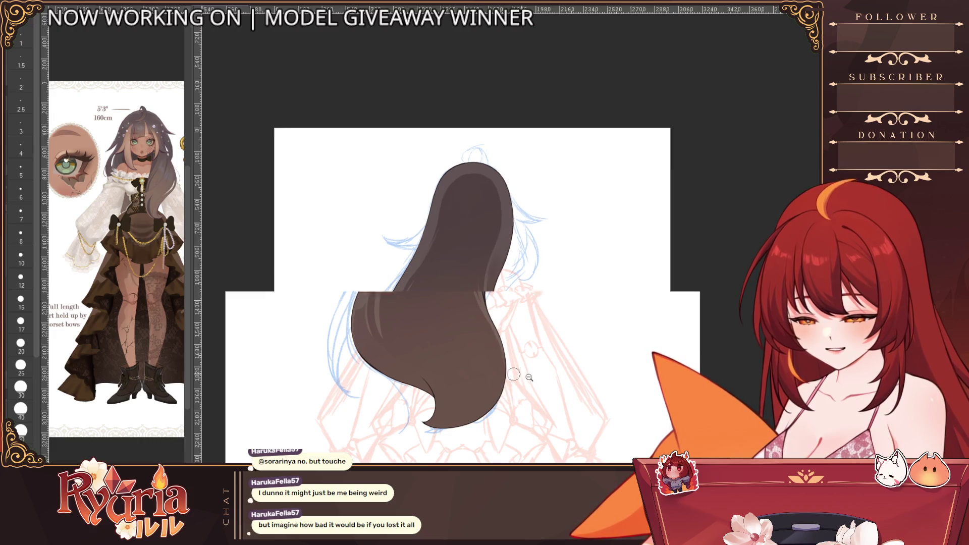
pyautogui.scroll(3, 498, 390)
pyautogui.press('i')
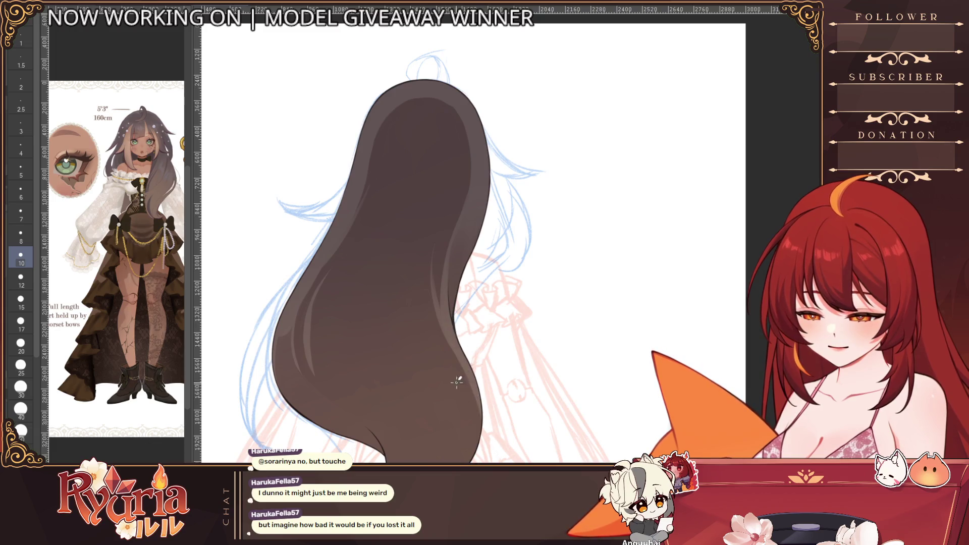
pyautogui.scroll(-1, 466, 447)
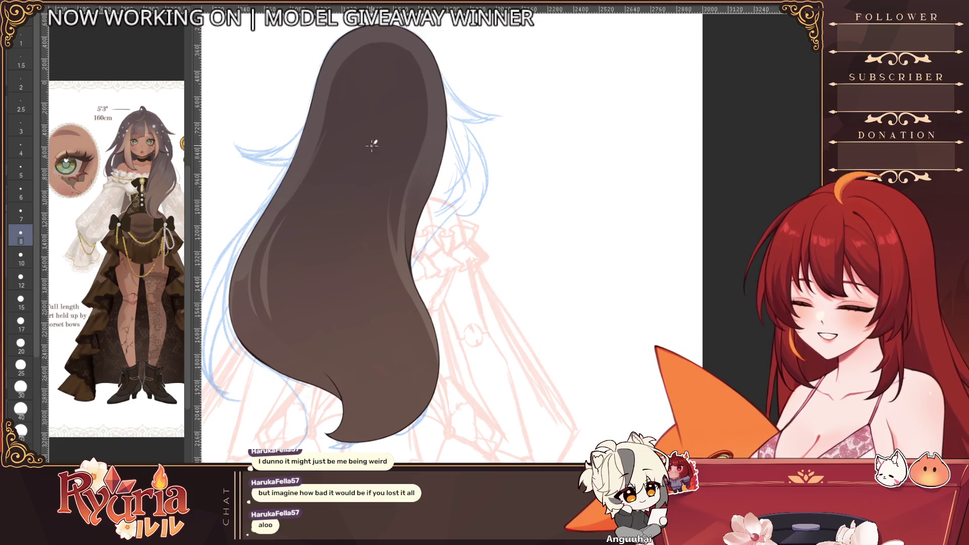
pyautogui.scroll(2, 308, 172)
# - Cycle the airbrush through large and small sizes for soft gradient shading
pyautogui.hotkey('alt', '[')
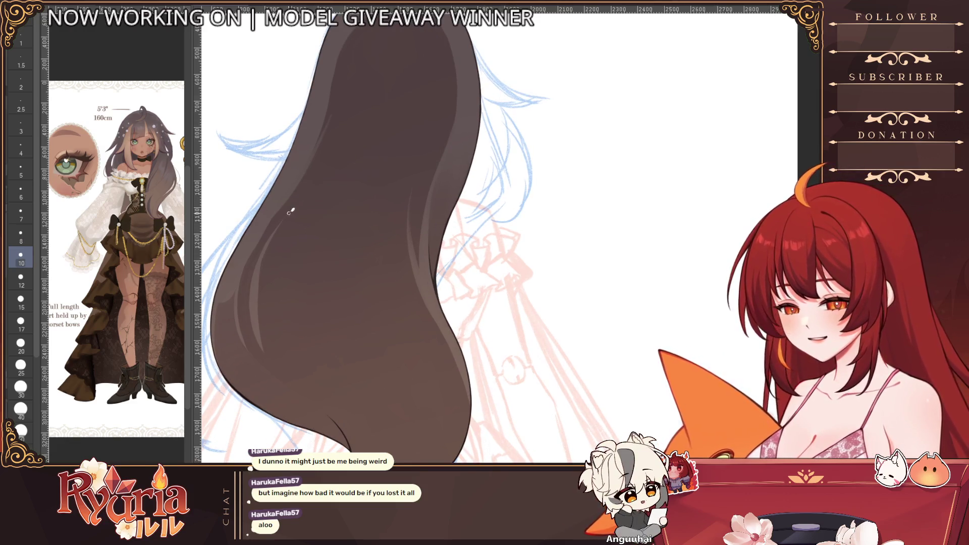
pyautogui.hotkey('alt', '[')
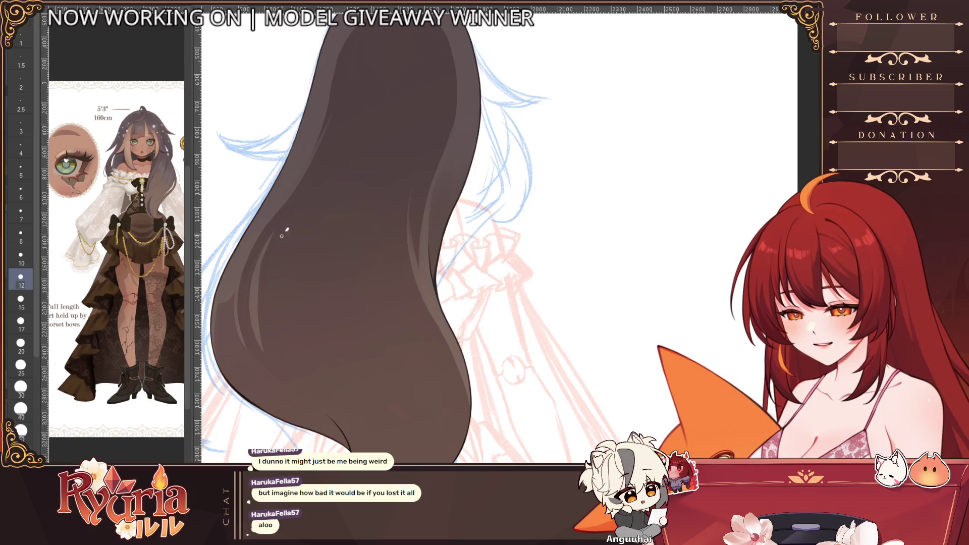
pyautogui.hotkey('alt', '[')
pyautogui.hotkey('alt', '[')
pyautogui.hotkey('alt', '[')
pyautogui.hotkey('alt', '[')
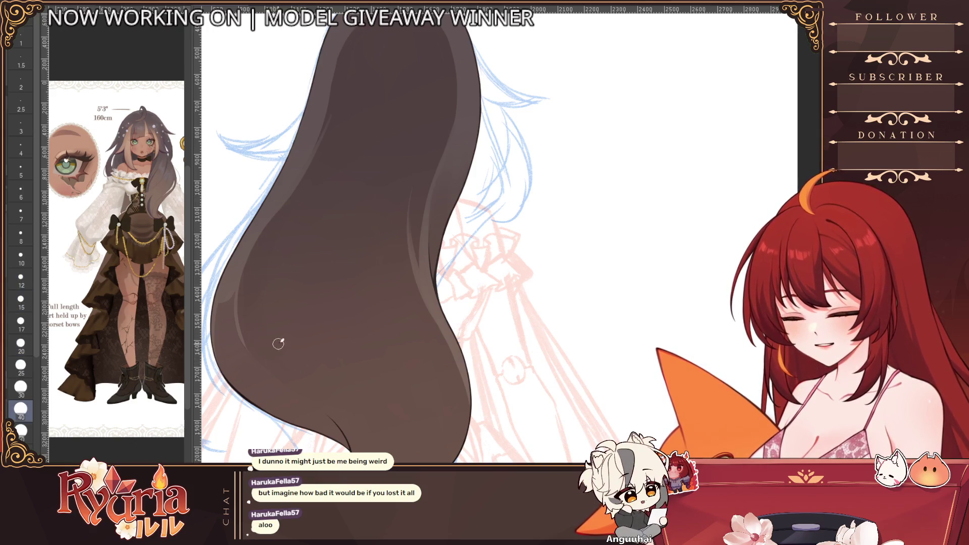
pyautogui.scroll(-5, 341, 288)
pyautogui.scroll(-3, 416, 288)
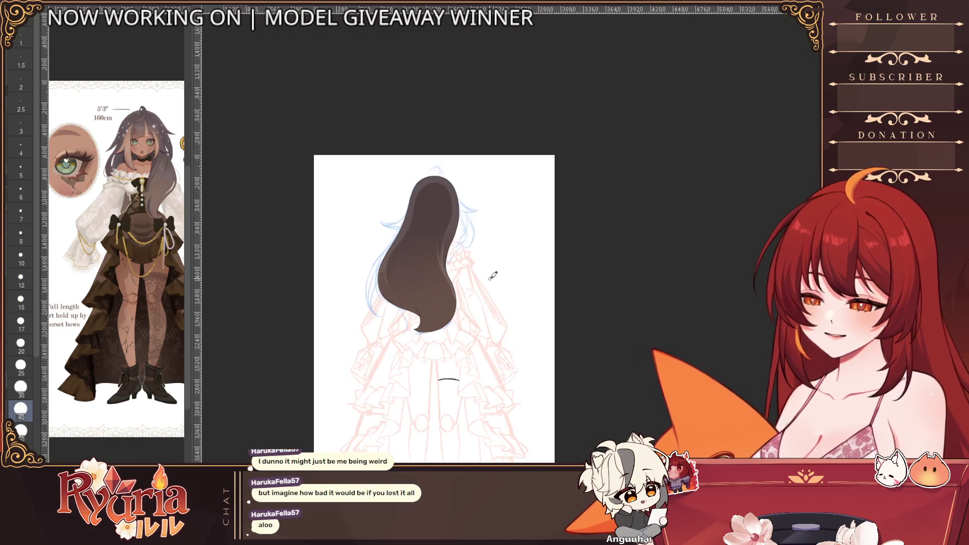
pyautogui.scroll(2, 485, 289)
pyautogui.scroll(2, 488, 289)
pyautogui.hotkey('alt', ']')
pyautogui.hotkey('alt', ']')
pyautogui.hotkey('alt', ']')
pyautogui.scroll(3, 341, 334)
pyautogui.hotkey('alt', ']')
pyautogui.hotkey('alt', ']')
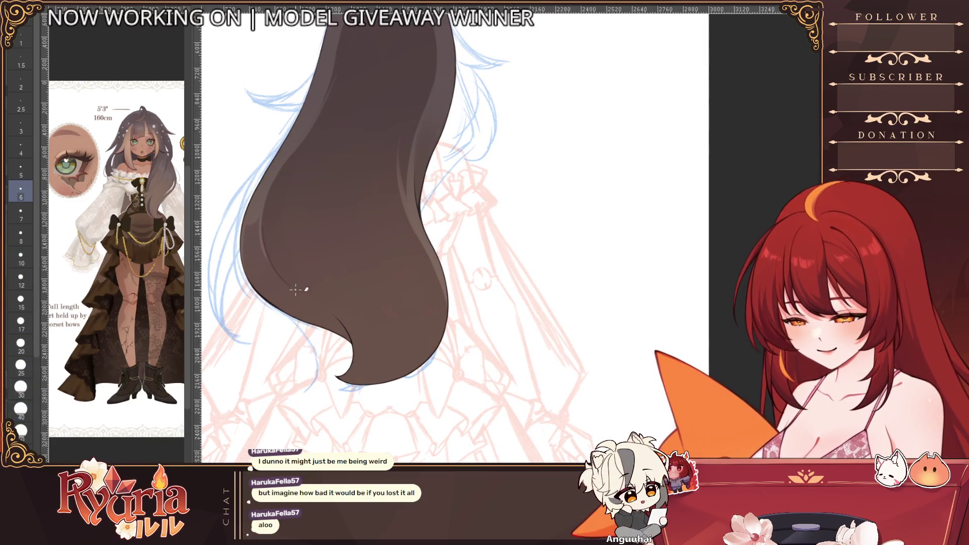
pyautogui.press(']')
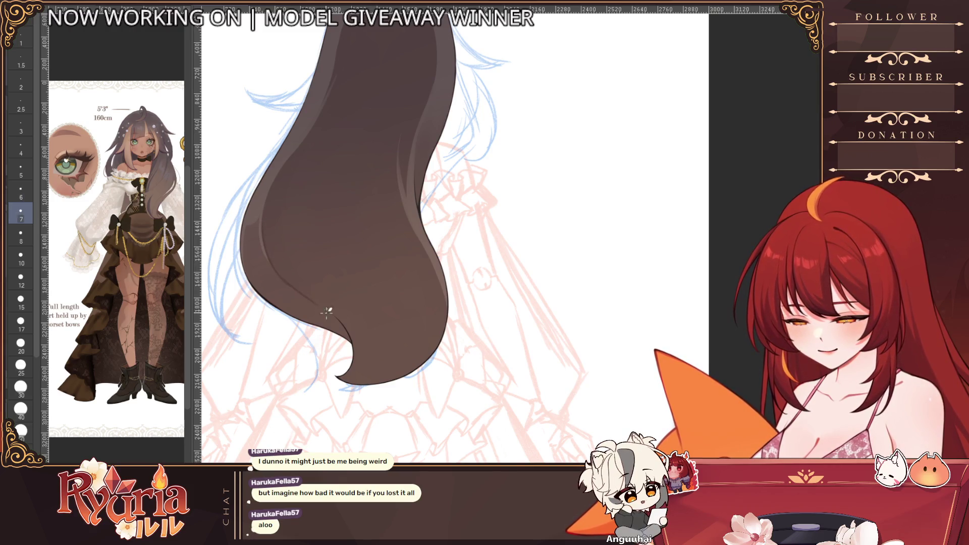
pyautogui.scroll(-2, 348, 347)
pyautogui.scroll(3, 393, 304)
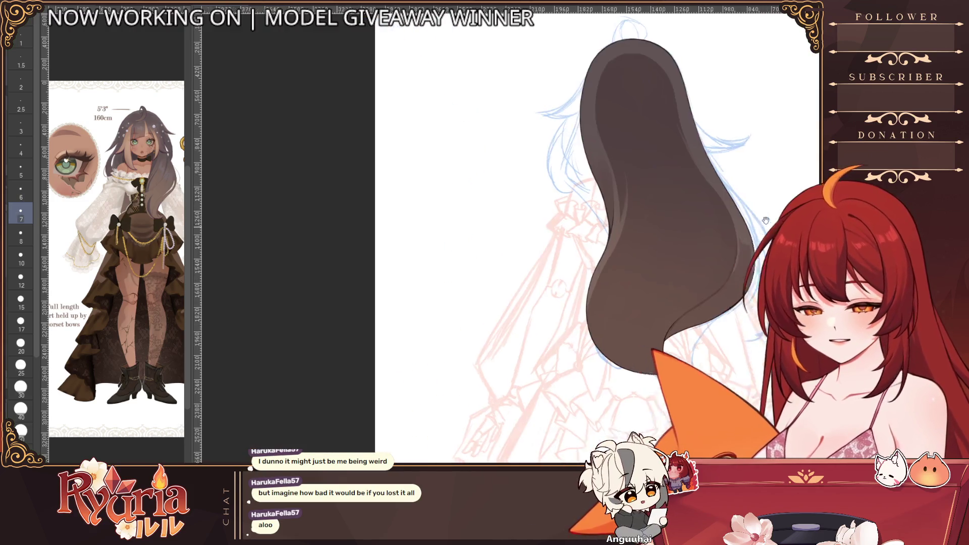
pyautogui.scroll(3, 395, 304)
pyautogui.press(']')
pyautogui.press(']')
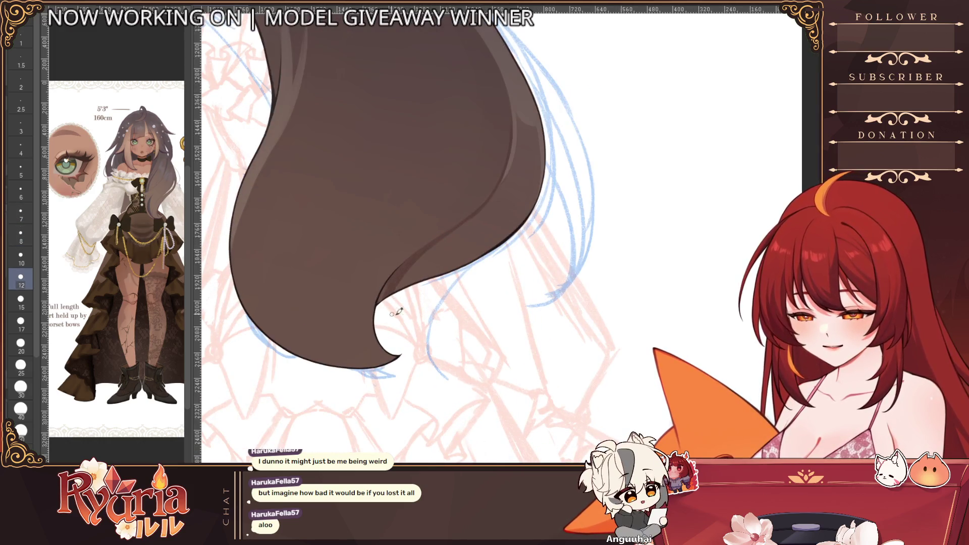
pyautogui.press(']')
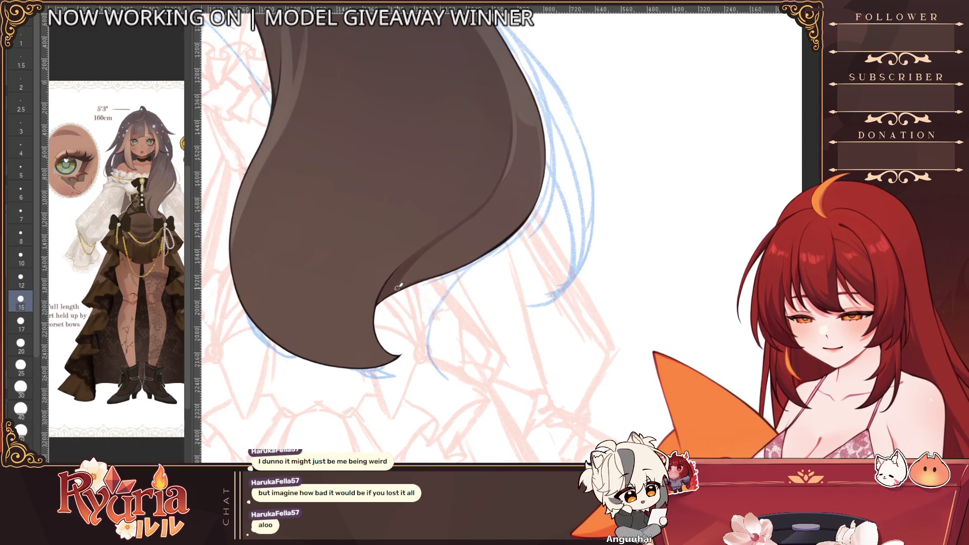
pyautogui.scroll(-3, 466, 276)
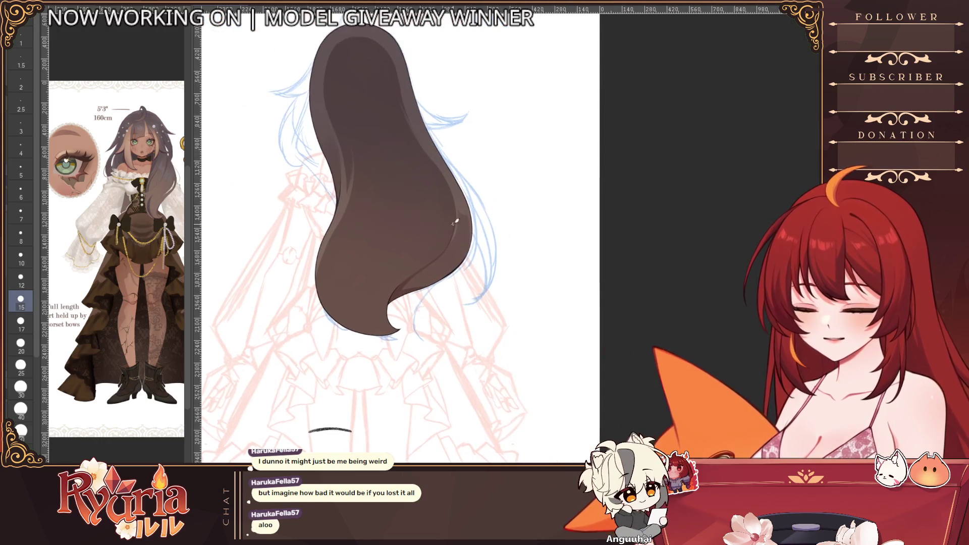
pyautogui.scroll(2, 379, 265)
# - Draw a thin highlight along the hair edge, add soft dark shading, and view the shading without its brown base
pyautogui.press('[')
pyautogui.press('[')
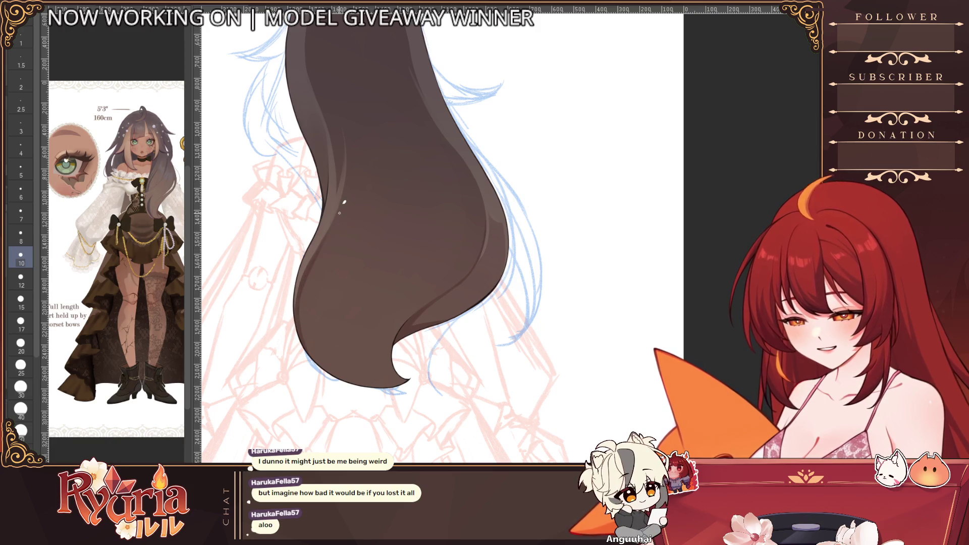
pyautogui.press('[')
pyautogui.scroll(-2, 343, 203)
pyautogui.scroll(2, 308, 191)
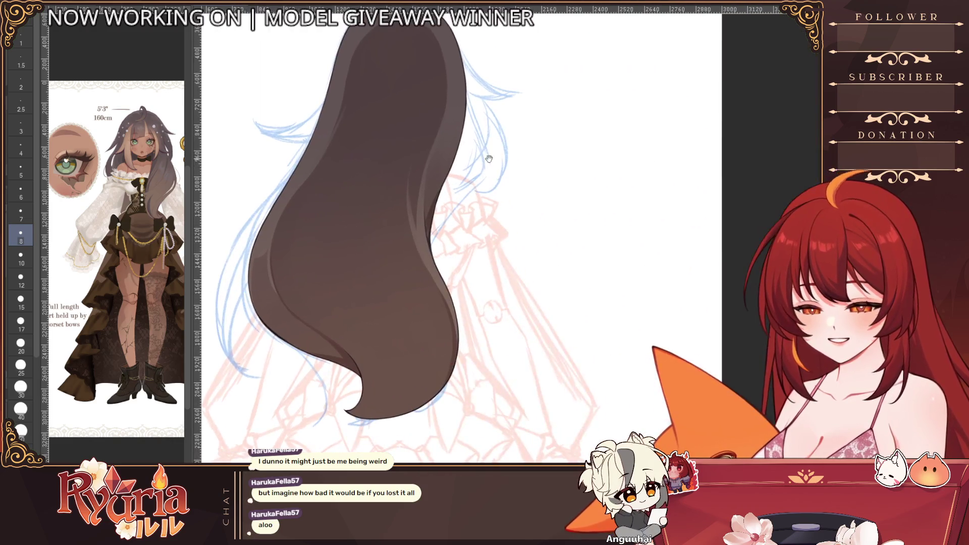
pyautogui.scroll(4, 424, 227)
pyautogui.press('[')
pyautogui.moveTo(428, 242)
pyautogui.mouseDown()
pyautogui.moveTo(427, 170)
pyautogui.moveTo(428, 227)
pyautogui.moveTo(447, 175)
pyautogui.mouseUp()
pyautogui.press(']')
pyautogui.scroll(-5, 553, 237)
pyautogui.scroll(3, 554, 237)
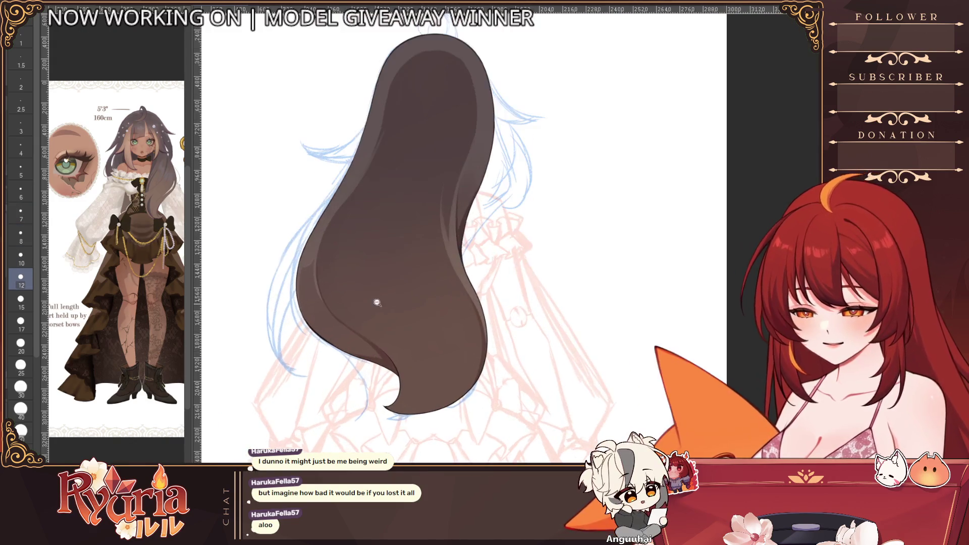
pyautogui.scroll(2, 378, 303)
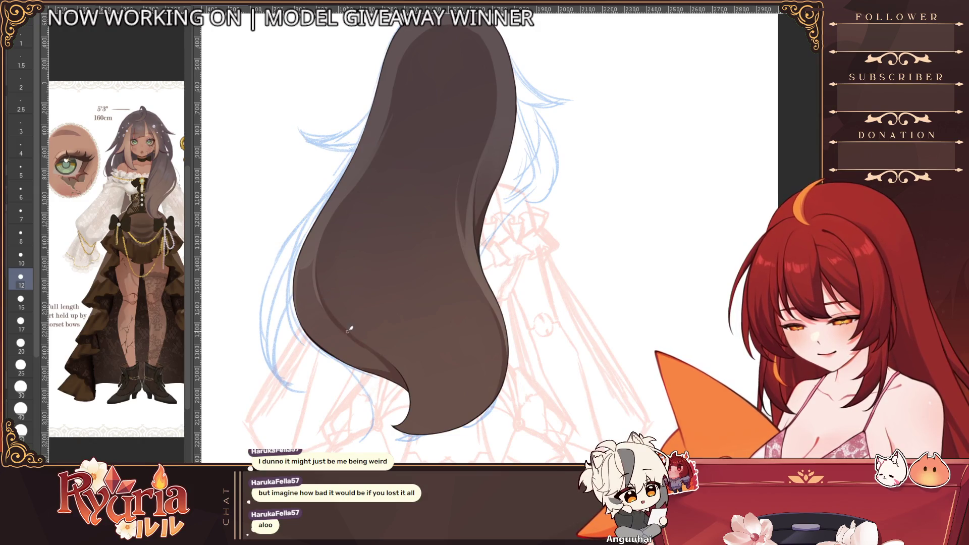
pyautogui.moveTo(338, 320); pyautogui.dragTo(359, 340)
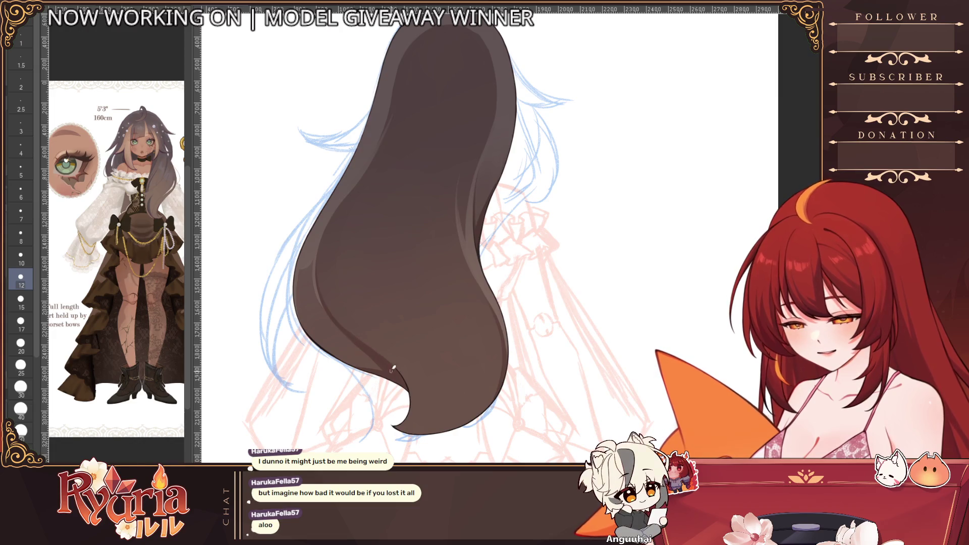
pyautogui.scroll(-2, 454, 265)
pyautogui.scroll(5, 465, 202)
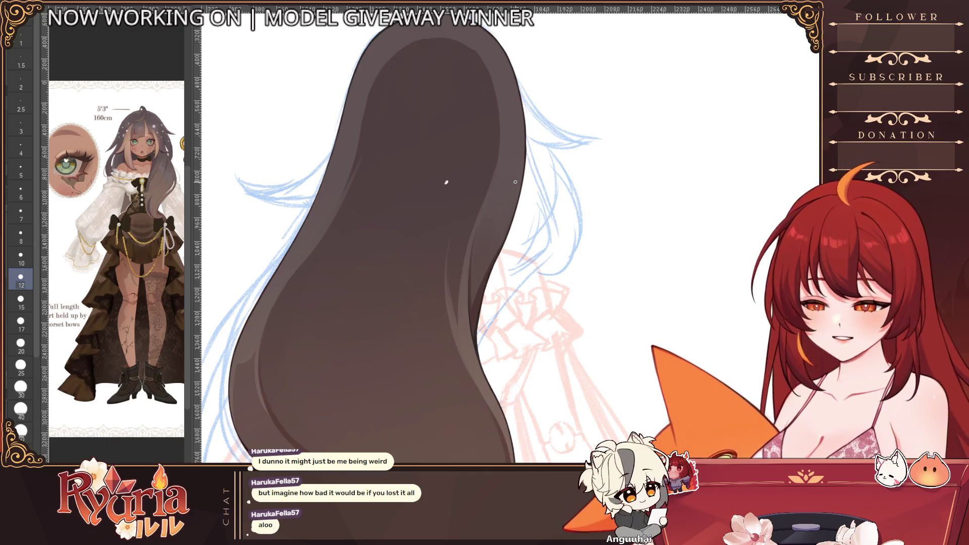
pyautogui.hotkey('ctrl', 'z')
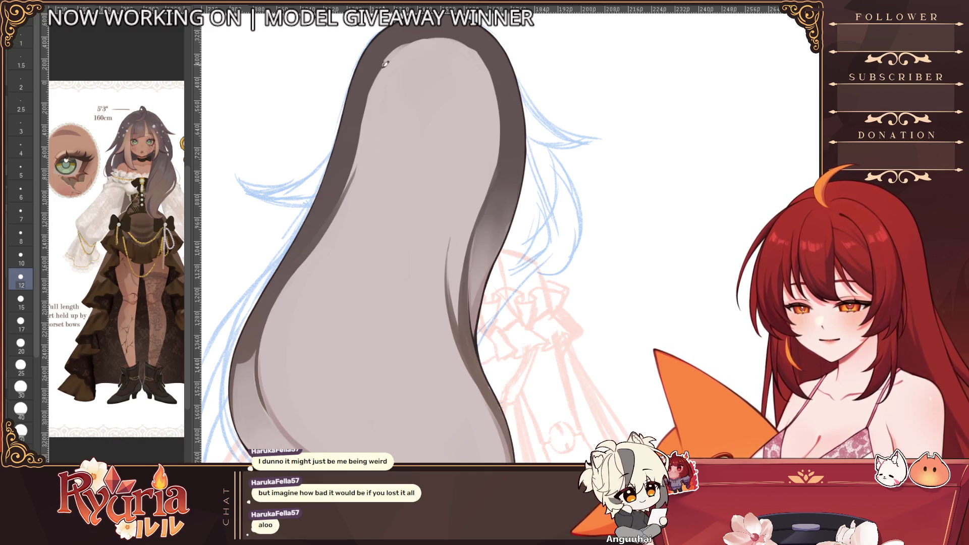
pyautogui.scroll(-3, 453, 143)
pyautogui.scroll(2, 453, 143)
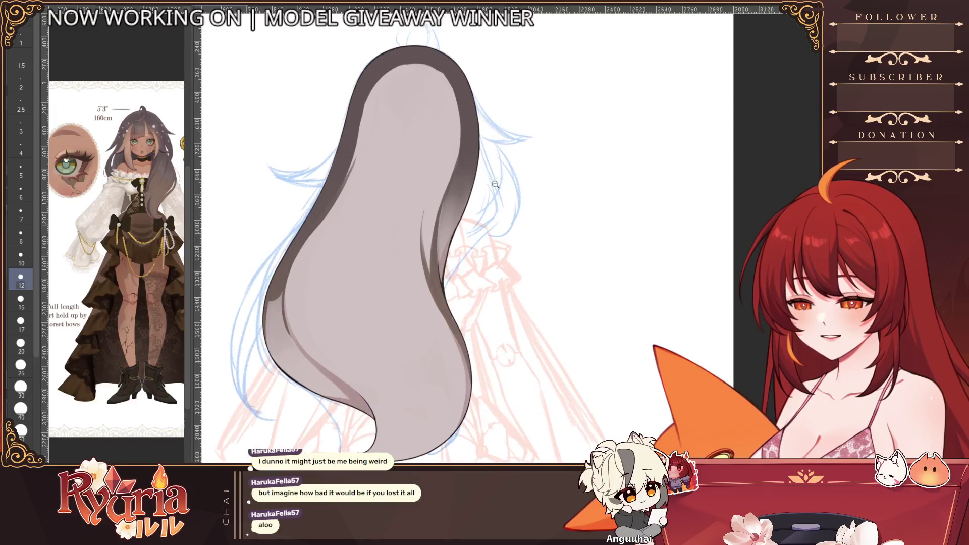
# - Erase to soften the dark shading along the hair's right edge
pyautogui.press('e')
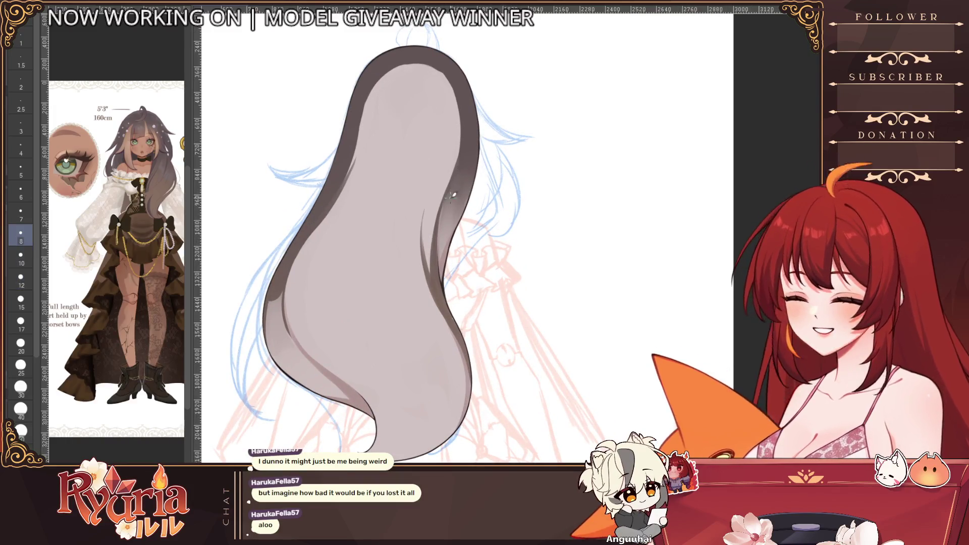
pyautogui.moveTo(444, 190); pyautogui.dragTo(441, 240)
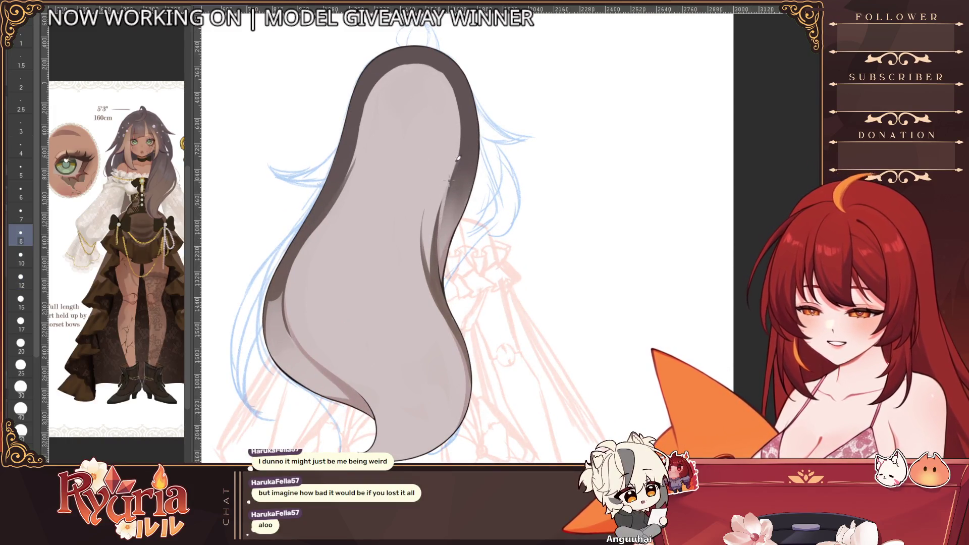
pyautogui.scroll(-2, 457, 157)
pyautogui.scroll(2, 442, 181)
pyautogui.moveTo(442, 181); pyautogui.dragTo(422, 221)
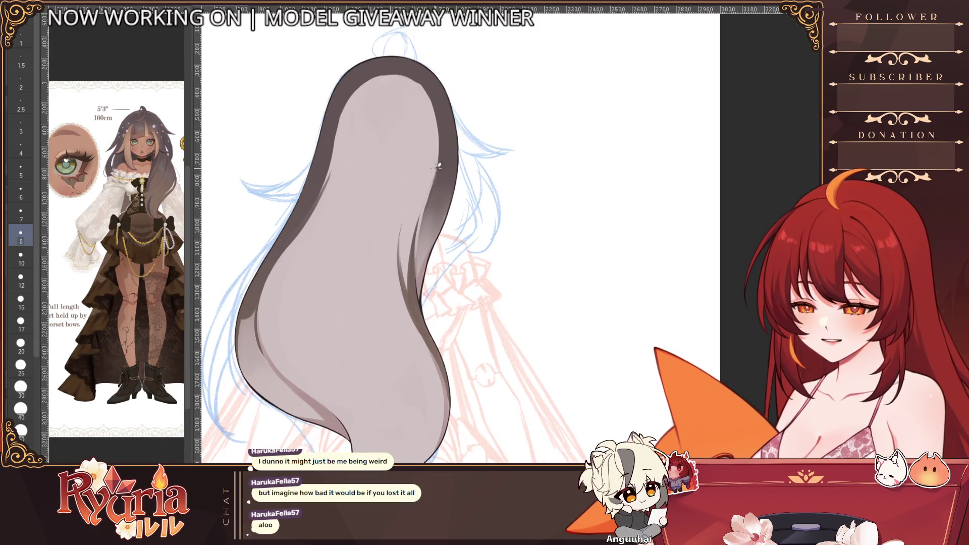
pyautogui.press('Down')
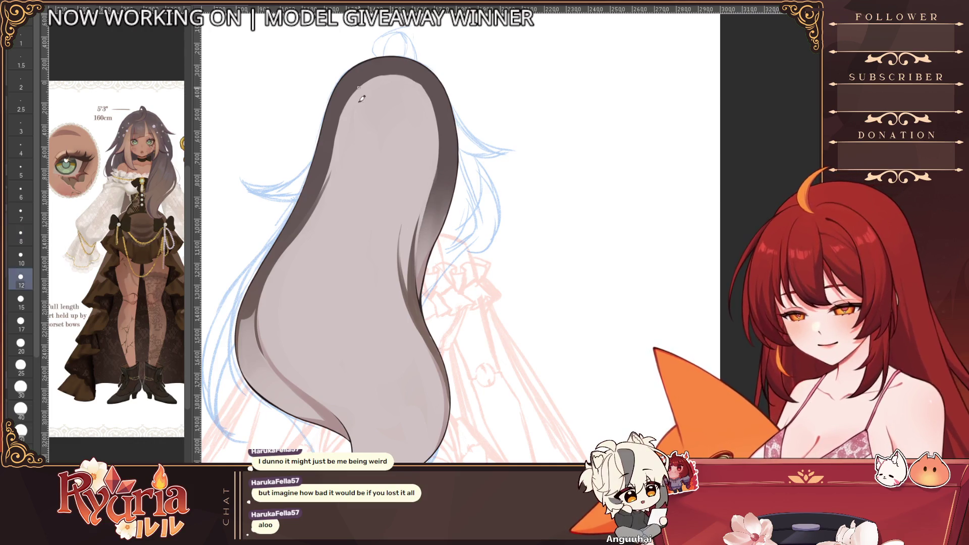
pyautogui.press('Down')
# - Darken the shading at the hair top and left edge, then restore the brown base colour
pyautogui.moveTo(413, 66); pyautogui.dragTo(378, 77)
pyautogui.press('Up')
pyautogui.moveTo(261, 348); pyautogui.dragTo(258, 335)
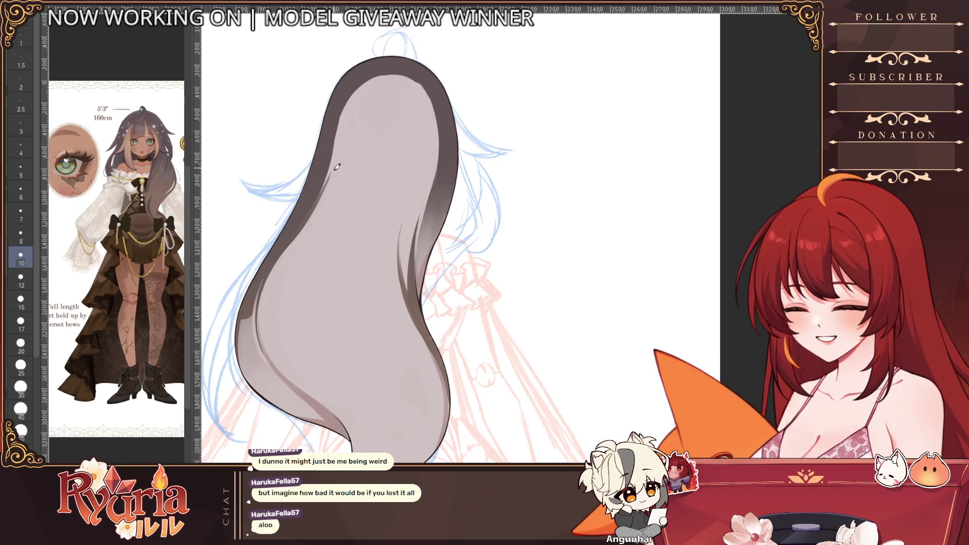
pyautogui.hotkey('ctrl', 'u')
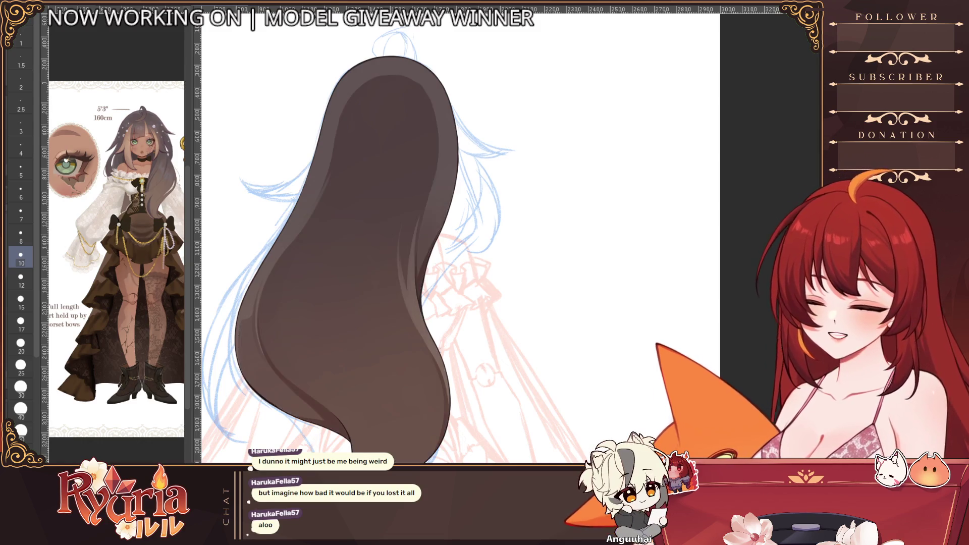
pyautogui.scroll(-4, 425, 347)
pyautogui.scroll(5, 425, 347)
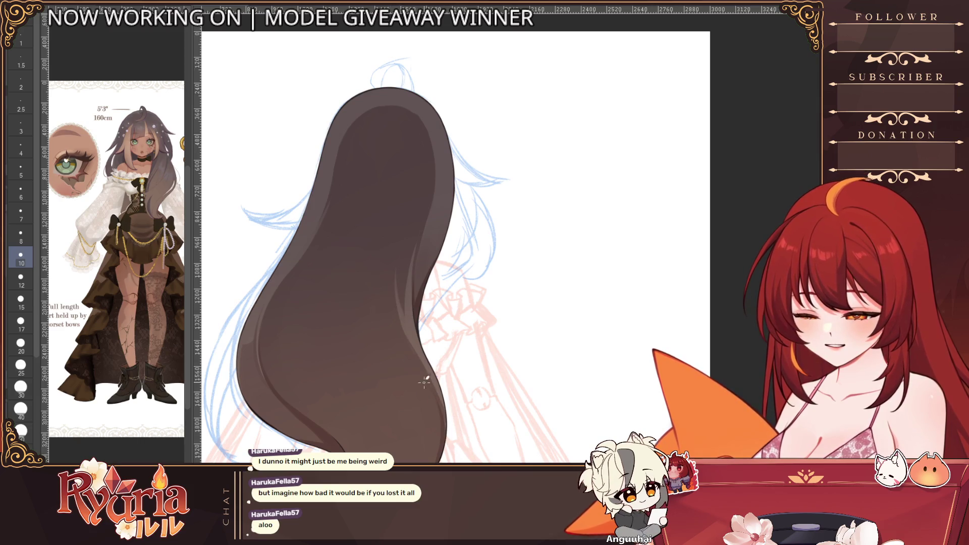
# - Add a dark shading stroke along the hair's lower edge and pan to its right side
pyautogui.press('e')
pyautogui.press('e')
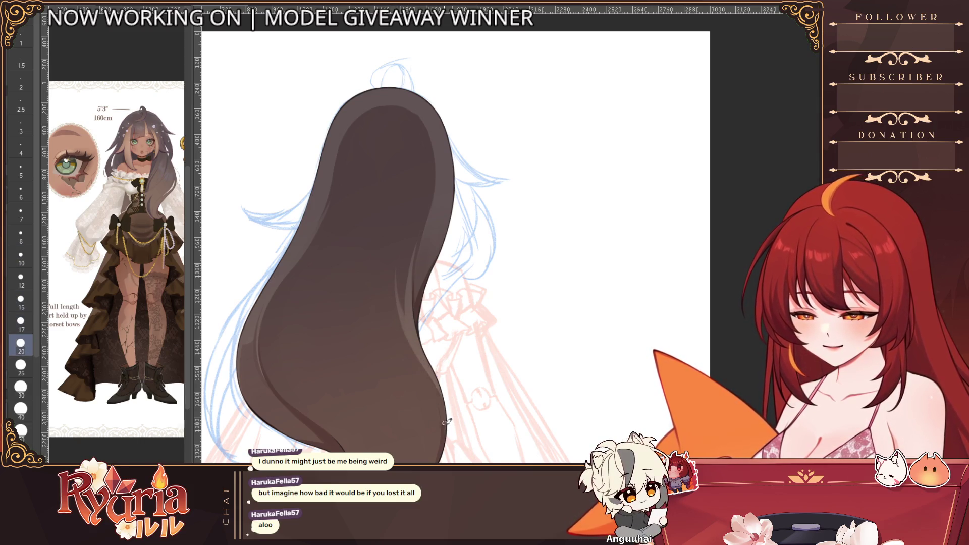
pyautogui.scroll(-2, 450, 386)
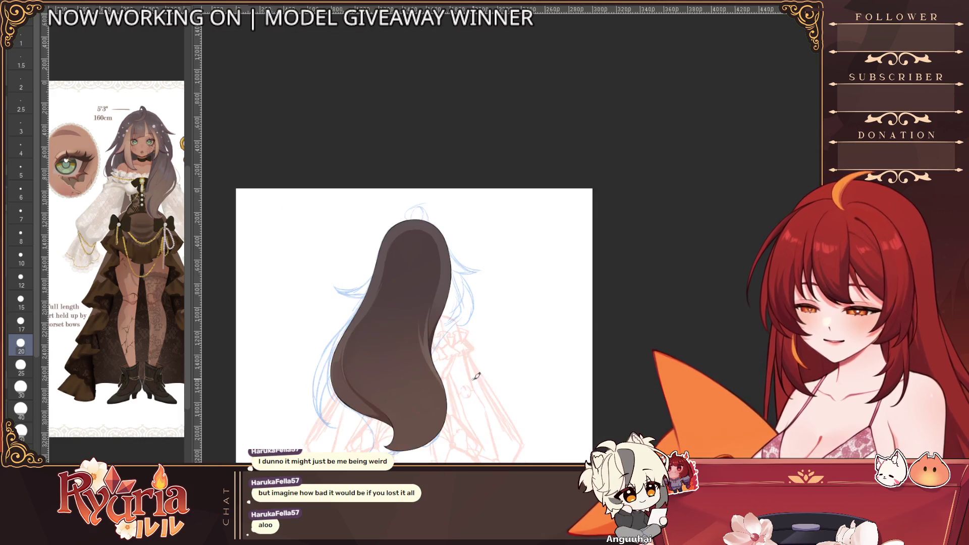
pyautogui.scroll(-2, 478, 341)
pyautogui.scroll(2, 425, 288)
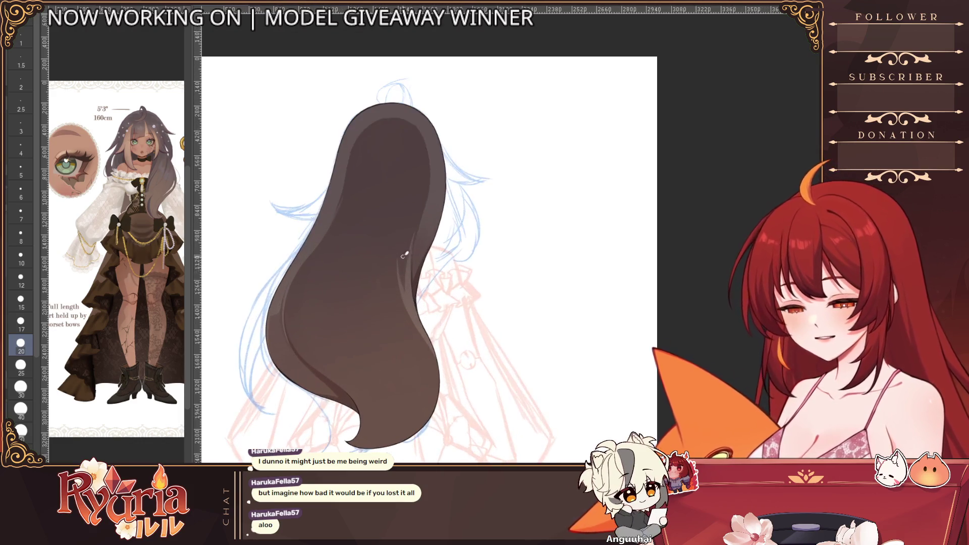
pyautogui.press('b')
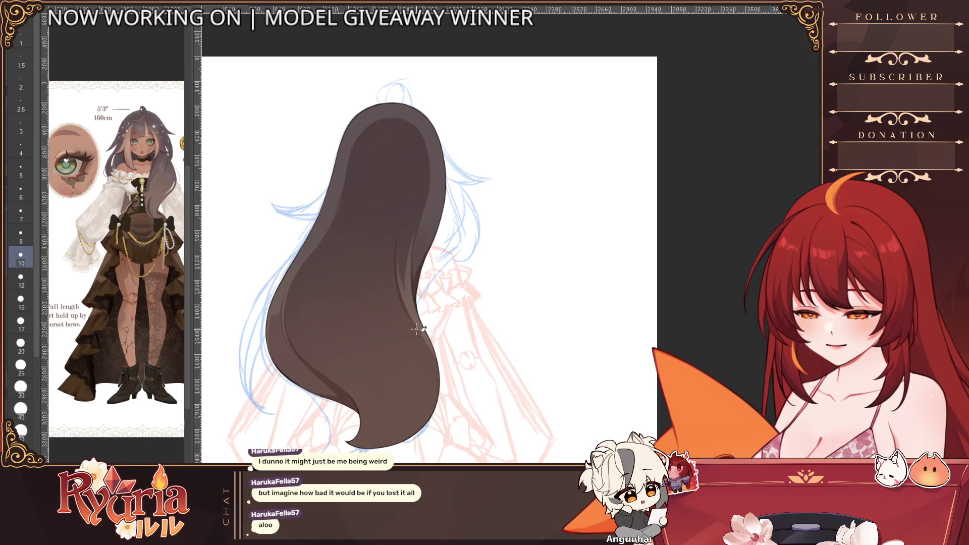
pyautogui.press(']')
pyautogui.scroll(-2, 435, 386)
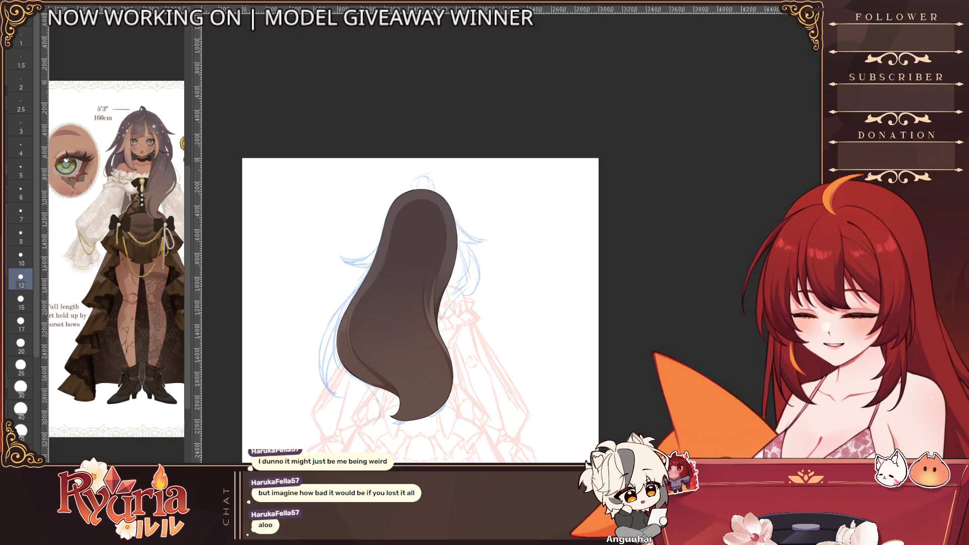
pyautogui.scroll(3, 424, 303)
pyautogui.scroll(2, 425, 303)
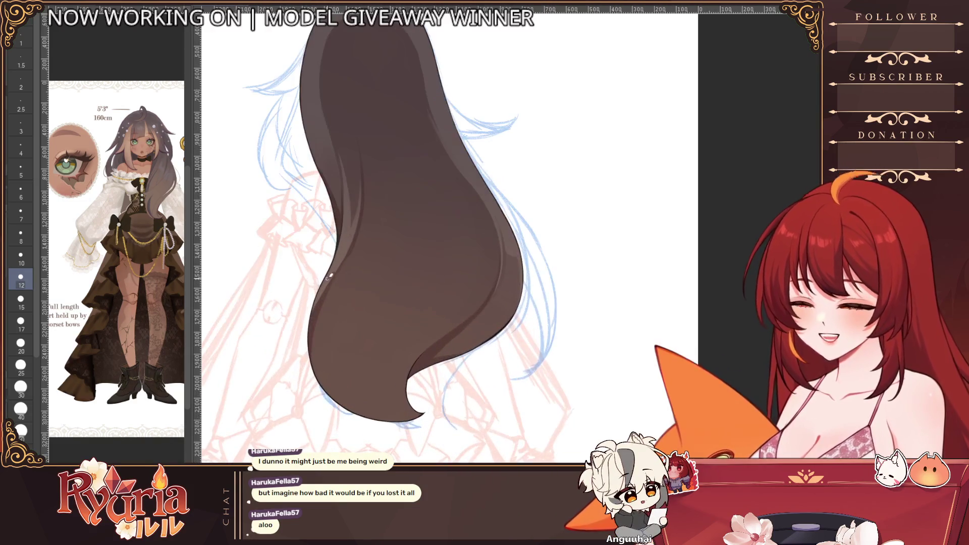
pyautogui.press(']')
pyautogui.press(']')
pyautogui.press(']')
pyautogui.moveTo(342, 333); pyautogui.dragTo(424, 413)
pyautogui.press('[')
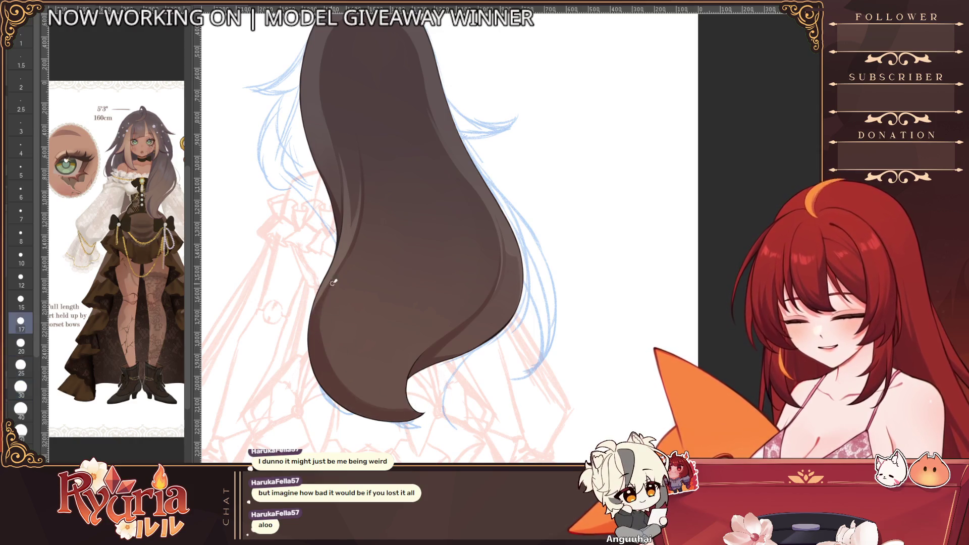
pyautogui.press('[')
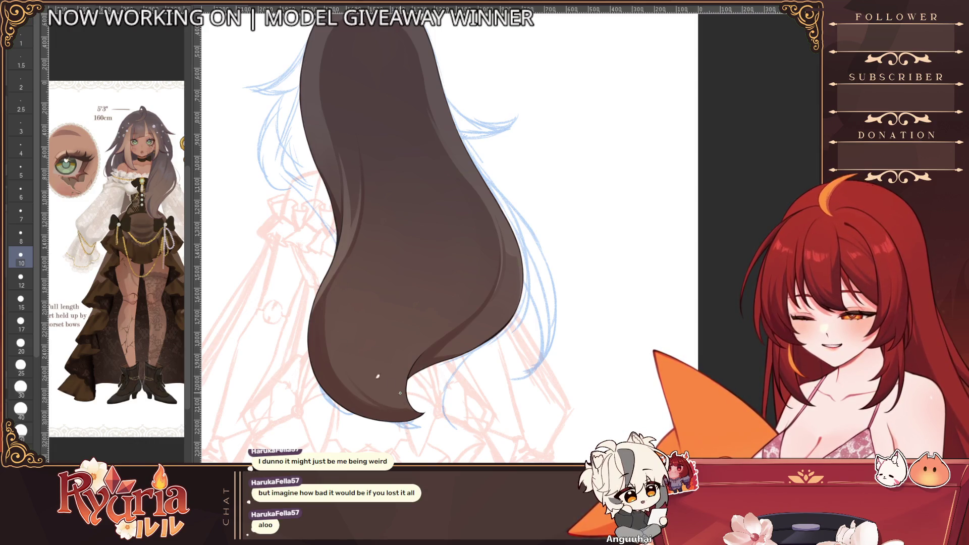
pyautogui.scroll(-3, 422, 395)
pyautogui.scroll(2, 374, 295)
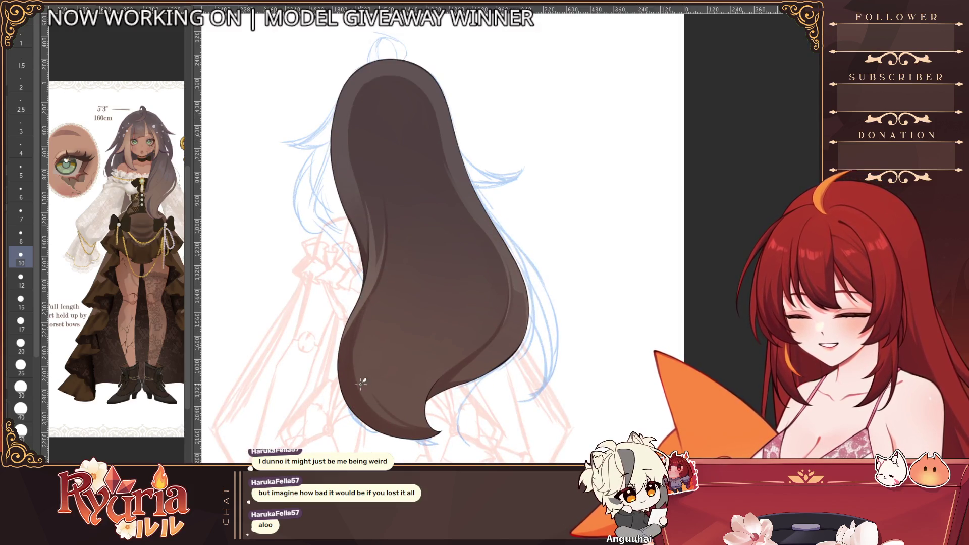
pyautogui.scroll(-1, 362, 385)
pyautogui.scroll(-1, 370, 368)
pyautogui.moveTo(379, 303); pyautogui.dragTo(621, 303)
pyautogui.scroll(2, 455, 227)
pyautogui.scroll(3, 366, 199)
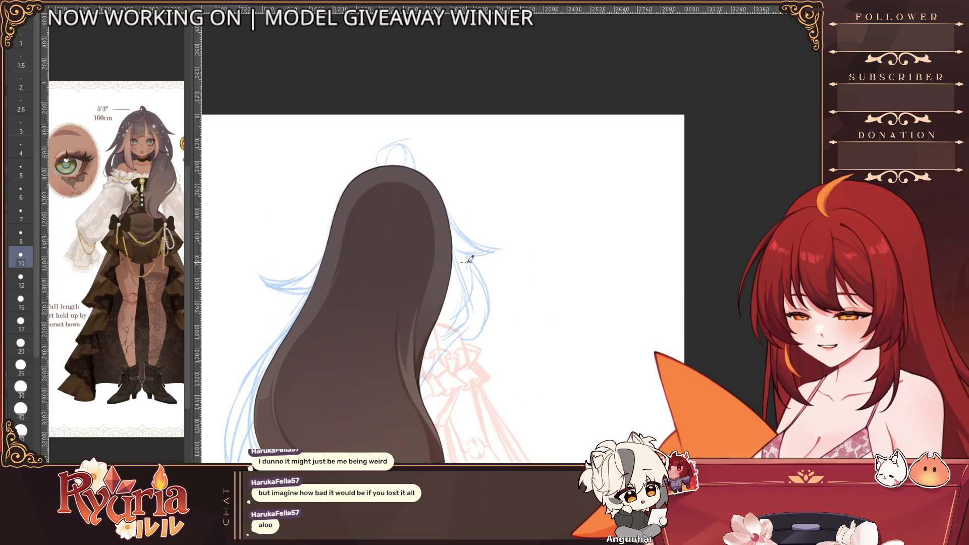
pyautogui.scroll(1, 468, 260)
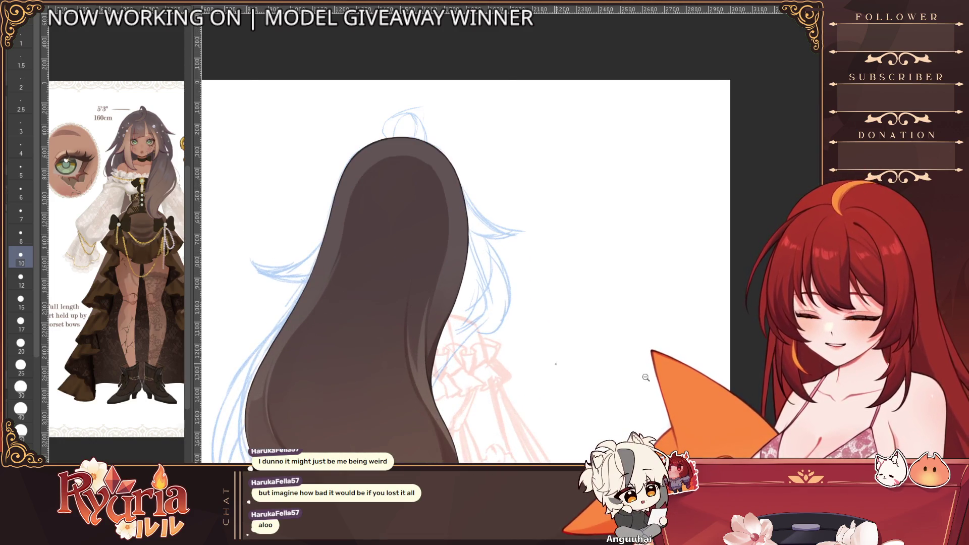
pyautogui.scroll(1, 645, 377)
pyautogui.scroll(1, 401, 351)
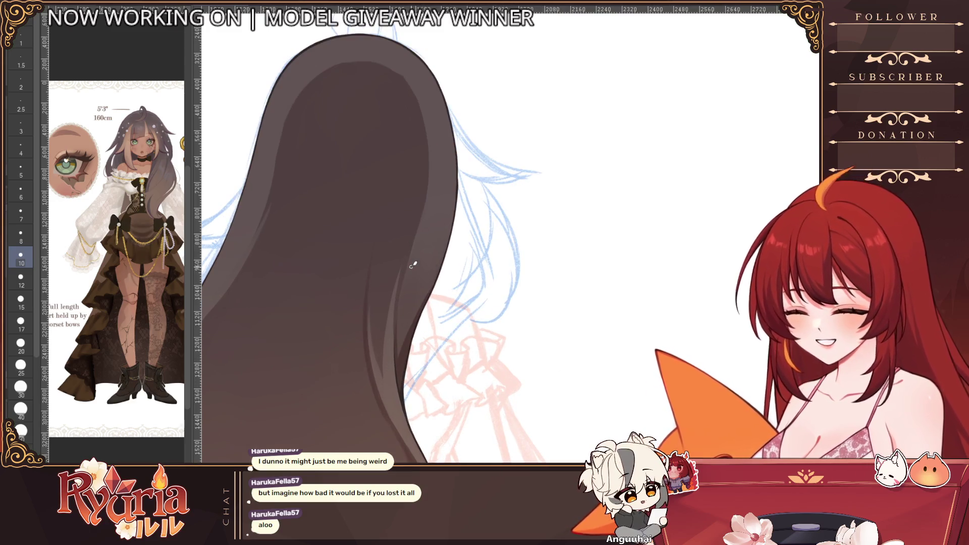
pyautogui.scroll(1, 414, 264)
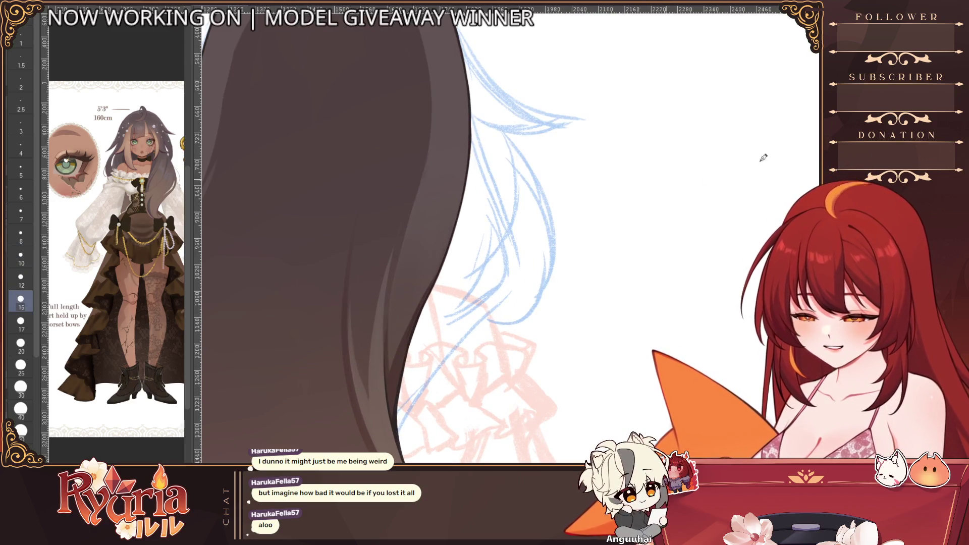
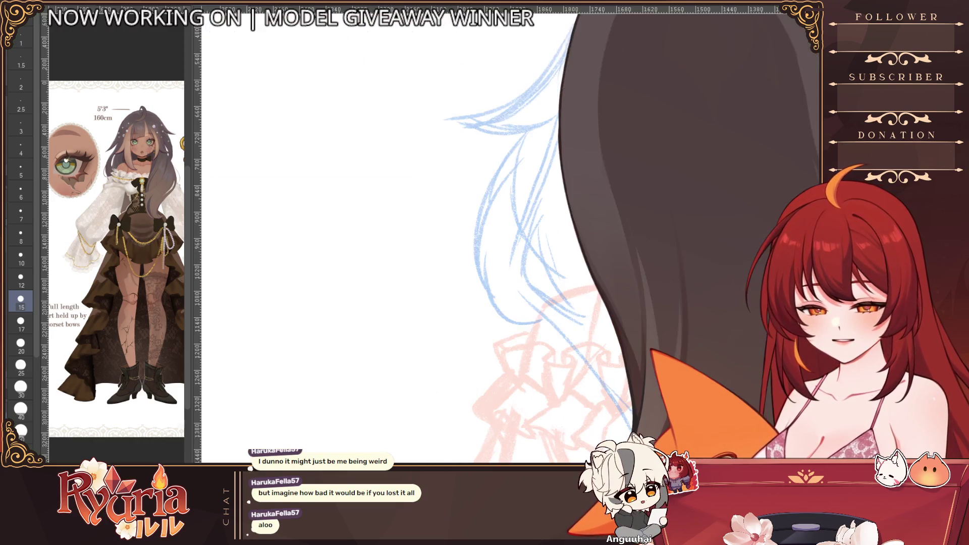
# - Frame the long hair, toggle its colour off and on to check shading, and shrink the brush
pyautogui.moveTo(530, 228); pyautogui.dragTo(341, 227)
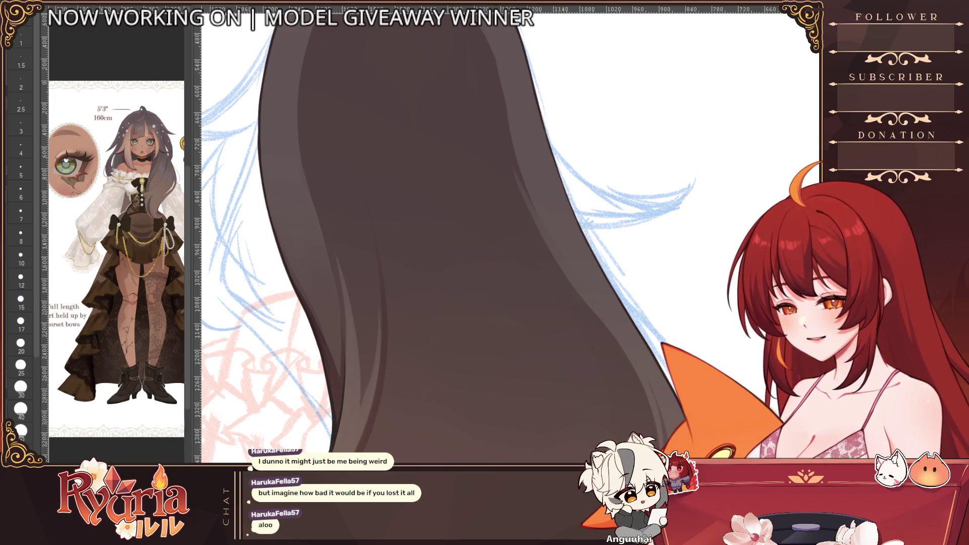
pyautogui.press('e')
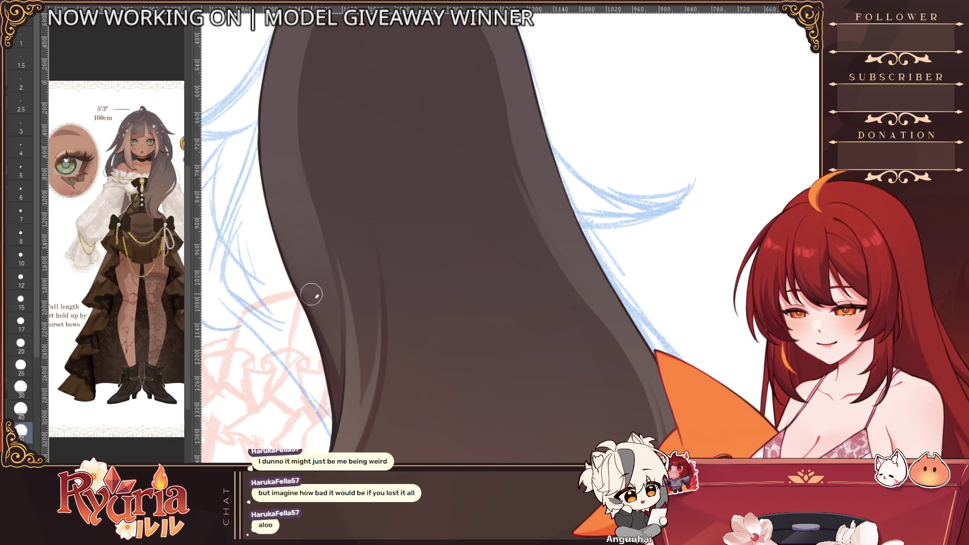
pyautogui.scroll(-3, 349, 378)
pyautogui.moveTo(455, 303); pyautogui.dragTo(578, 294)
pyautogui.scroll(-3, 560, 280)
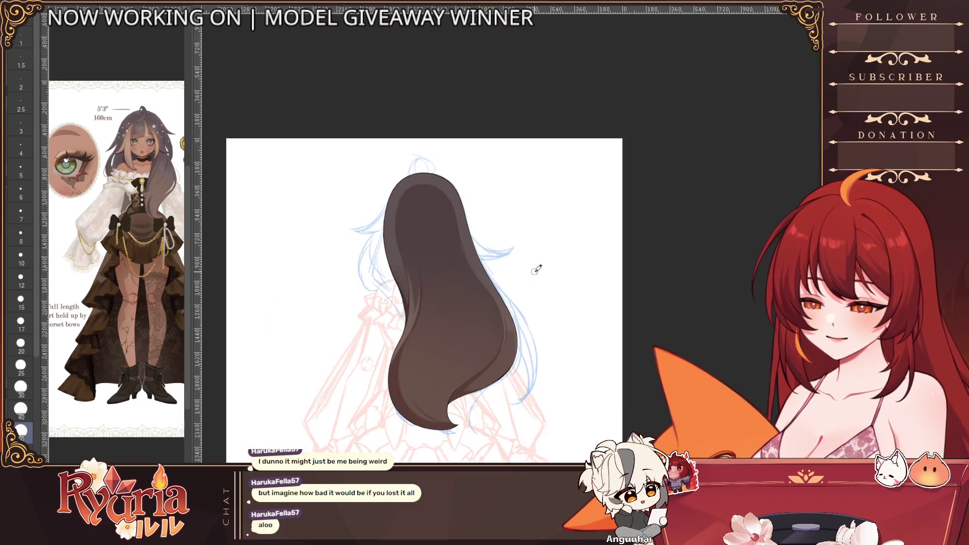
pyautogui.moveTo(424, 303); pyautogui.dragTo(606, 303)
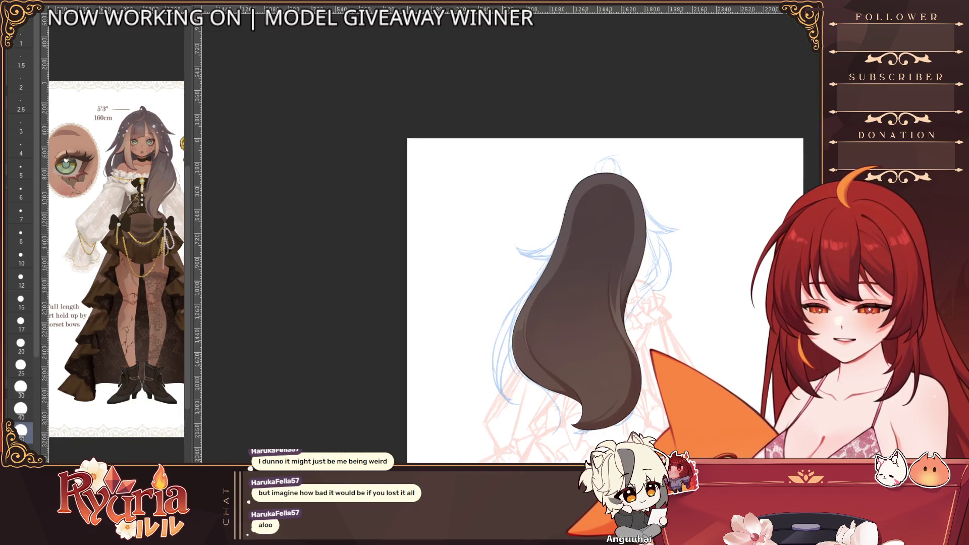
pyautogui.scroll(3, 530, 265)
pyautogui.scroll(2, 455, 227)
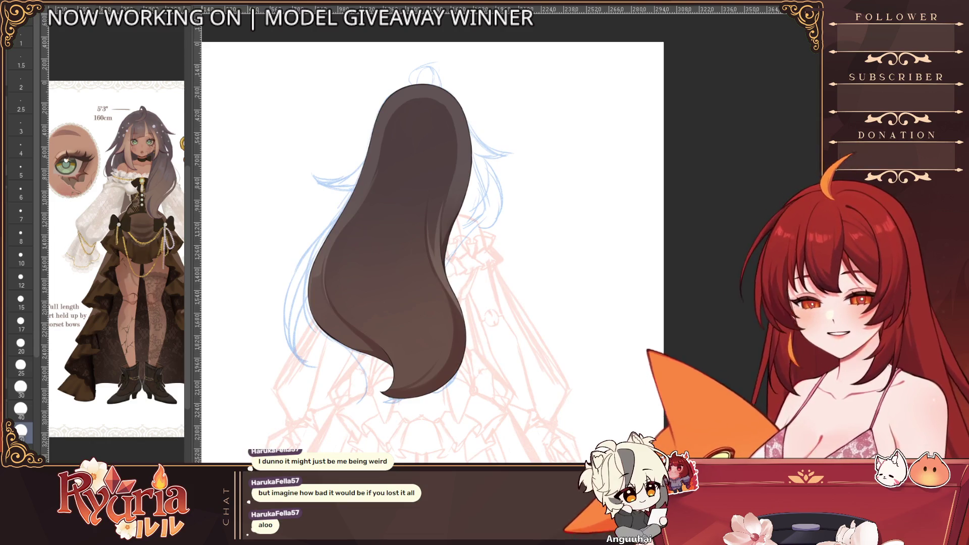
pyautogui.hotkey('ctrl', 'z')
pyautogui.scroll(2, 425, 227)
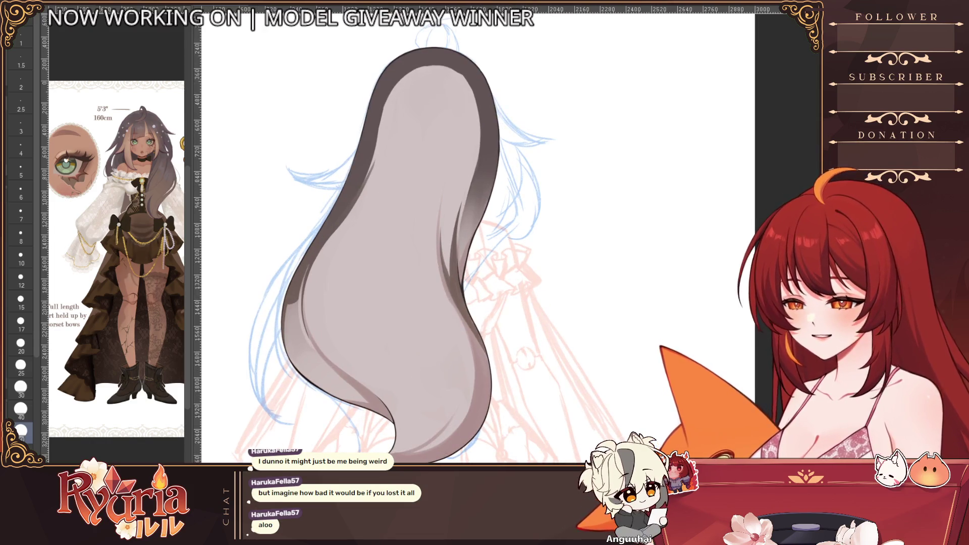
pyautogui.press('[')
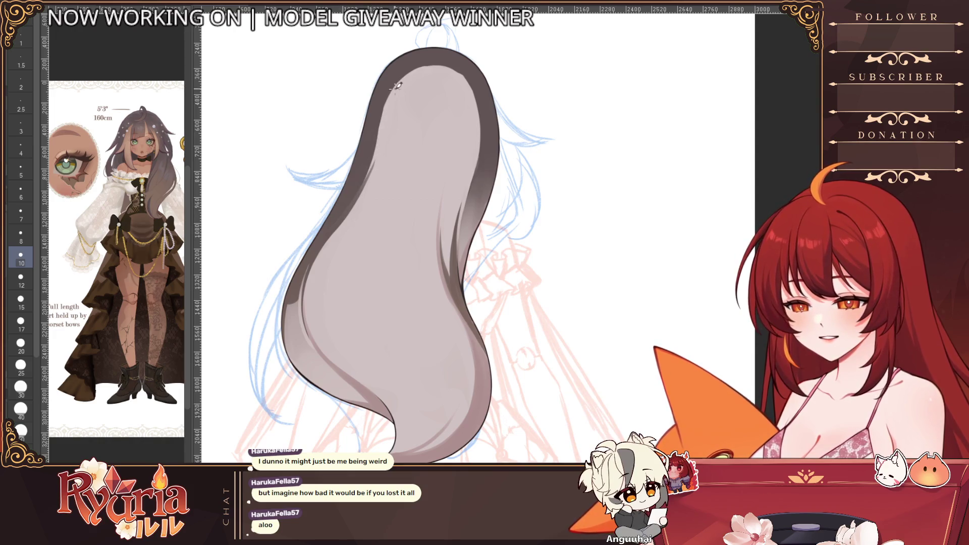
pyautogui.hotkey('ctrl', 'shift', 'z')
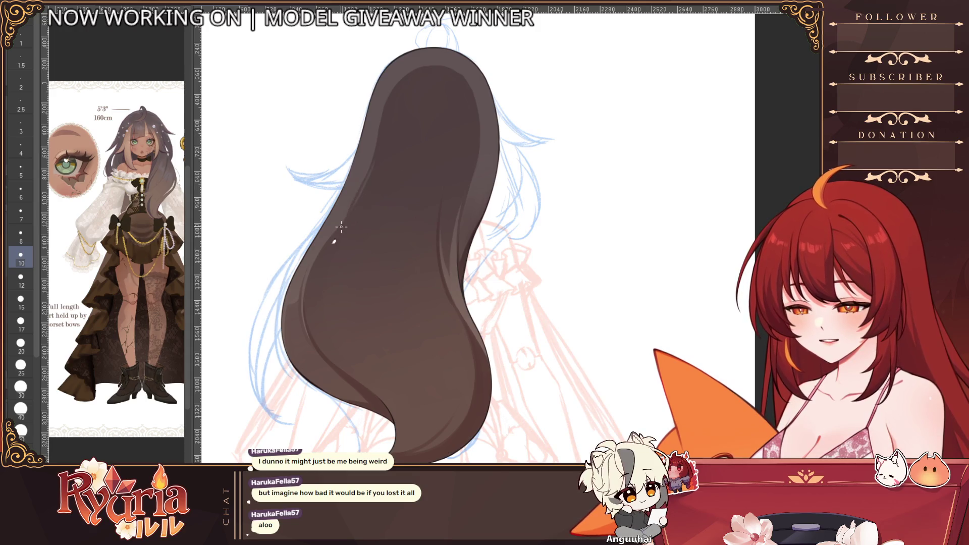
pyautogui.scroll(2, 357, 197)
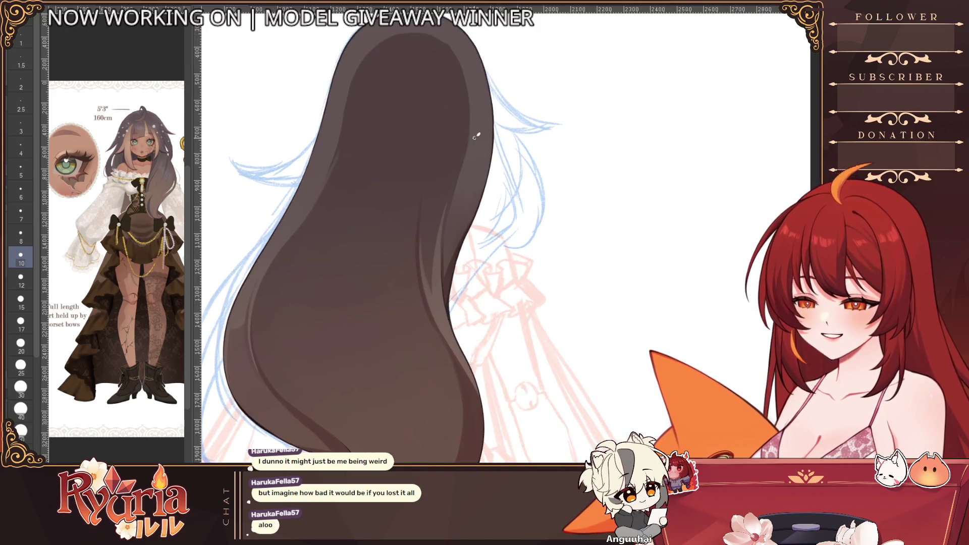
pyautogui.press('[')
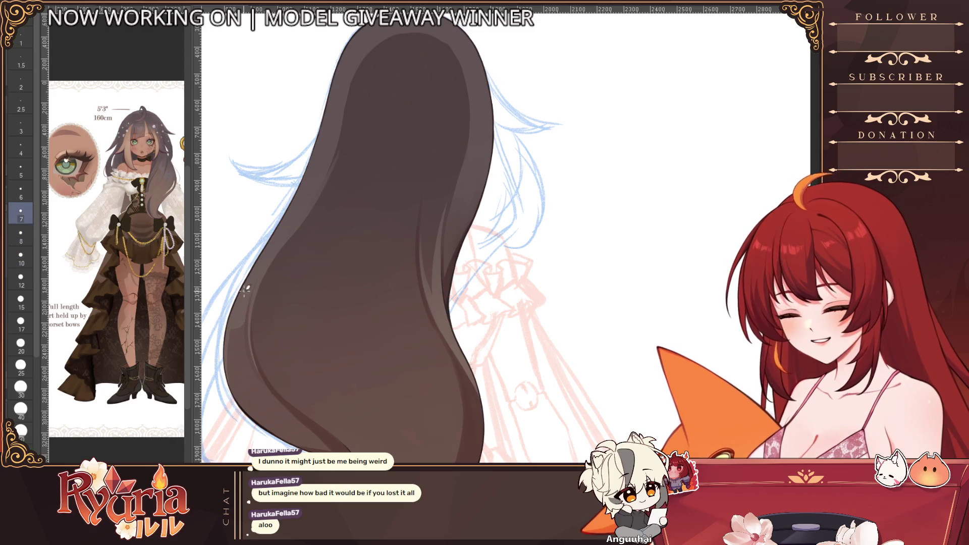
# - Touch up the left and lower-left hair edge, restore the dark-brown colour and show the face and front-hair layers
pyautogui.hotkey('ctrl', 'z')
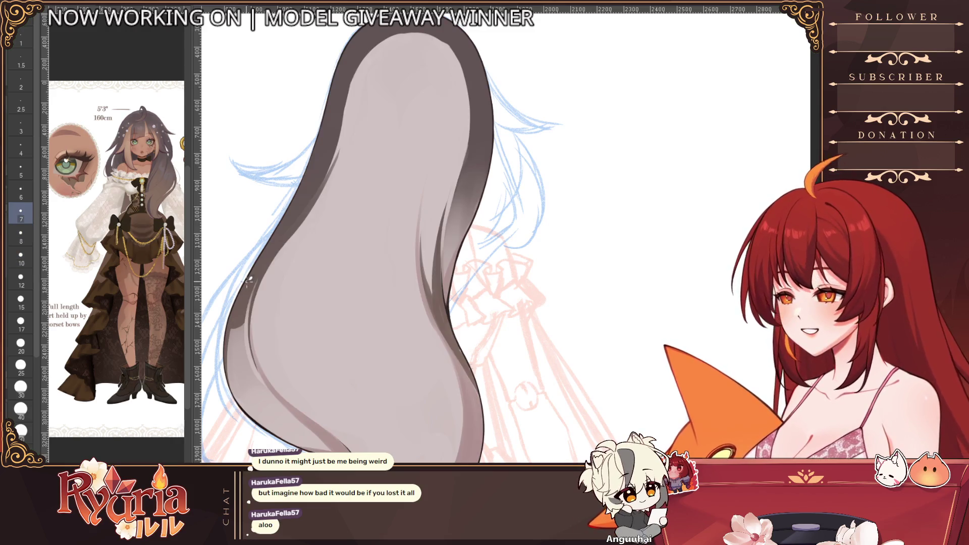
pyautogui.moveTo(233, 330); pyautogui.dragTo(246, 284)
pyautogui.moveTo(231, 371); pyautogui.dragTo(227, 360)
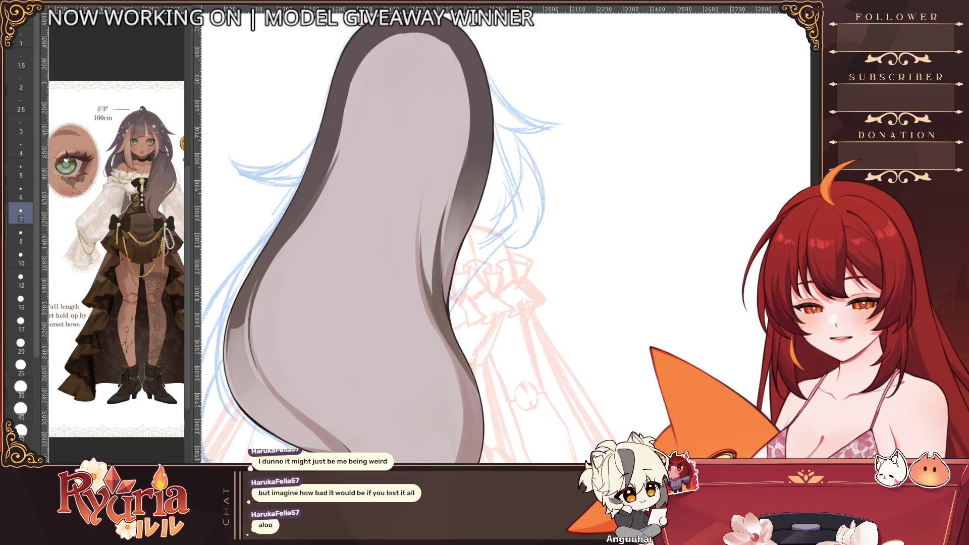
pyautogui.hotkey('ctrl', 'shift', 'z')
pyautogui.scroll(-2, 460, 346)
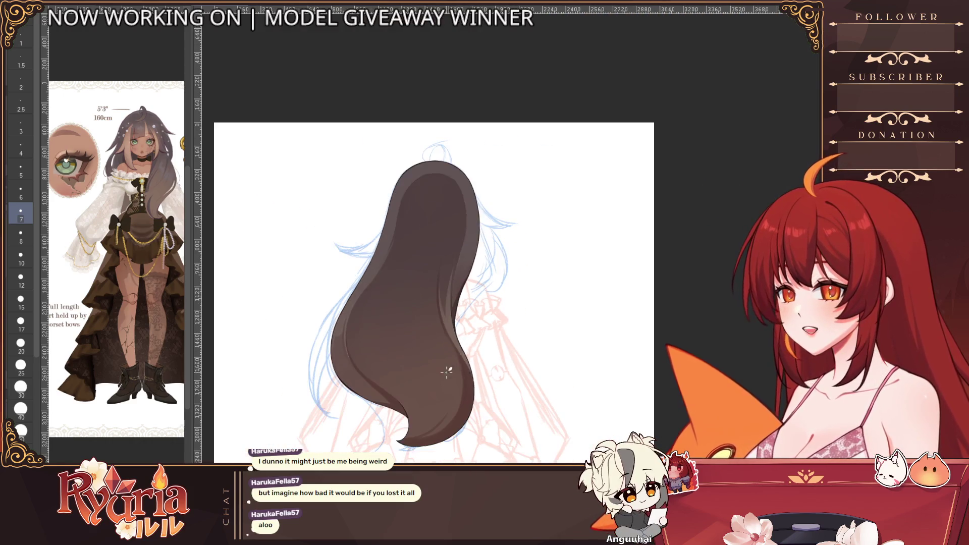
pyautogui.scroll(-2, 454, 341)
pyautogui.scroll(-1, 439, 338)
pyautogui.scroll(-1, 425, 335)
pyautogui.scroll(2, 422, 335)
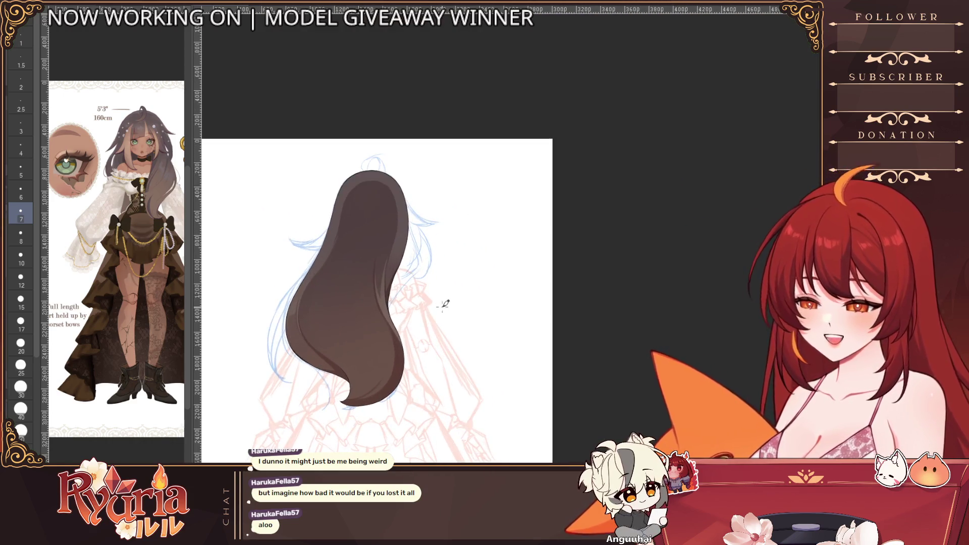
pyautogui.press('shift+click')
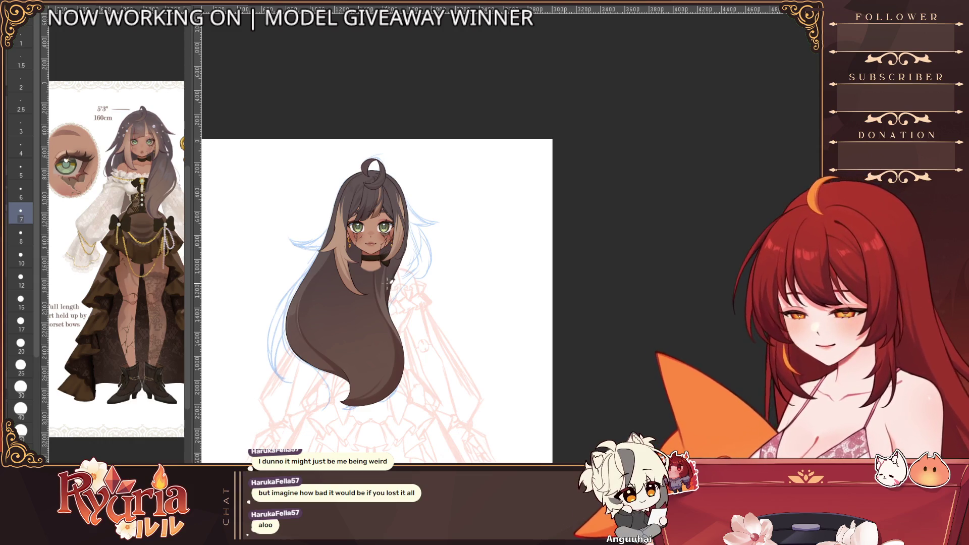
pyautogui.scroll(1, 390, 336)
# - Draw a thin outline down the left hair edge, undoing and thinning the brush between tries
pyautogui.moveTo(388, 322); pyautogui.dragTo(387, 347)
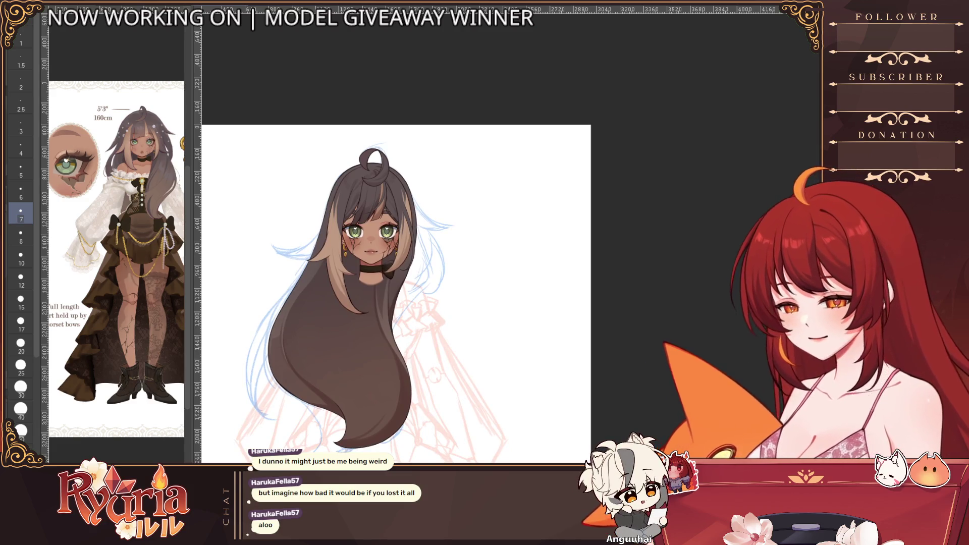
pyautogui.scroll(1, 295, 370)
pyautogui.scroll(1, 295, 370)
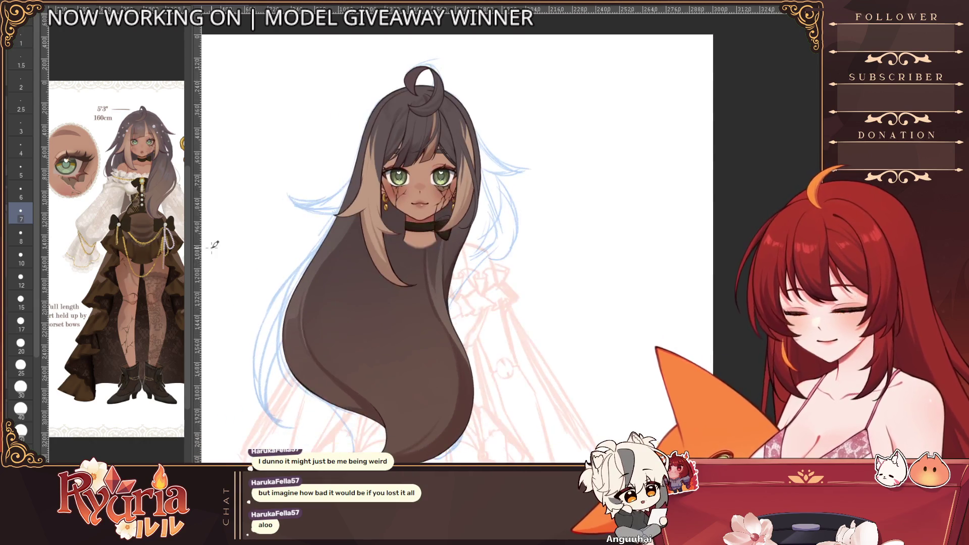
pyautogui.scroll(2, 318, 288)
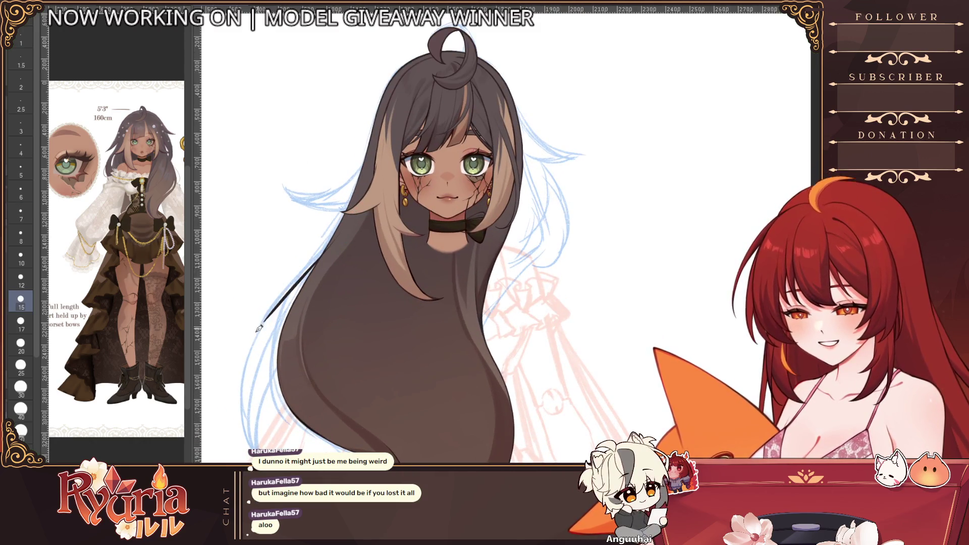
pyautogui.press('[')
pyautogui.moveTo(347, 221); pyautogui.dragTo(242, 452)
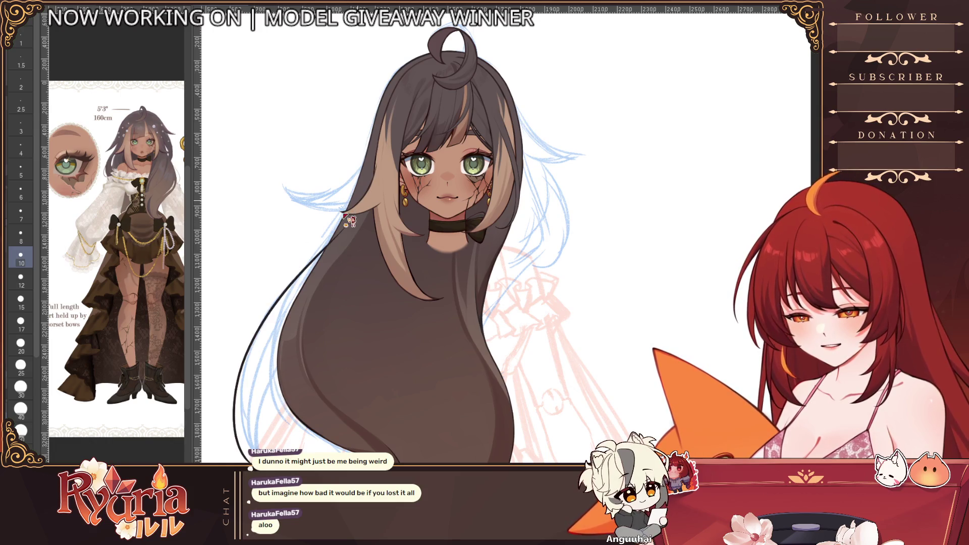
pyautogui.hotkey('ctrl', 'z')
pyautogui.press('[')
pyautogui.moveTo(337, 231)
pyautogui.mouseDown()
pyautogui.moveTo(256, 379)
pyautogui.moveTo(247, 450)
pyautogui.mouseUp()
pyautogui.hotkey('ctrl', 'z')
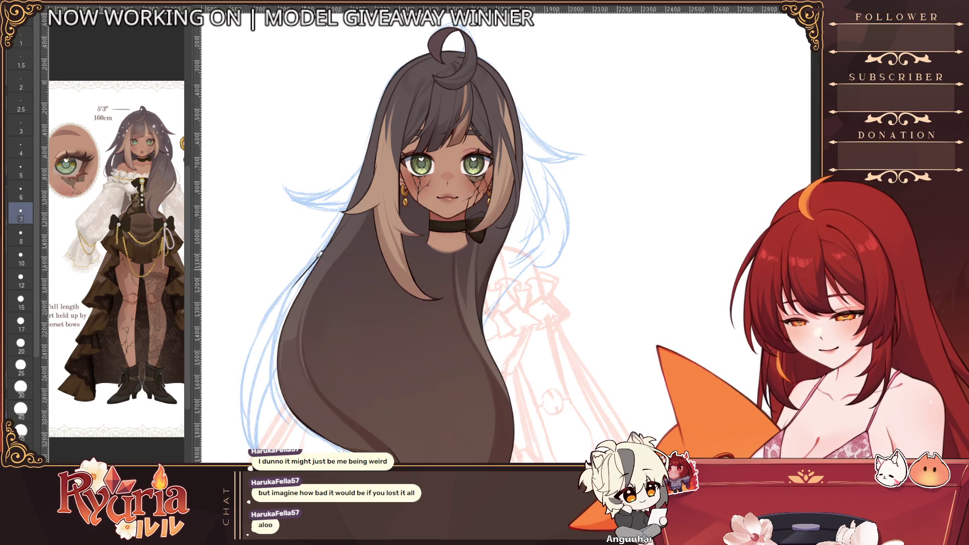
# - Retry the left hair outline stroke until one starting higher on the hair is kept
pyautogui.moveTo(309, 262); pyautogui.dragTo(242, 409)
pyautogui.hotkey('ctrl', 'z')
pyautogui.moveTo(297, 281); pyautogui.dragTo(238, 450)
pyautogui.hotkey('ctrl', 'z')
pyautogui.moveTo(329, 242); pyautogui.dragTo(241, 447)
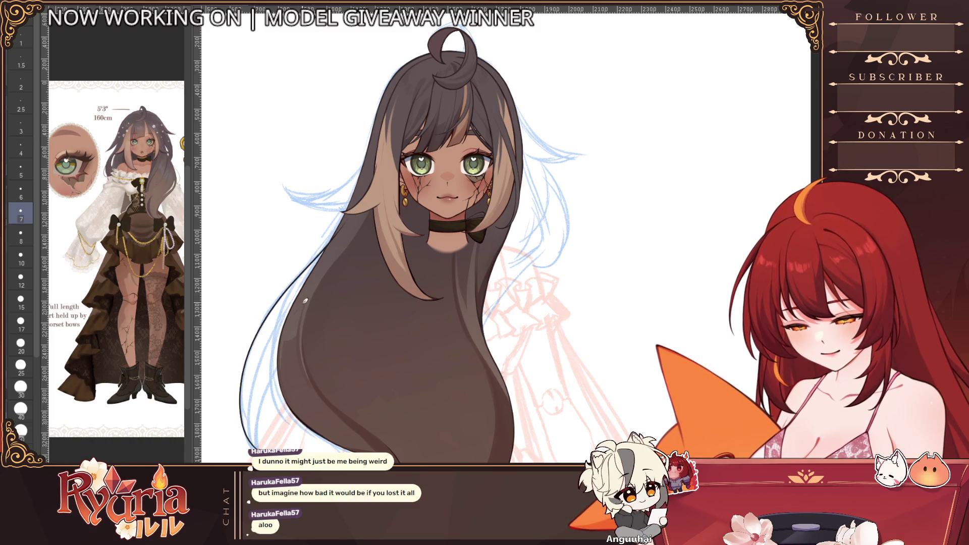
pyautogui.scroll(3, 306, 300)
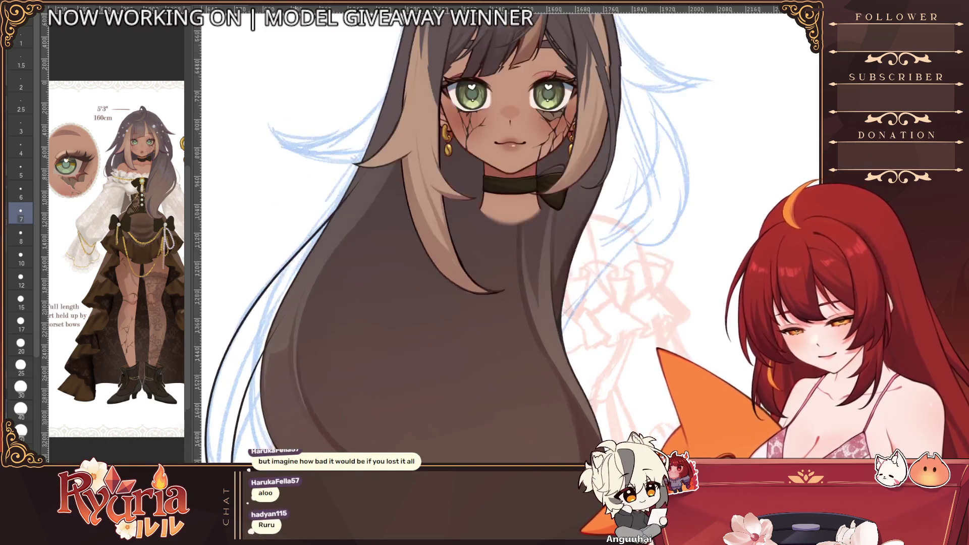
pyautogui.scroll(-2, 340, 176)
pyautogui.scroll(-3, 455, 228)
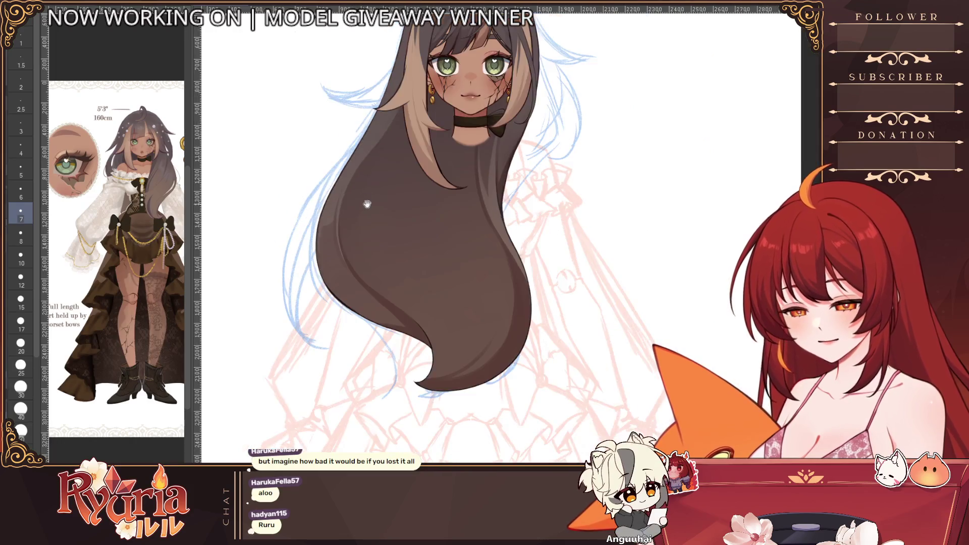
pyautogui.scroll(2, 454, 228)
# - Attempt the long left-side hair outline repeatedly, undoing each unsatisfactory stroke
pyautogui.moveTo(356, 185); pyautogui.dragTo(227, 455)
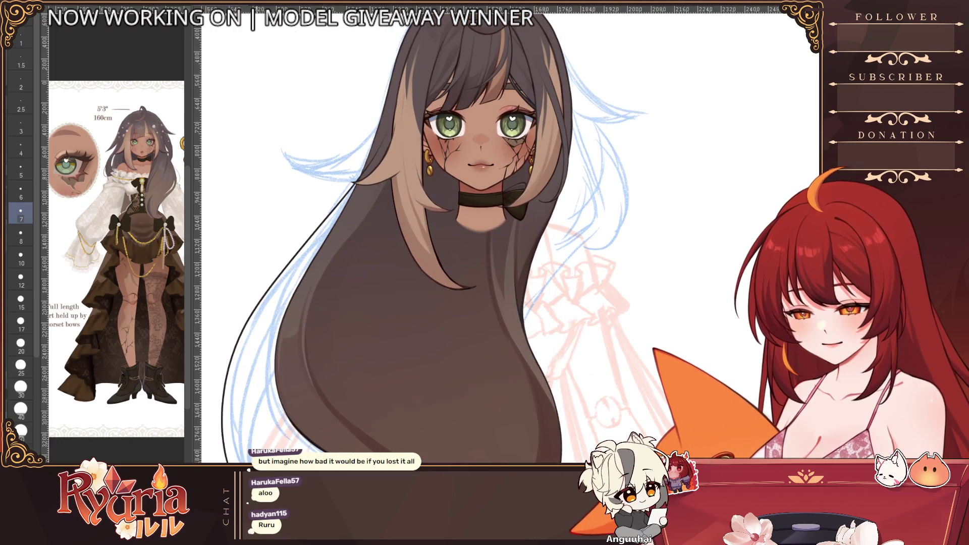
pyautogui.hotkey('ctrl', 'z')
pyautogui.moveTo(356, 185); pyautogui.dragTo(240, 341)
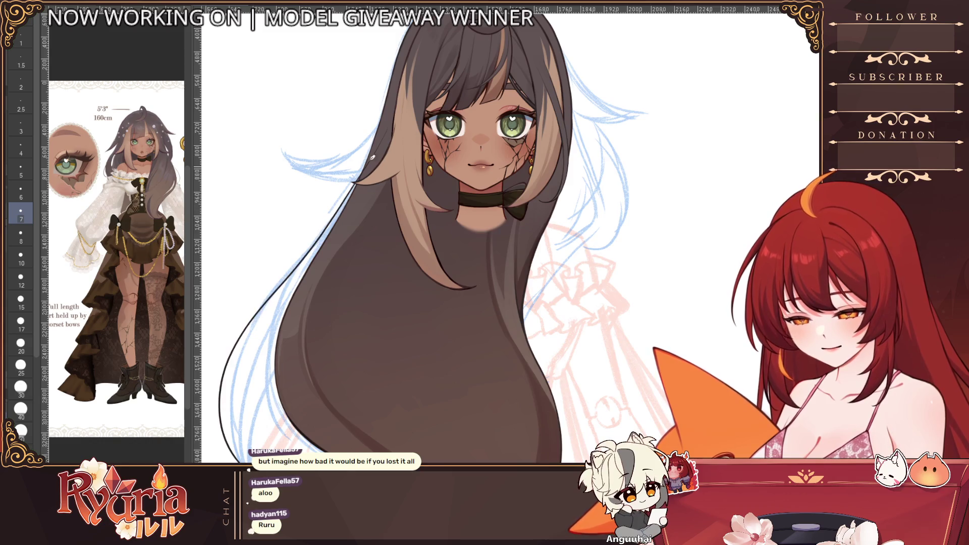
pyautogui.hotkey('ctrl', 'z')
pyautogui.moveTo(356, 166); pyautogui.dragTo(228, 455)
pyautogui.hotkey('ctrl', 'z')
pyautogui.moveTo(356, 189); pyautogui.dragTo(219, 455)
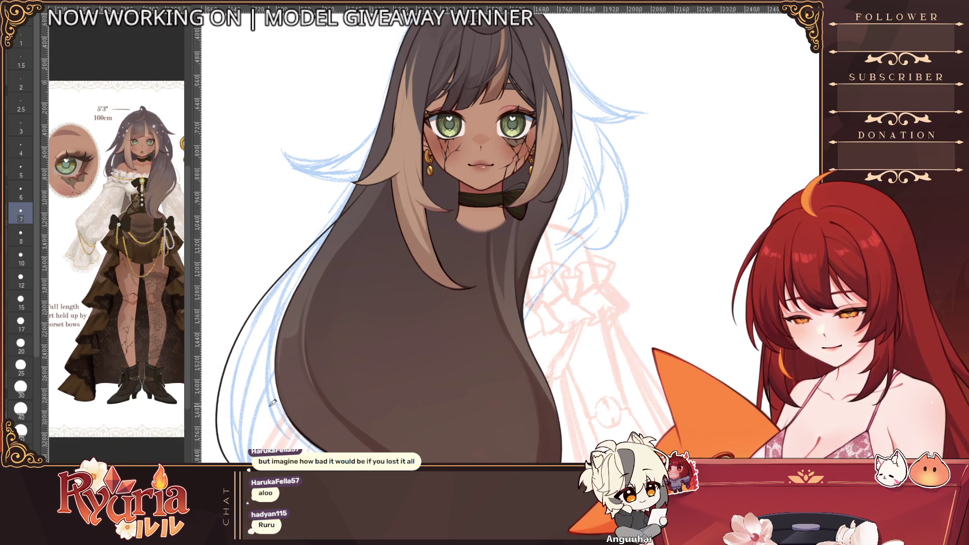
pyautogui.hotkey('ctrl', 'z')
# - Redraw the lower-left hair outline until a clean stroke is kept
pyautogui.moveTo(303, 310); pyautogui.dragTo(255, 426)
pyautogui.hotkey('ctrl', 'z')
pyautogui.moveTo(303, 307); pyautogui.dragTo(239, 457)
pyautogui.hotkey('ctrl', 'z')
pyautogui.moveTo(303, 284); pyautogui.dragTo(246, 453)
pyautogui.hotkey('ctrl', 'z')
pyautogui.moveTo(295, 292); pyautogui.dragTo(237, 458)
pyautogui.scroll(3, 271, 380)
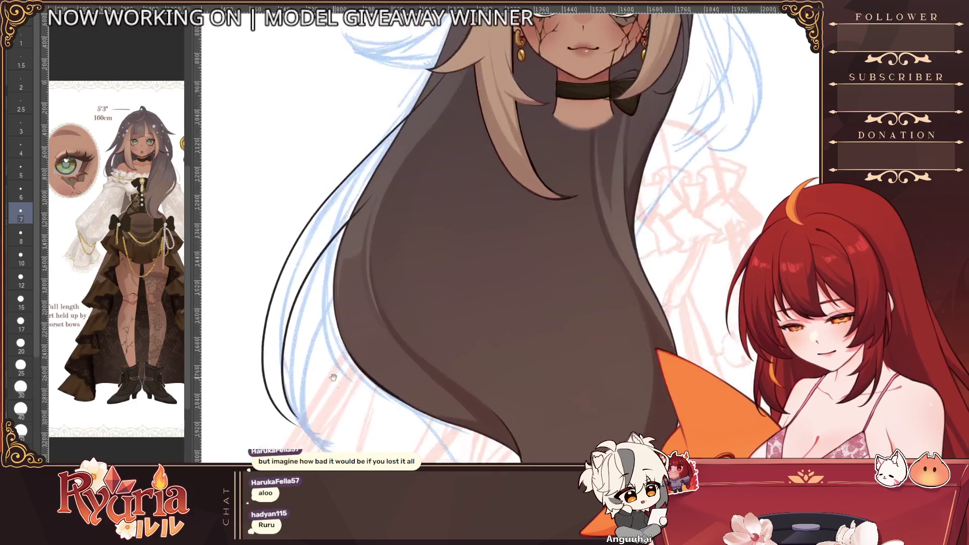
pyautogui.scroll(2, 271, 356)
# - Add a short outline stroke at the lower-left hair tip, redoing it once
pyautogui.moveTo(270, 339); pyautogui.dragTo(304, 424)
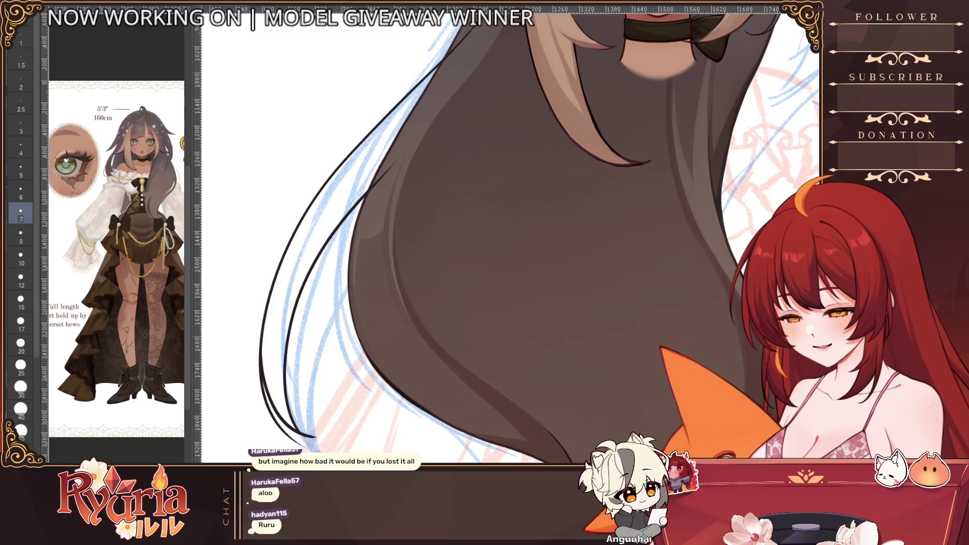
pyautogui.hotkey('ctrl', 'z')
pyautogui.moveTo(267, 345); pyautogui.dragTo(307, 432)
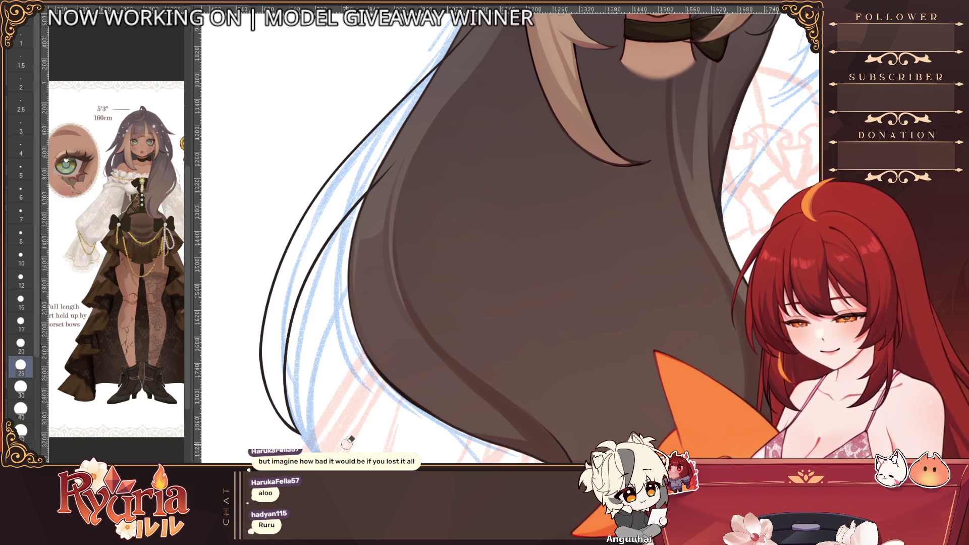
pyautogui.scroll(-3, 350, 440)
pyautogui.scroll(2, 455, 303)
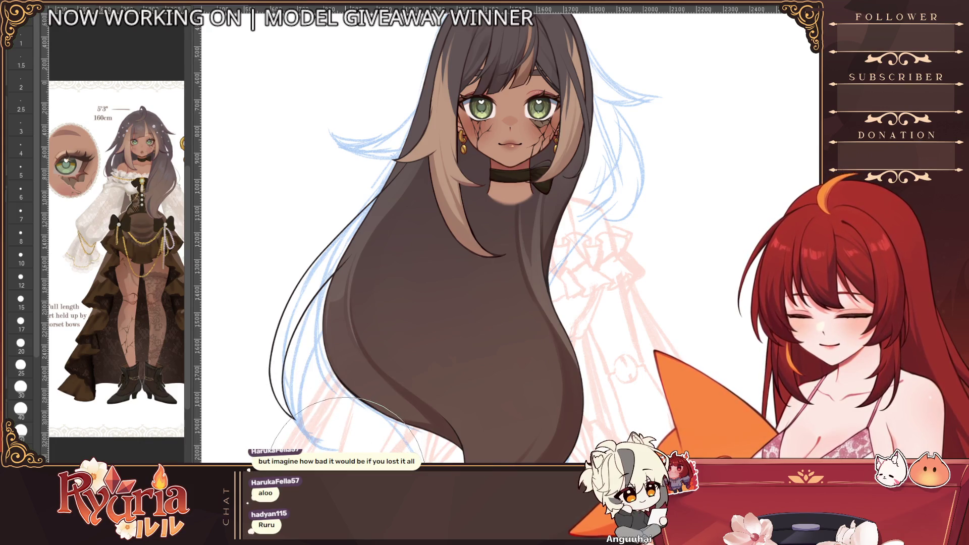
pyautogui.scroll(-2, 466, 371)
pyautogui.scroll(-3, 485, 394)
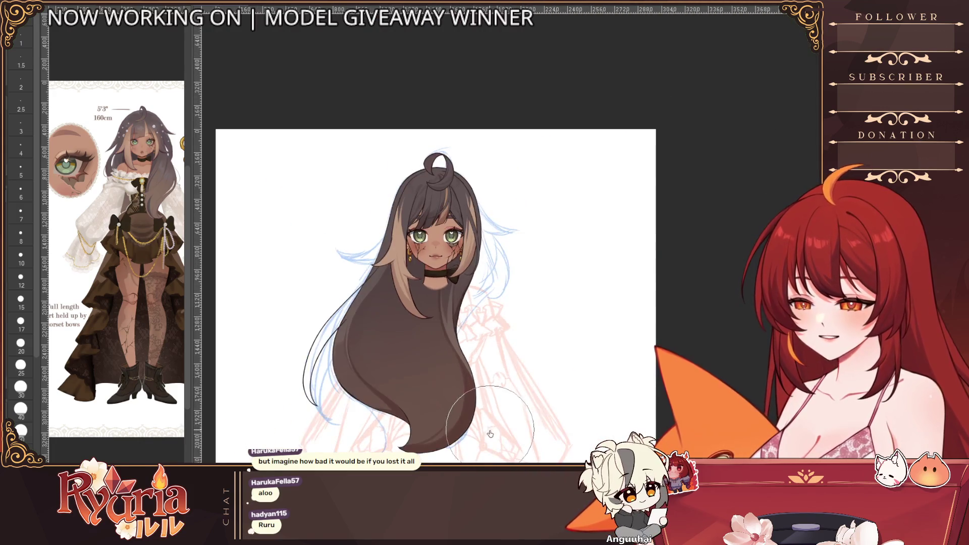
pyautogui.scroll(2, 485, 416)
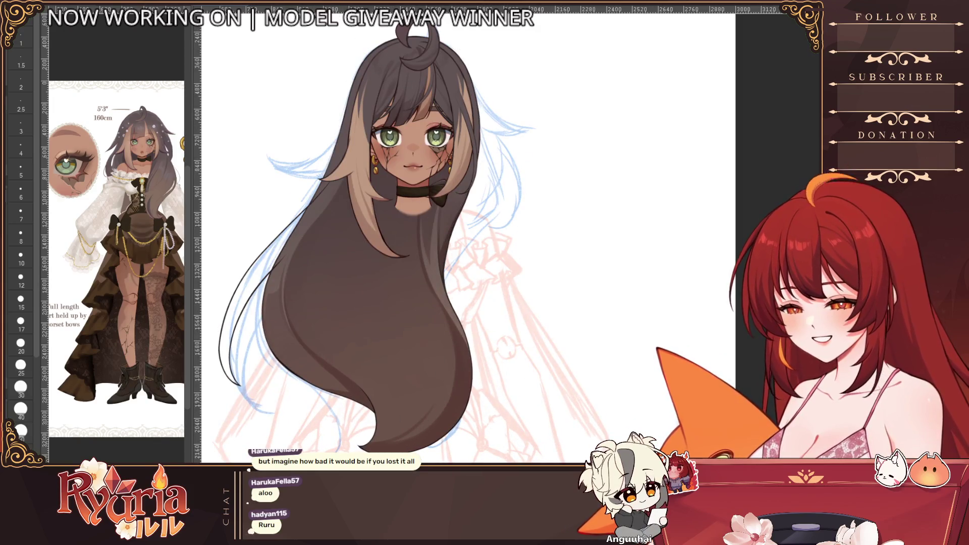
# - Stroke a dark outline down the upper-left hair edge, undoing and redrawing until clean
pyautogui.press('e')
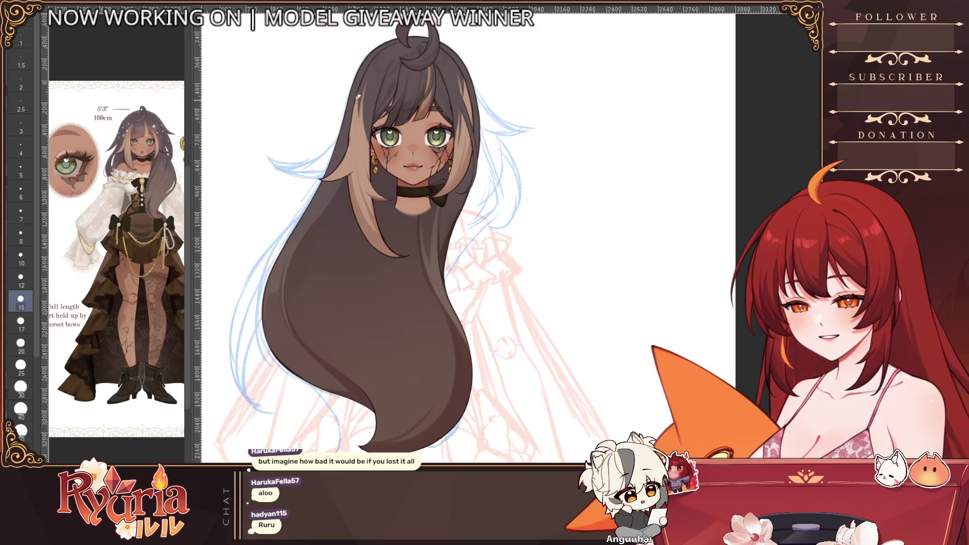
pyautogui.moveTo(353, 107); pyautogui.dragTo(323, 345)
pyautogui.hotkey('ctrl', 'z')
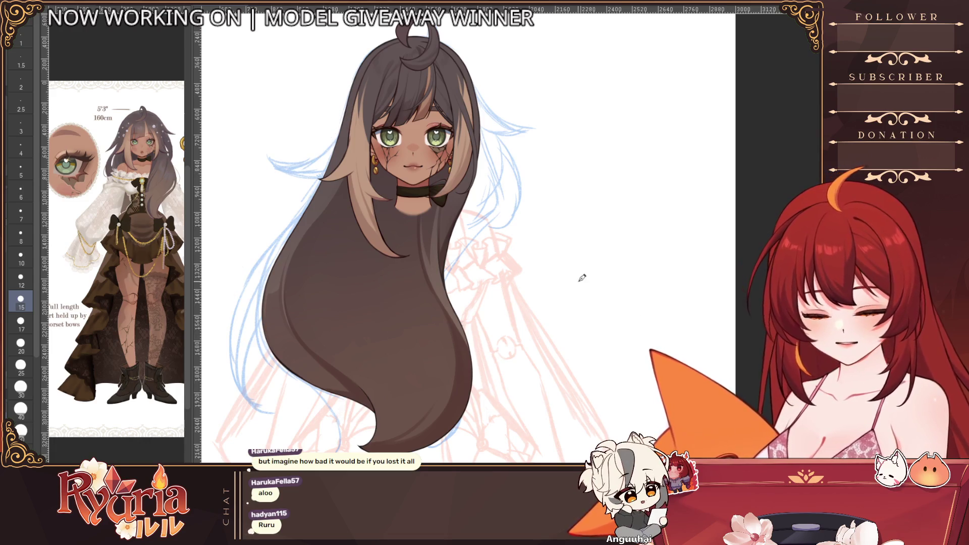
pyautogui.press('b')
pyautogui.moveTo(361, 120); pyautogui.dragTo(308, 347)
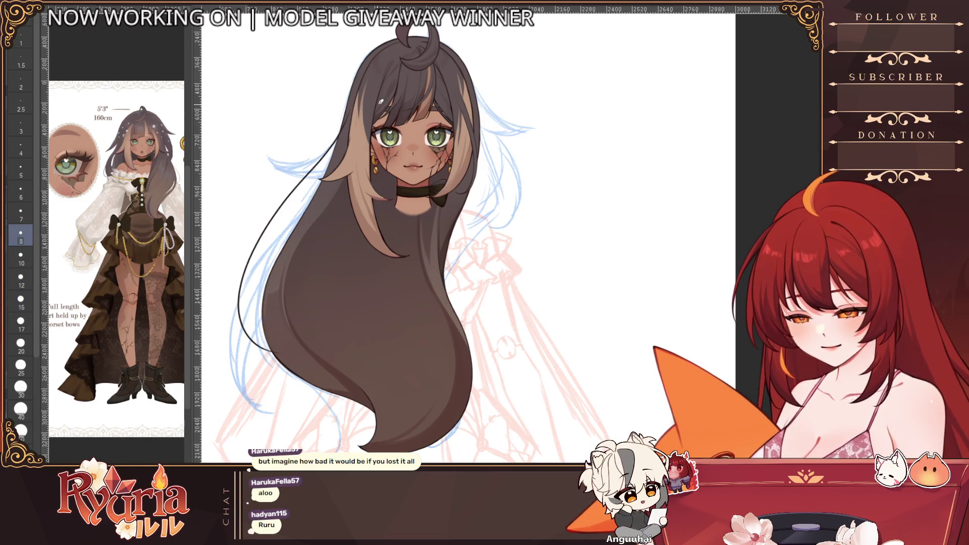
pyautogui.hotkey('ctrl', 'z')
pyautogui.moveTo(345, 125); pyautogui.dragTo(288, 374)
pyautogui.hotkey('ctrl', 'z')
pyautogui.moveTo(342, 121); pyautogui.dragTo(280, 362)
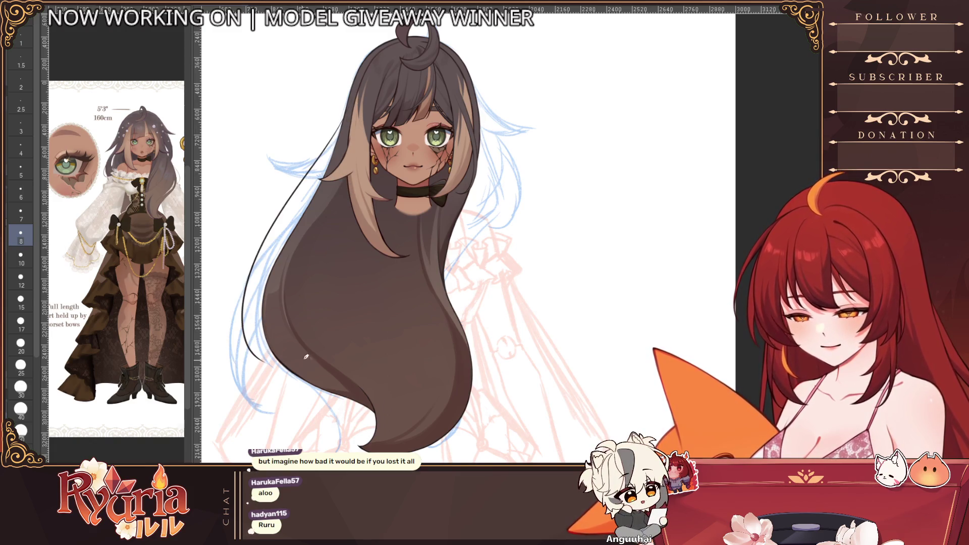
# - Extend the dark outline further down the left hair side with retried strokes
pyautogui.hotkey('ctrl', 'z')
pyautogui.moveTo(356, 122); pyautogui.dragTo(220, 343)
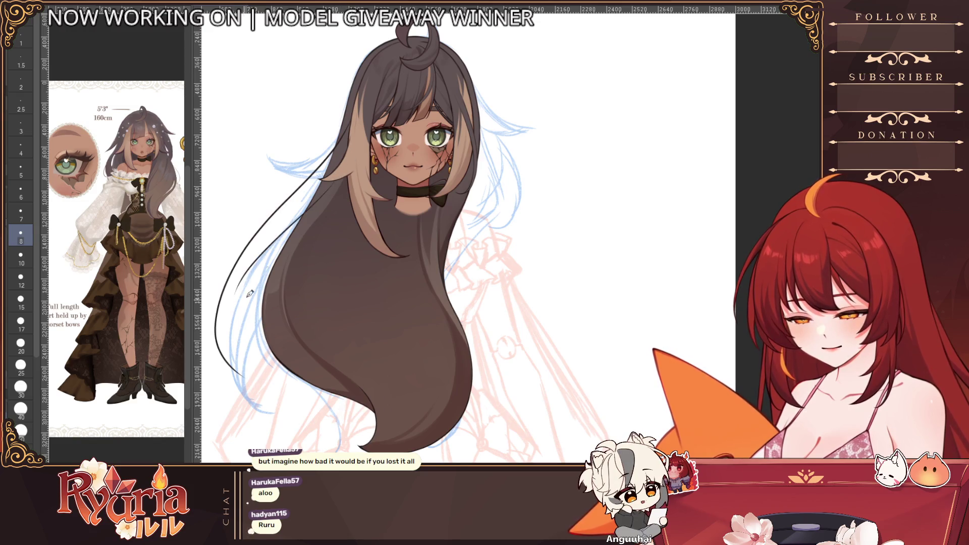
pyautogui.hotkey('ctrl', 'z')
pyautogui.moveTo(330, 185); pyautogui.dragTo(264, 250)
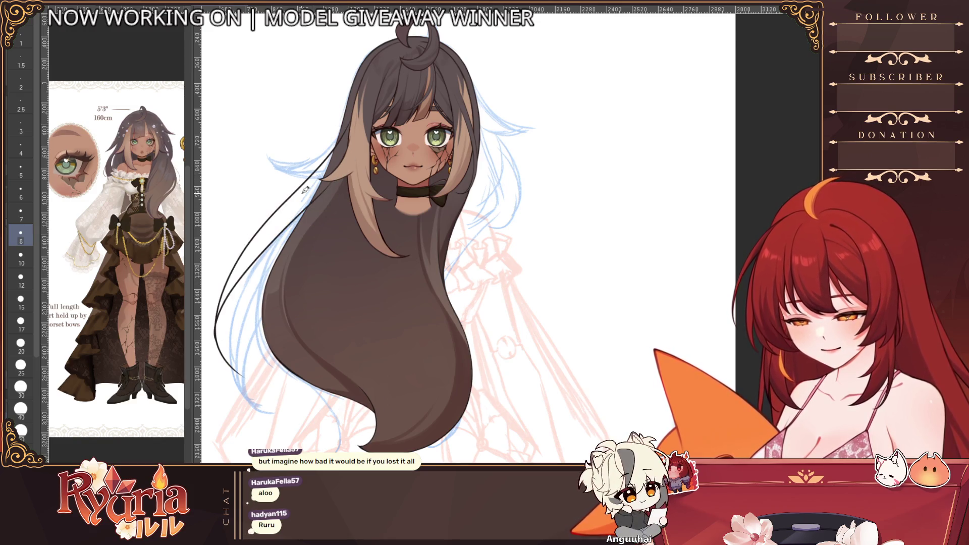
pyautogui.scroll(-2, 497, 263)
pyautogui.hotkey('ctrl', 'z')
pyautogui.scroll(2, 480, 173)
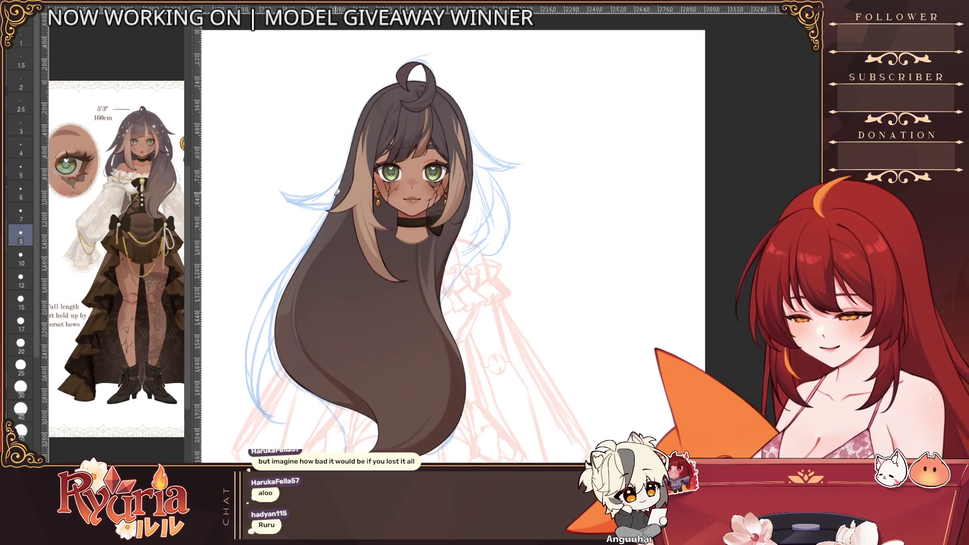
pyautogui.moveTo(341, 182); pyautogui.dragTo(256, 333)
pyautogui.moveTo(322, 220); pyautogui.dragTo(283, 404)
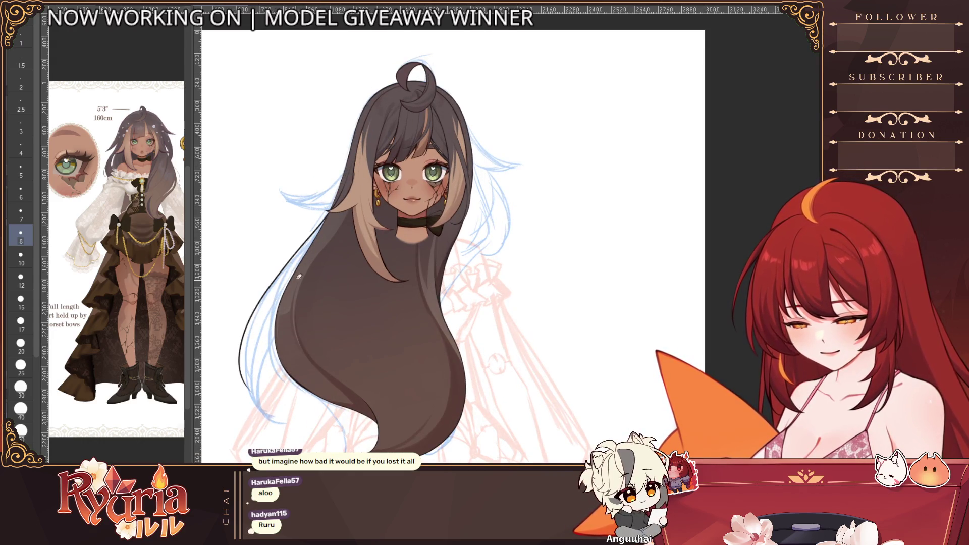
pyautogui.scroll(3, 290, 289)
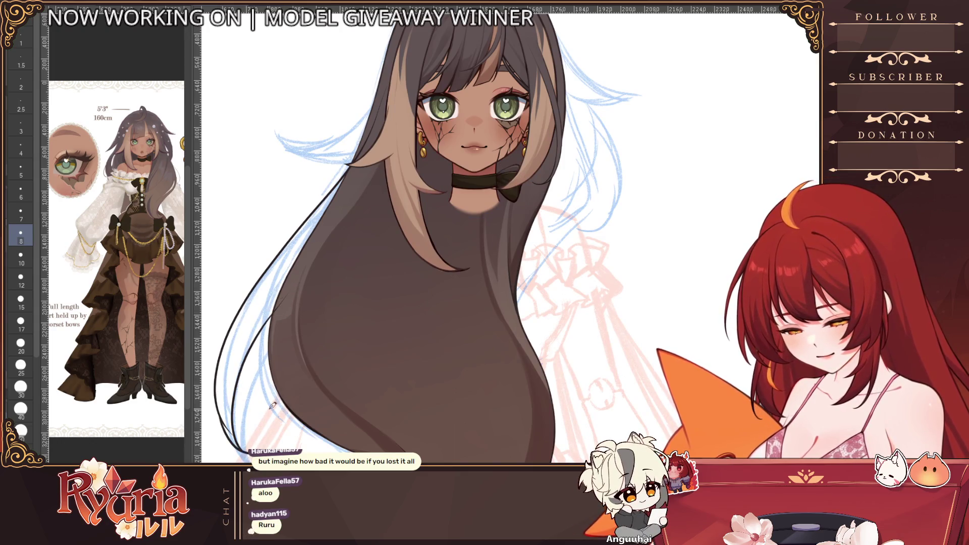
pyautogui.scroll(-4, 224, 406)
pyautogui.scroll(4, 341, 318)
pyautogui.scroll(1, 341, 318)
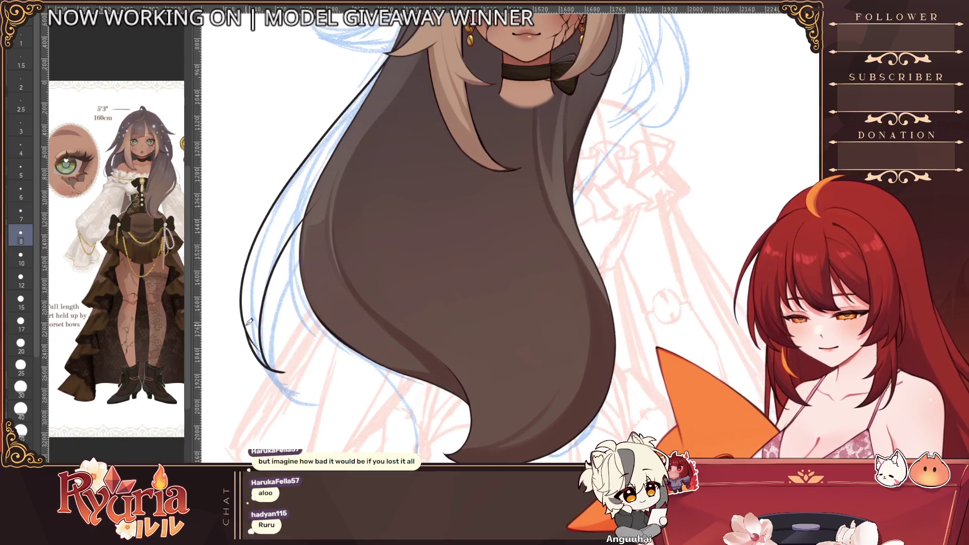
# - Add fine strokes at the left hair tip and adjust the brush size several steps
pyautogui.moveTo(244, 309); pyautogui.dragTo(287, 371)
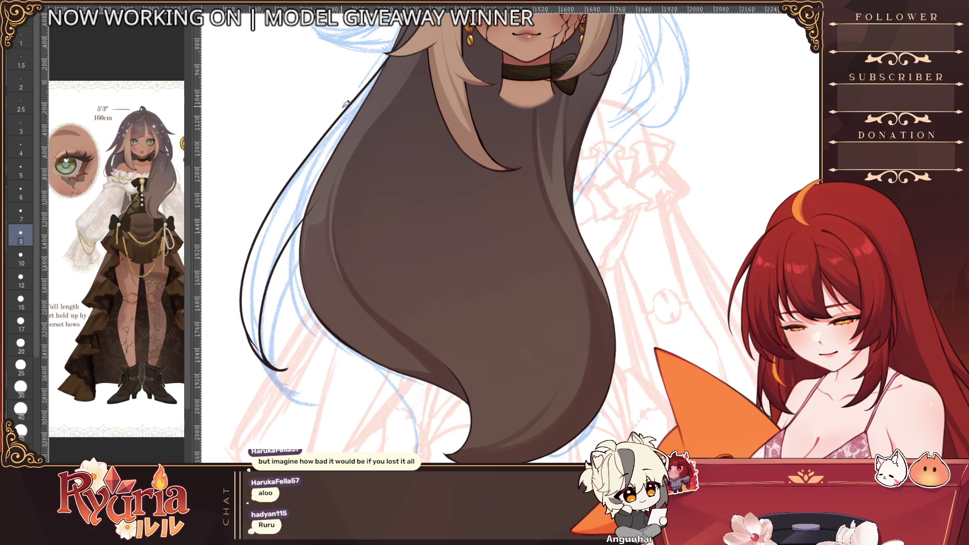
pyautogui.hotkey('alt', '[')
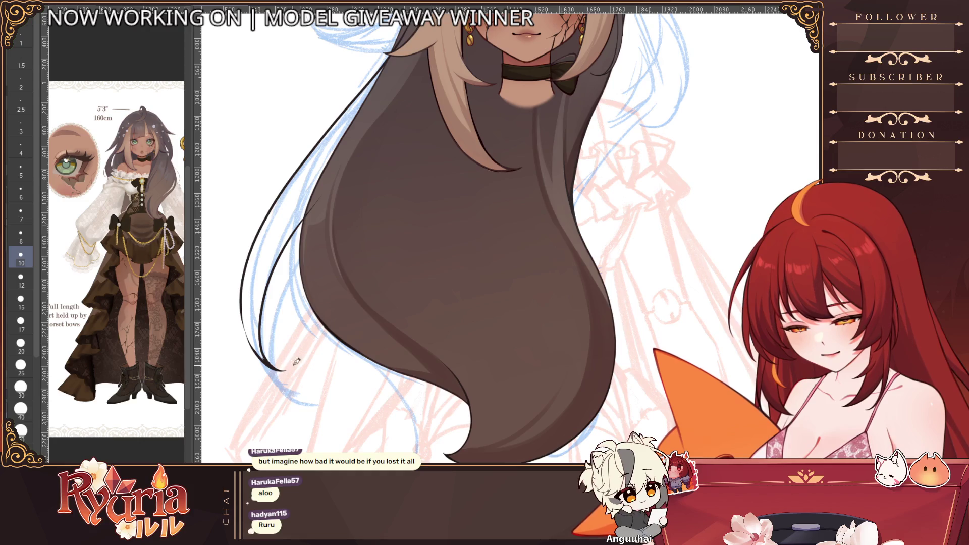
pyautogui.hotkey('alt', ']')
pyautogui.hotkey('alt', ']')
pyautogui.moveTo(243, 322); pyautogui.dragTo(253, 349)
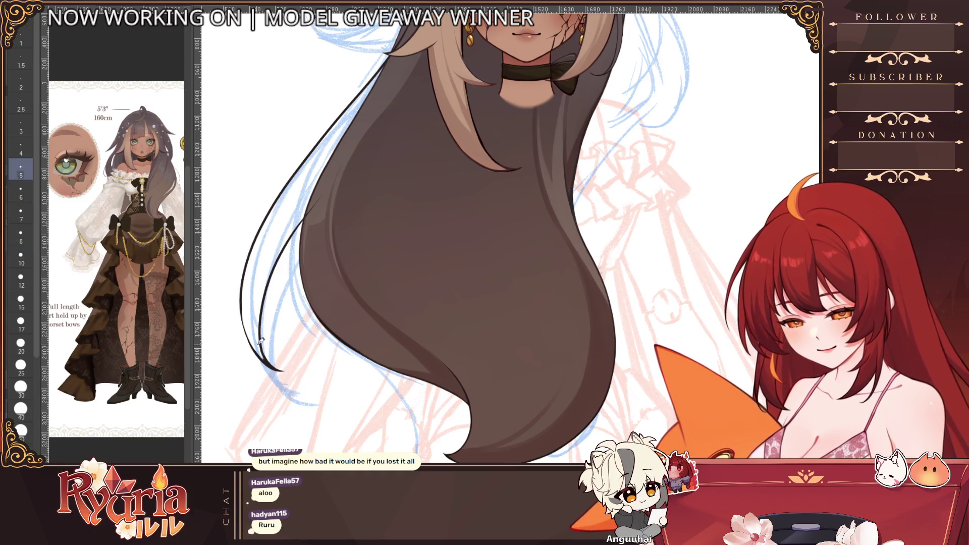
pyautogui.scroll(-5, 262, 350)
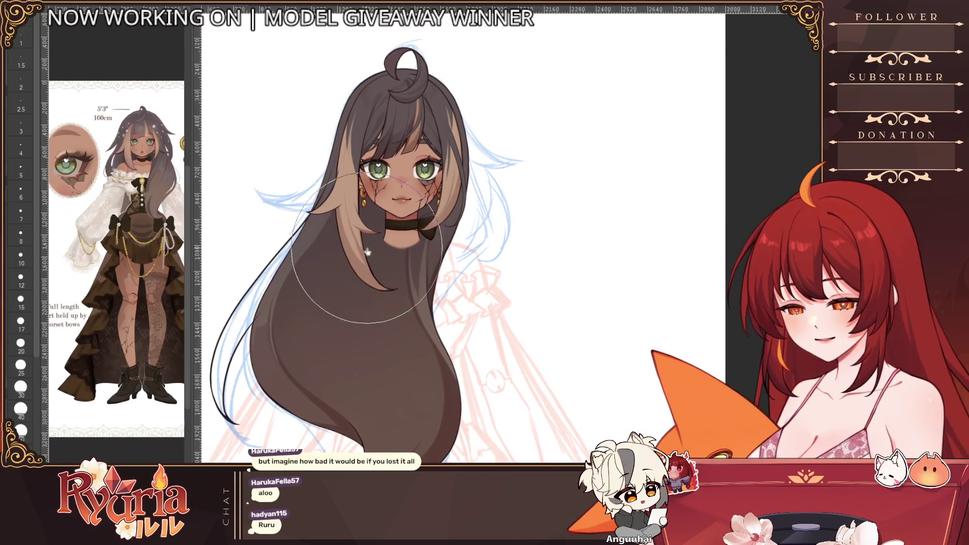
pyautogui.press(']')
pyautogui.press(']')
pyautogui.press(']')
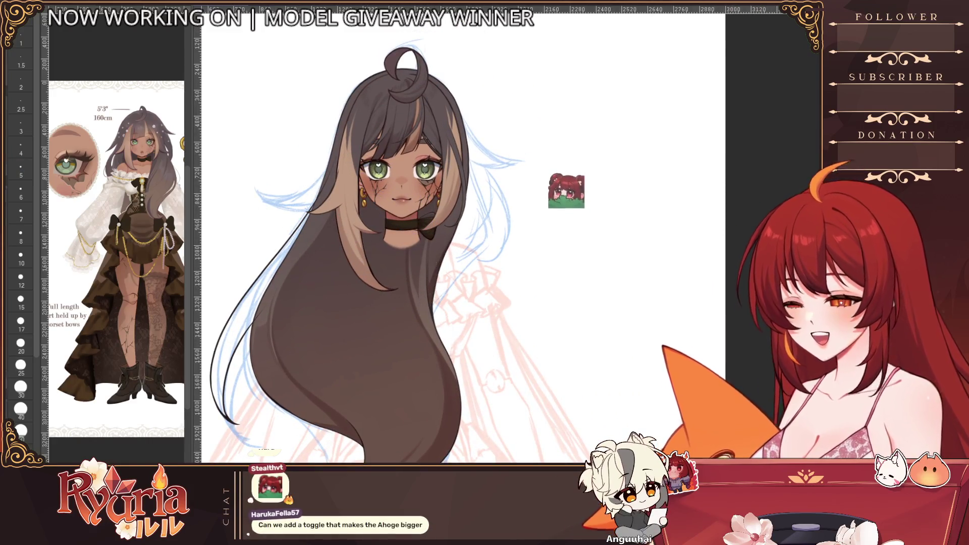
pyautogui.scroll(2, 362, 263)
pyautogui.scroll(1, 353, 175)
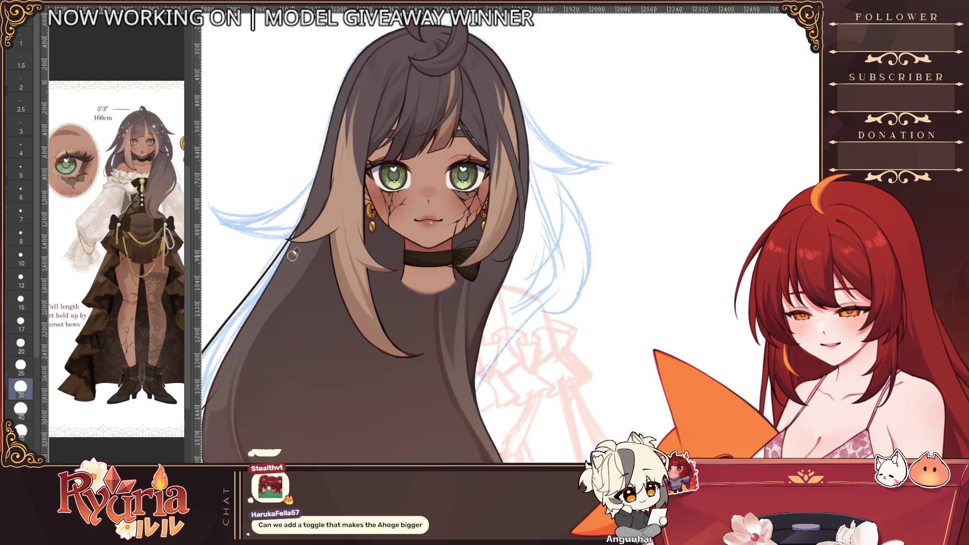
pyautogui.press('[')
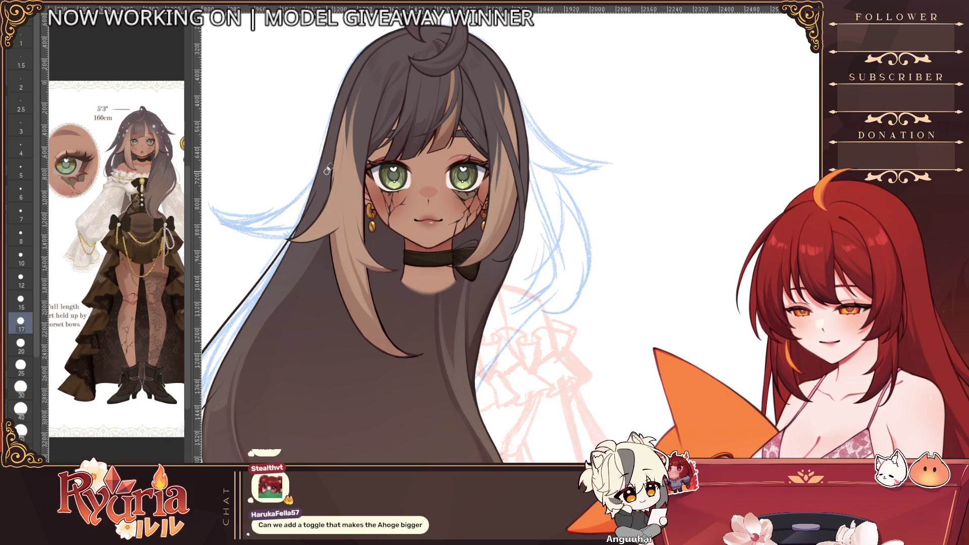
pyautogui.press('[')
pyautogui.scroll(-1, 303, 227)
pyautogui.scroll(-1, 303, 221)
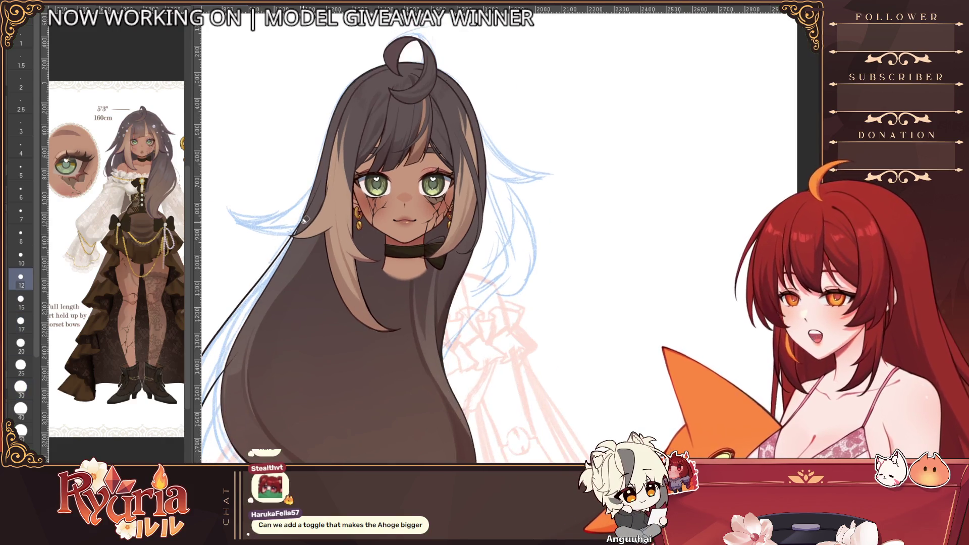
pyautogui.scroll(-1, 303, 221)
pyautogui.scroll(2, 353, 162)
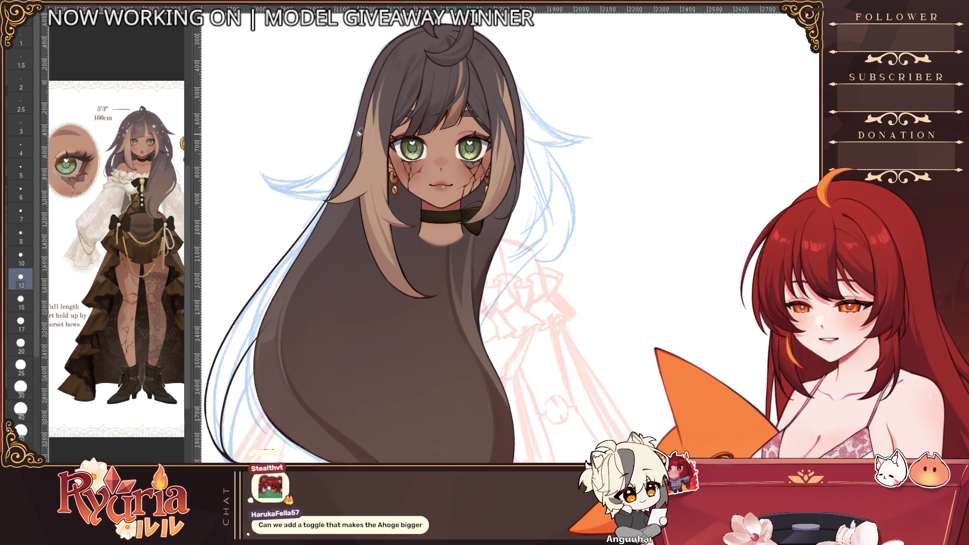
pyautogui.scroll(1, 357, 142)
pyautogui.scroll(1, 303, 304)
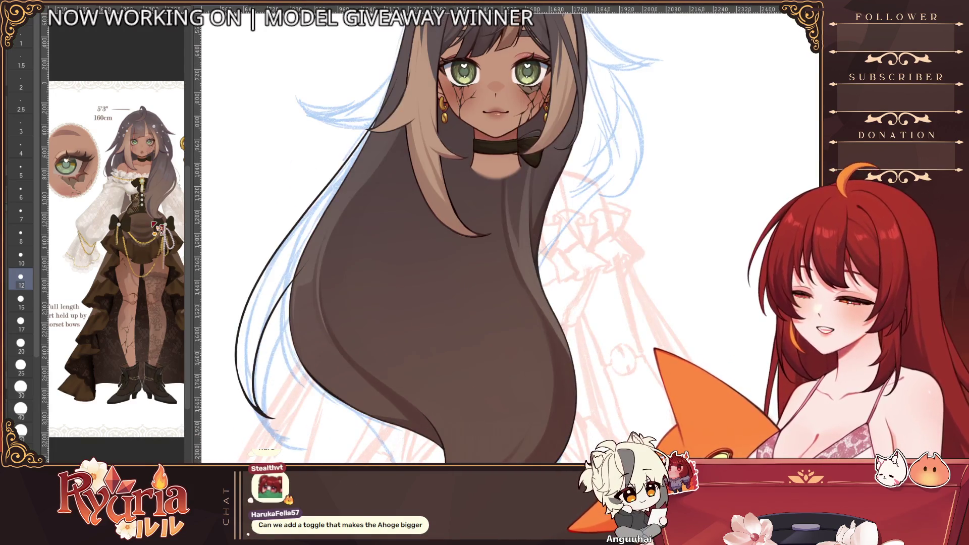
pyautogui.press(']')
pyautogui.scroll(1, 313, 265)
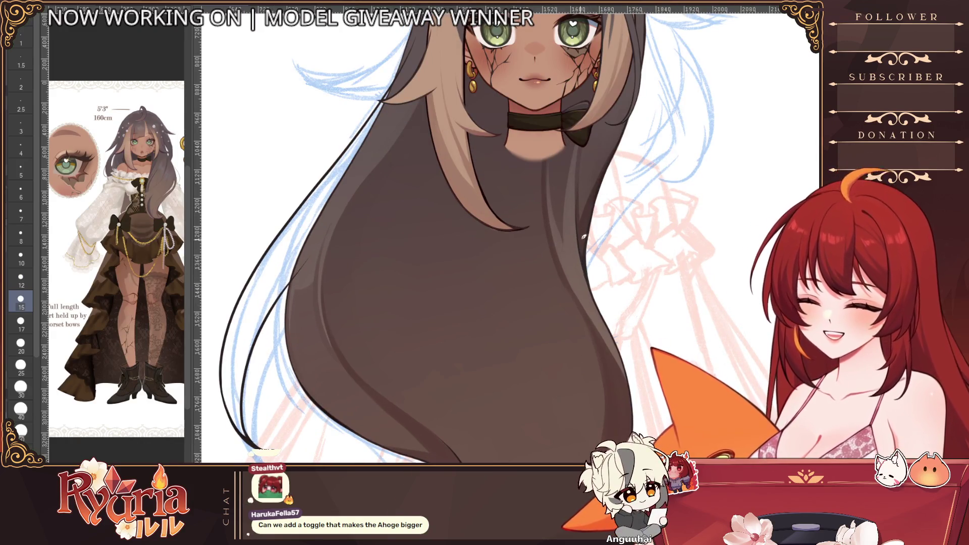
# - Pan the view down along the character and hair and pick a larger brush size
pyautogui.moveTo(572, 203); pyautogui.dragTo(530, 341)
pyautogui.moveTo(492, 152); pyautogui.dragTo(470, 318)
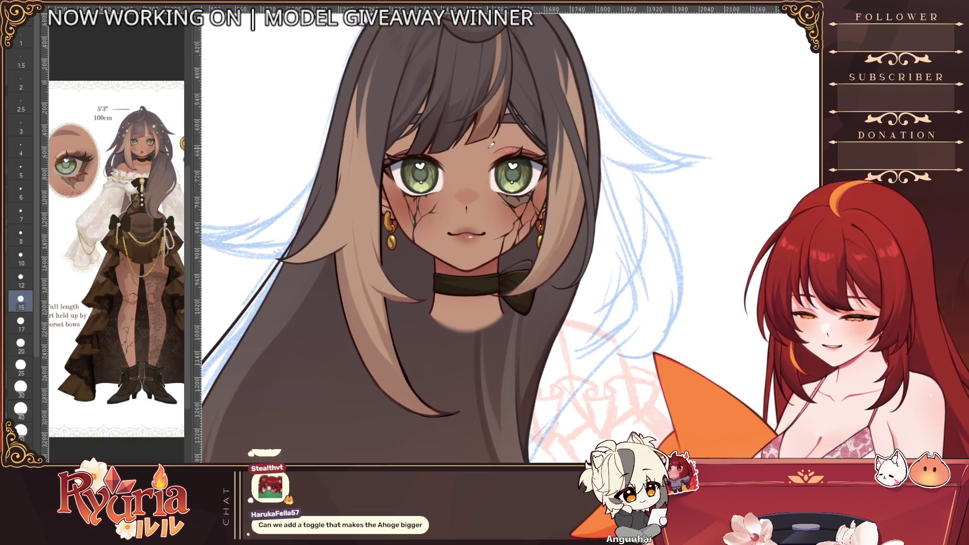
pyautogui.scroll(2, 462, 227)
pyautogui.moveTo(406, 76)
pyautogui.mouseDown()
pyautogui.moveTo(375, 329)
pyautogui.moveTo(464, 301)
pyautogui.mouseUp()
pyautogui.scroll(3, 359, 225)
pyautogui.scroll(2, 318, 265)
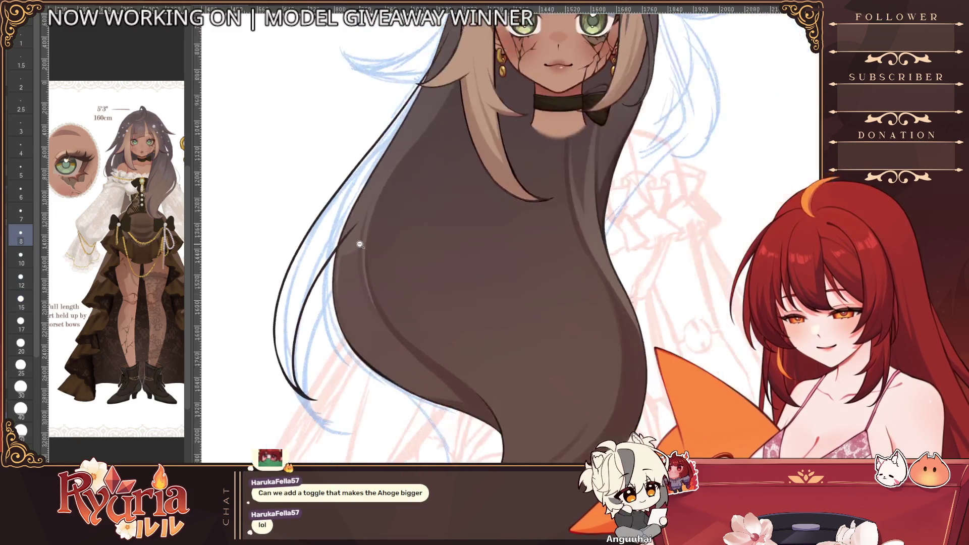
pyautogui.scroll(-5, 296, 321)
pyautogui.scroll(-3, 576, 296)
pyautogui.scroll(2, 576, 311)
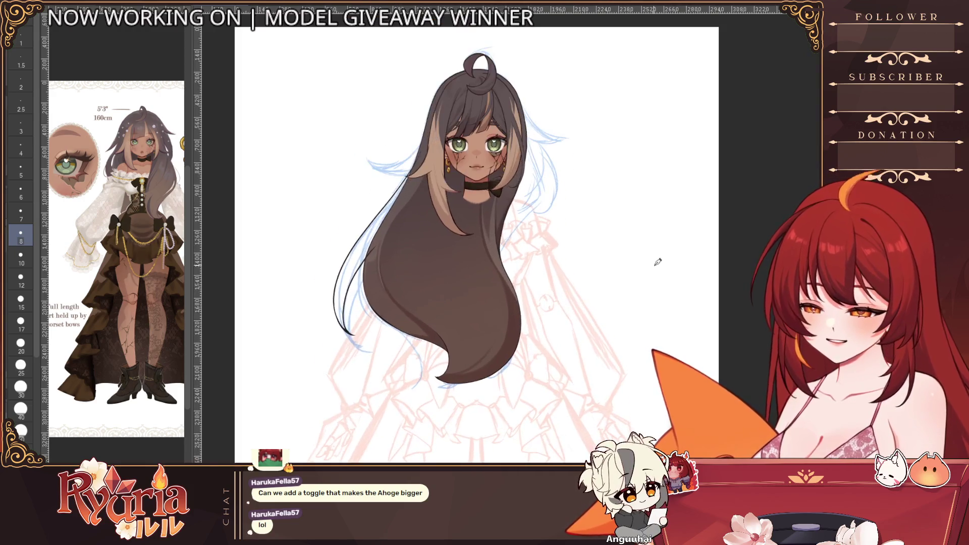
pyautogui.scroll(4, 455, 318)
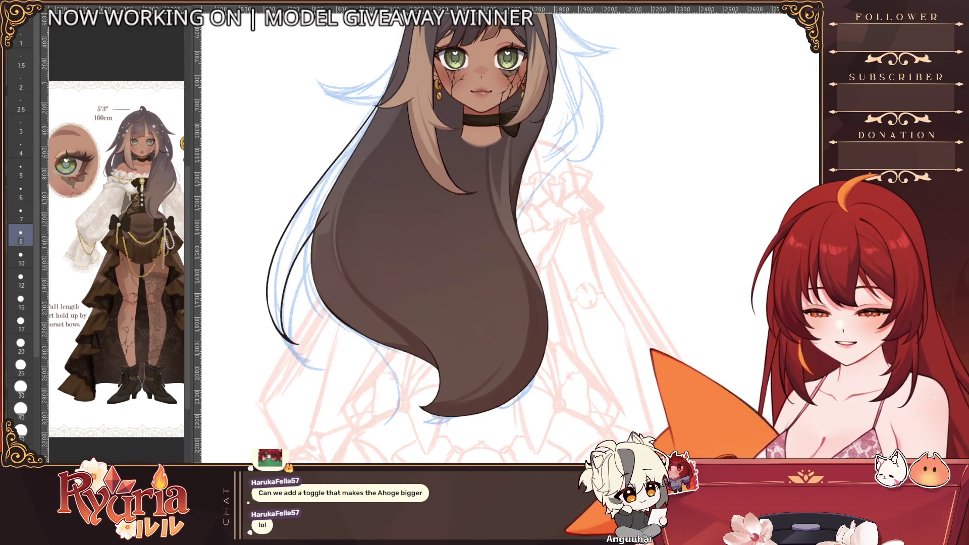
pyautogui.scroll(-2, 455, 296)
pyautogui.moveTo(454, 250); pyautogui.dragTo(454, 294)
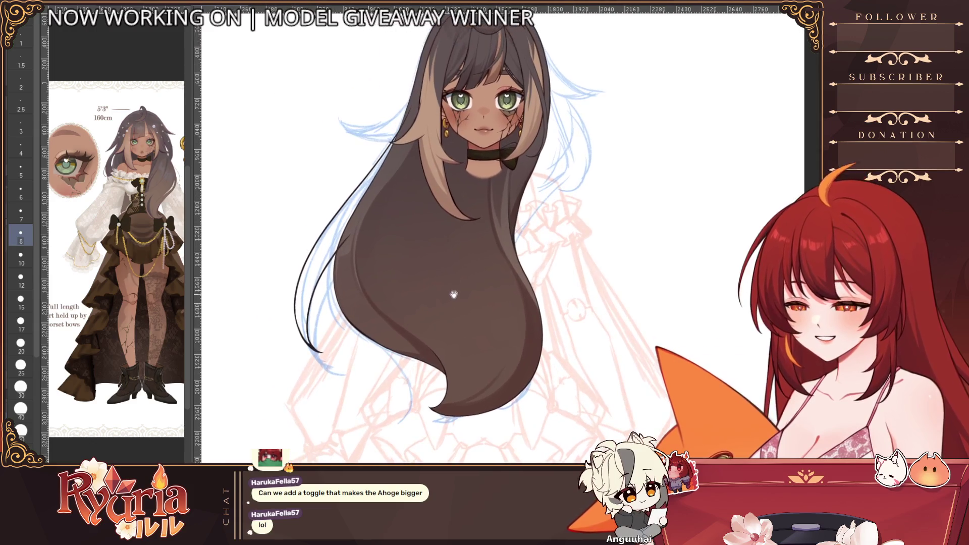
pyautogui.scroll(2, 484, 228)
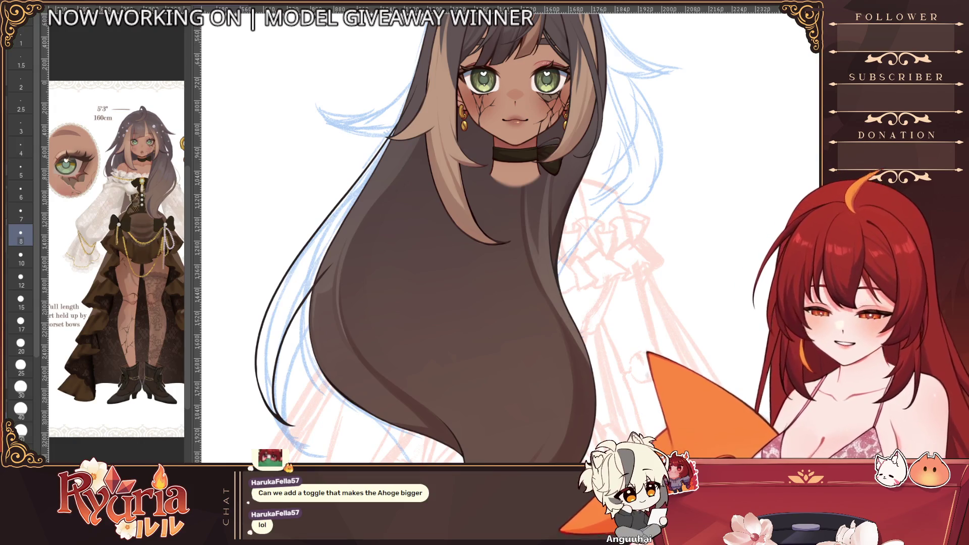
pyautogui.press(']')
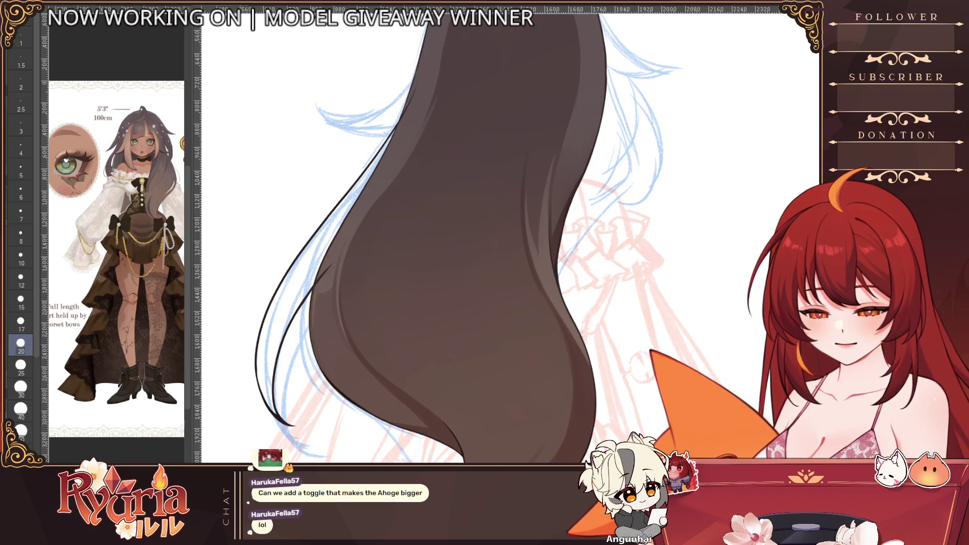
# - Paint brown strands down the hair's left edge to cover the light streaks
pyautogui.press(']')
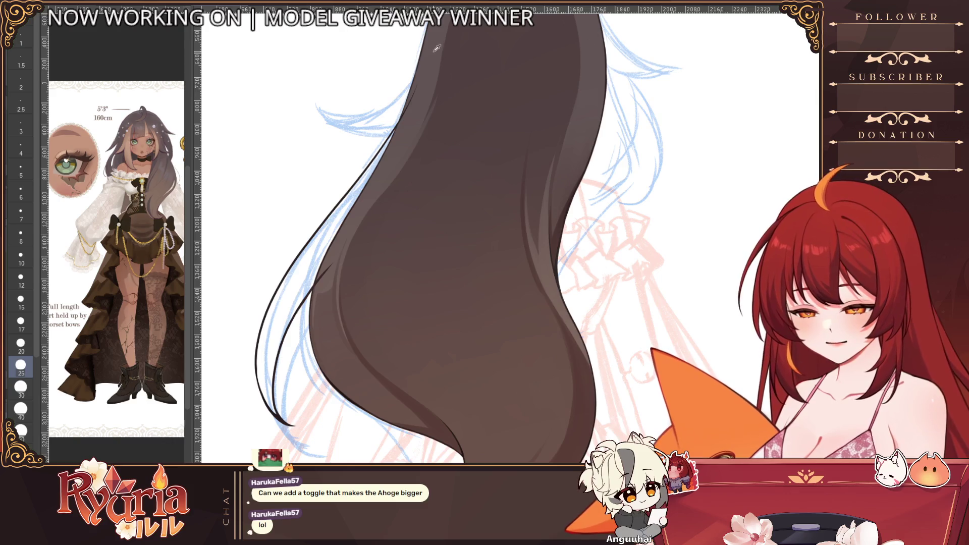
pyautogui.moveTo(394, 132); pyautogui.dragTo(322, 262)
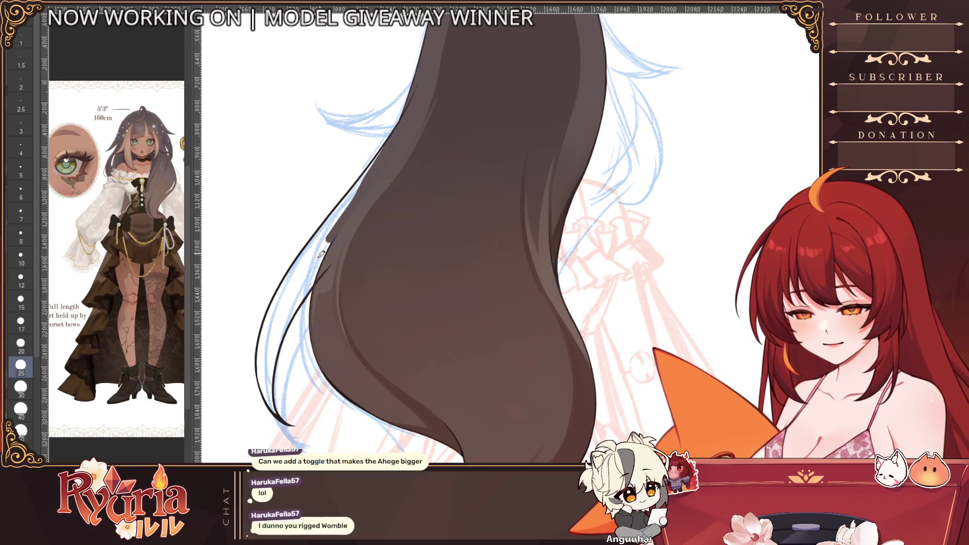
pyautogui.moveTo(375, 161); pyautogui.dragTo(310, 258)
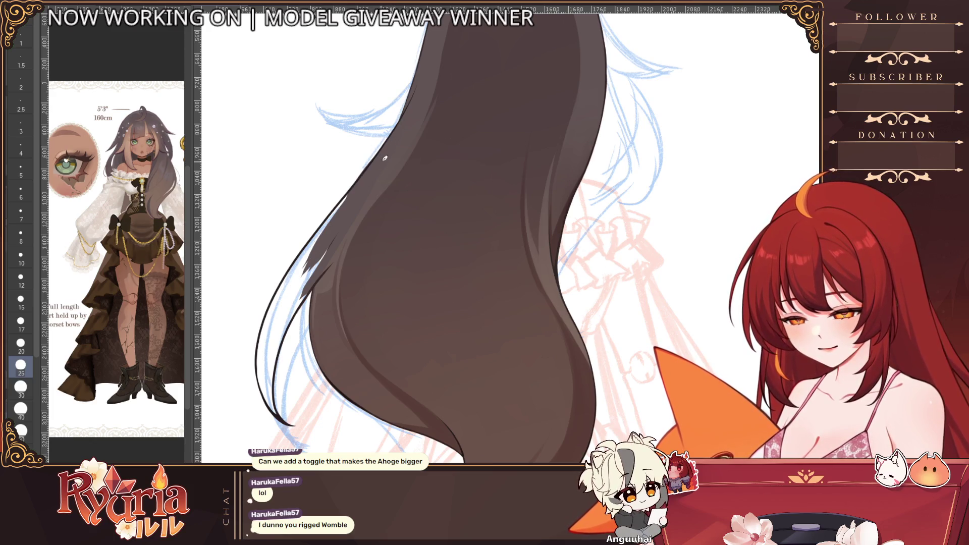
pyautogui.moveTo(349, 197); pyautogui.dragTo(284, 318)
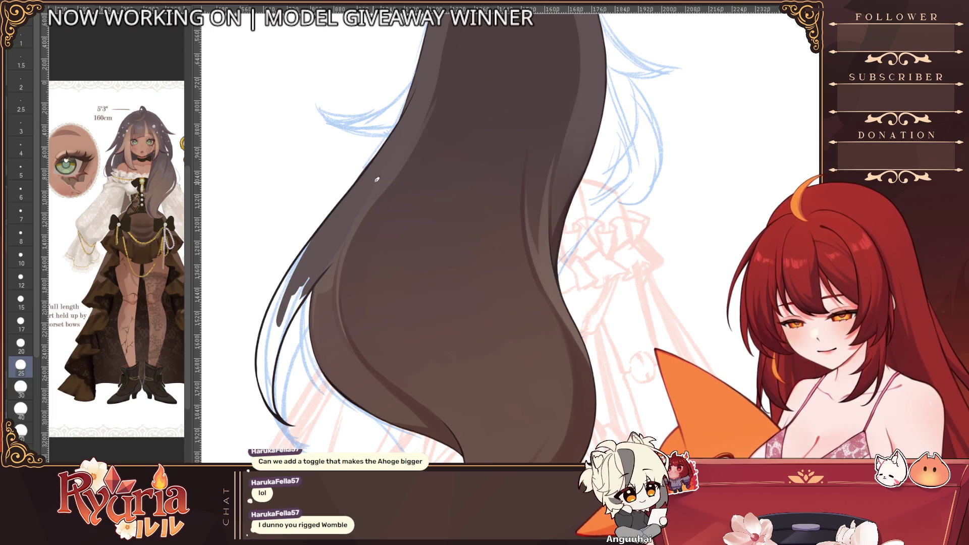
pyautogui.moveTo(312, 279); pyautogui.dragTo(276, 338)
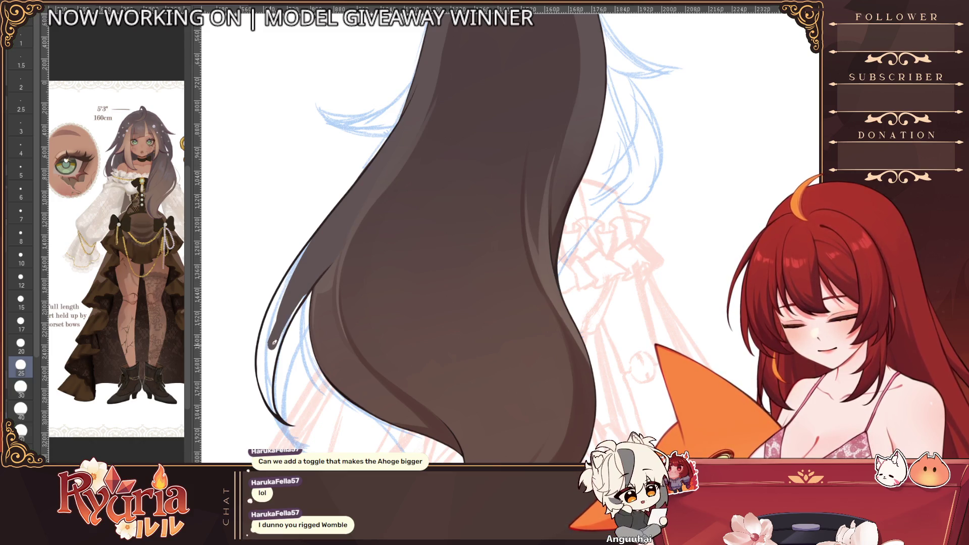
pyautogui.moveTo(310, 242); pyautogui.dragTo(269, 341)
pyautogui.moveTo(284, 281); pyautogui.dragTo(259, 379)
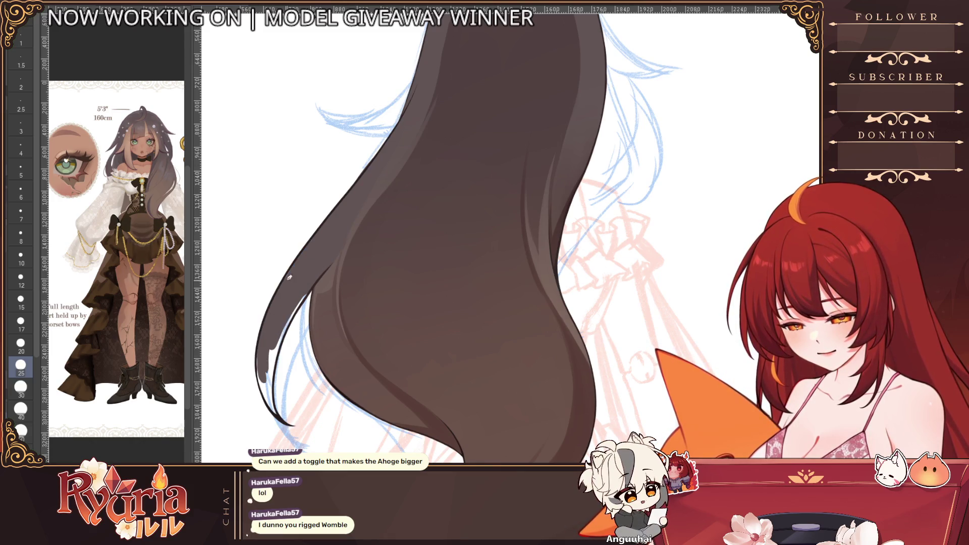
pyautogui.moveTo(314, 284); pyautogui.dragTo(269, 382)
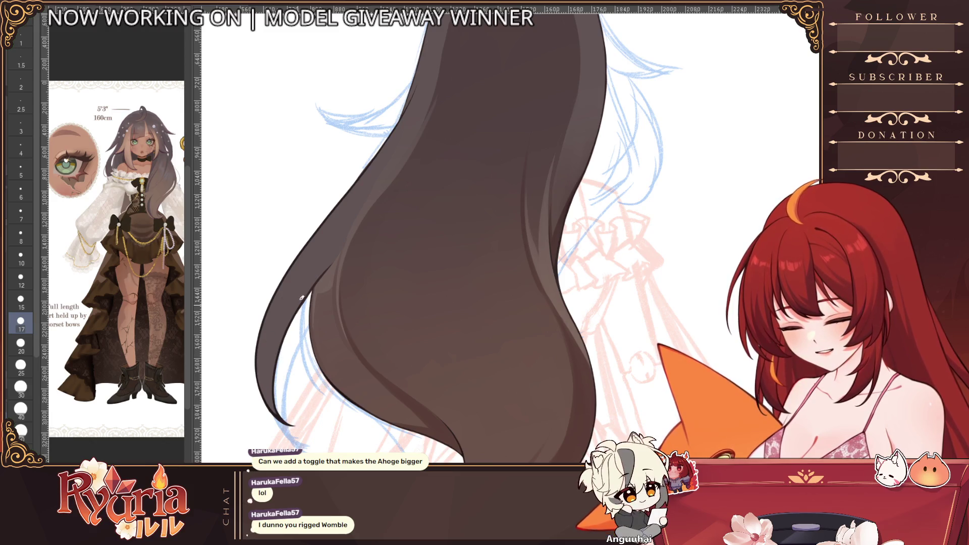
pyautogui.scroll(-3, 301, 300)
pyautogui.scroll(3, 388, 179)
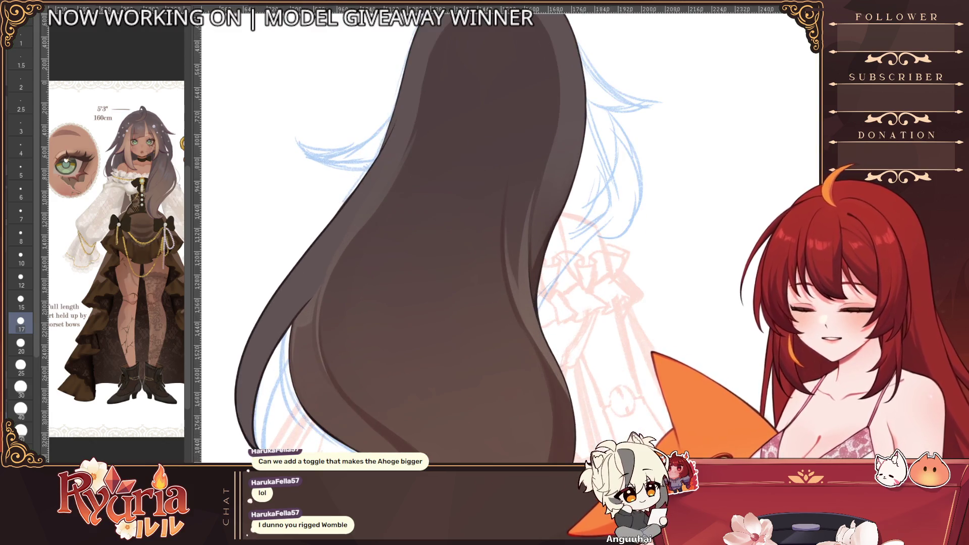
pyautogui.scroll(-2, 454, 227)
pyautogui.scroll(4, 368, 162)
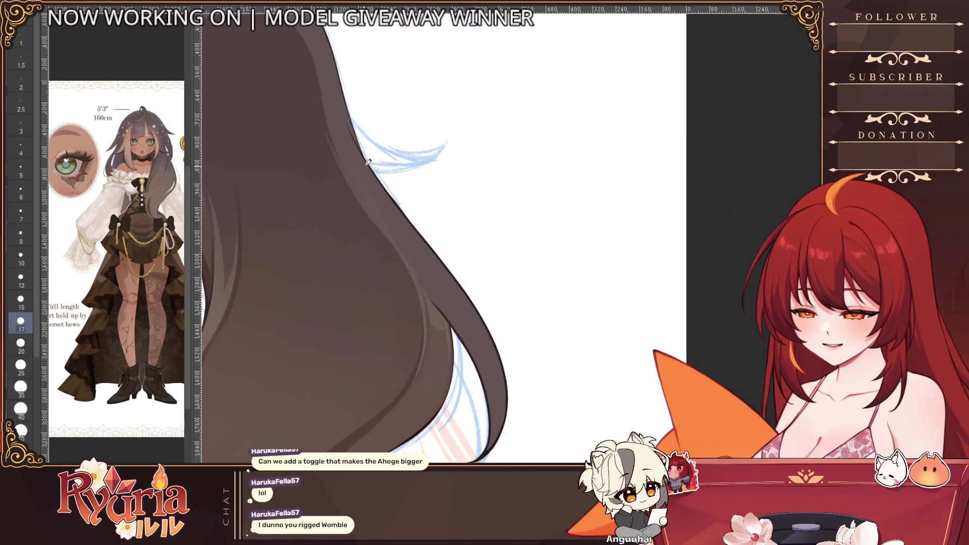
pyautogui.scroll(-5, 437, 292)
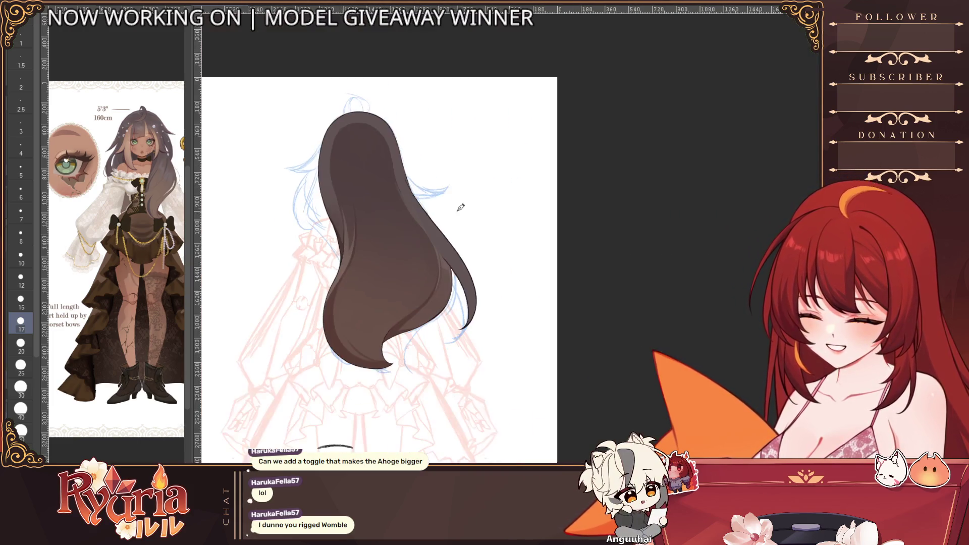
pyautogui.scroll(2, 433, 303)
pyautogui.scroll(2, 433, 303)
pyautogui.scroll(3, 433, 303)
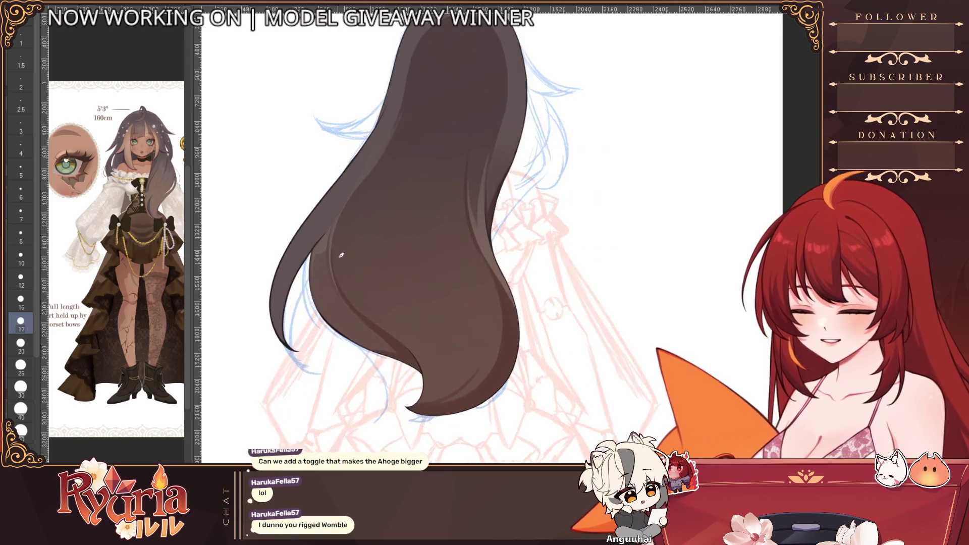
pyautogui.scroll(2, 434, 304)
pyautogui.scroll(1, 262, 333)
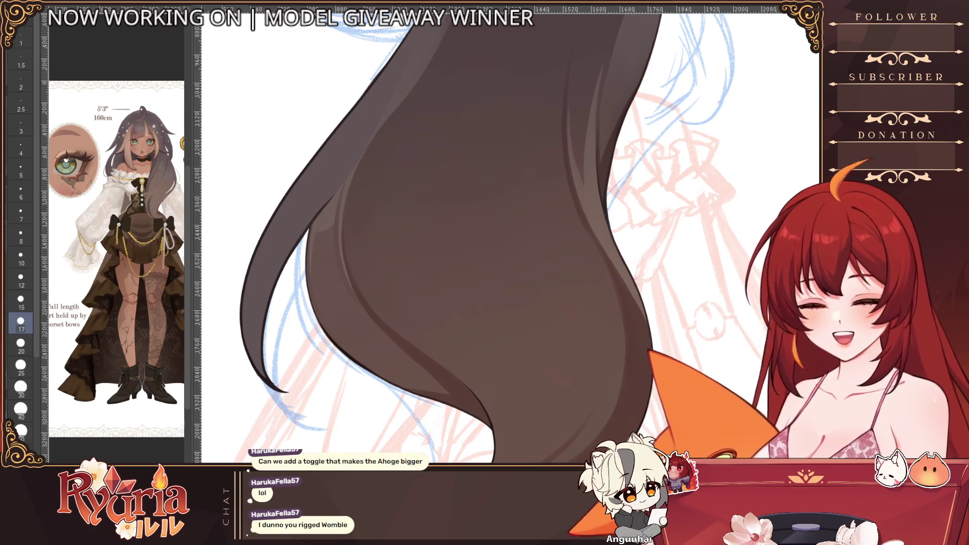
# - Reshape the hair tip, blend the mid-left shading, then hide the brown colour to check
pyautogui.press('[')
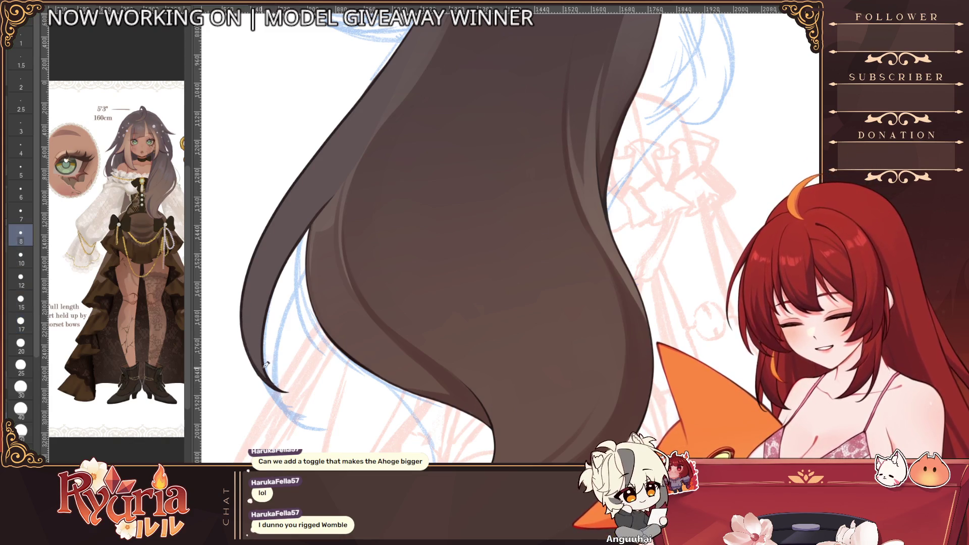
pyautogui.scroll(-5, 288, 358)
pyautogui.scroll(5, 308, 313)
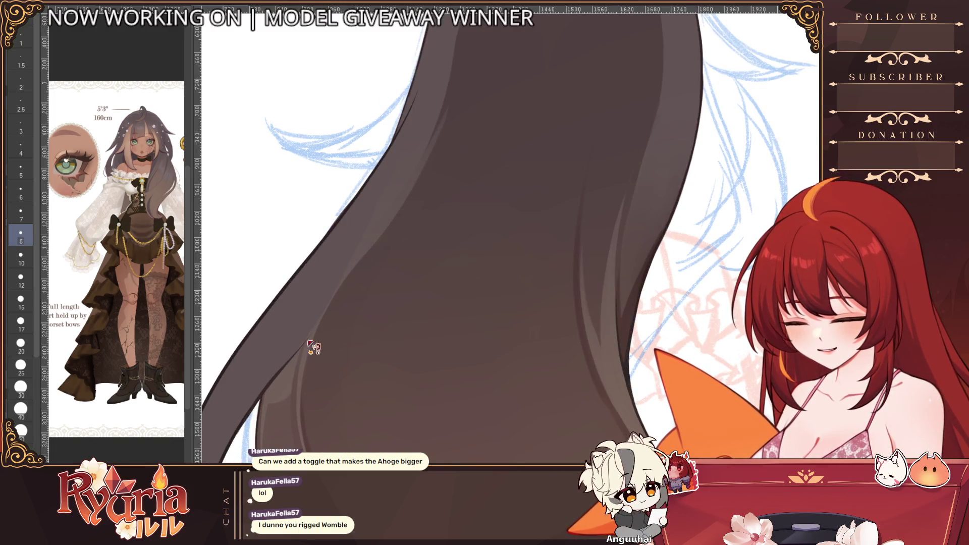
pyautogui.scroll(-5, 283, 372)
pyautogui.scroll(5, 337, 338)
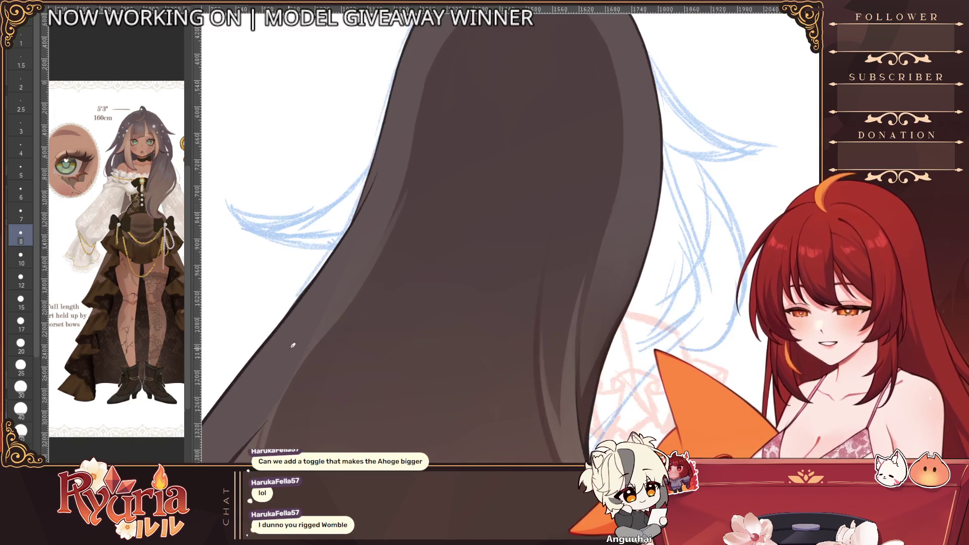
pyautogui.press(']')
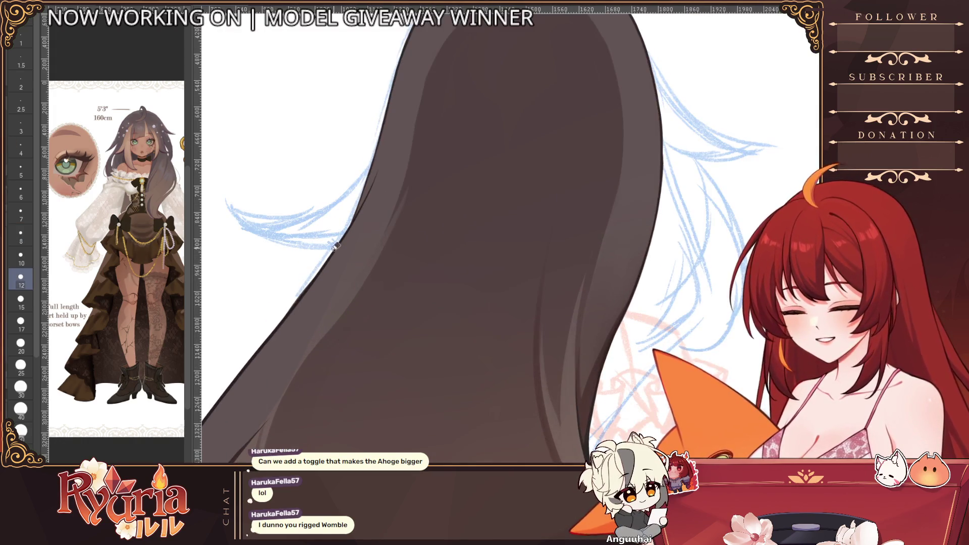
pyautogui.scroll(-5, 276, 311)
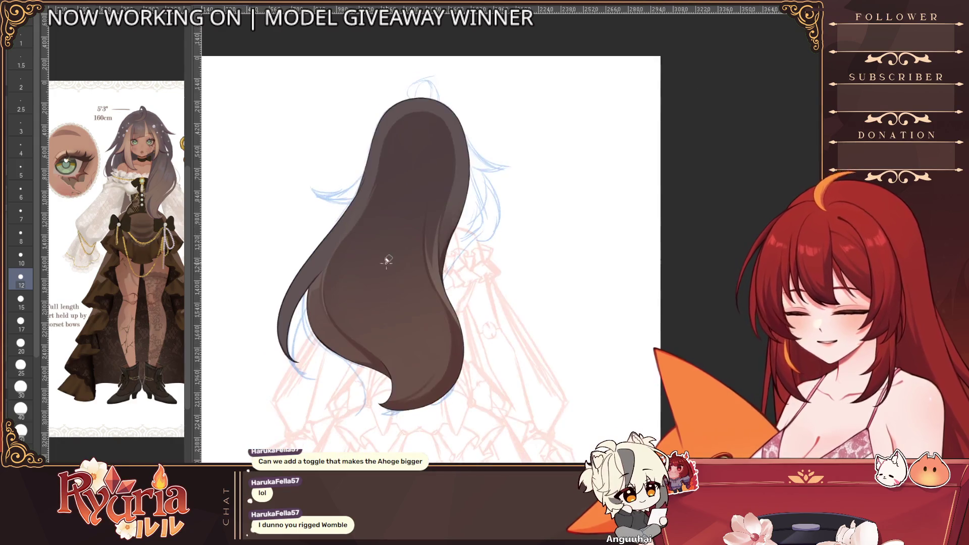
pyautogui.scroll(5, 379, 265)
pyautogui.scroll(4, 172, 202)
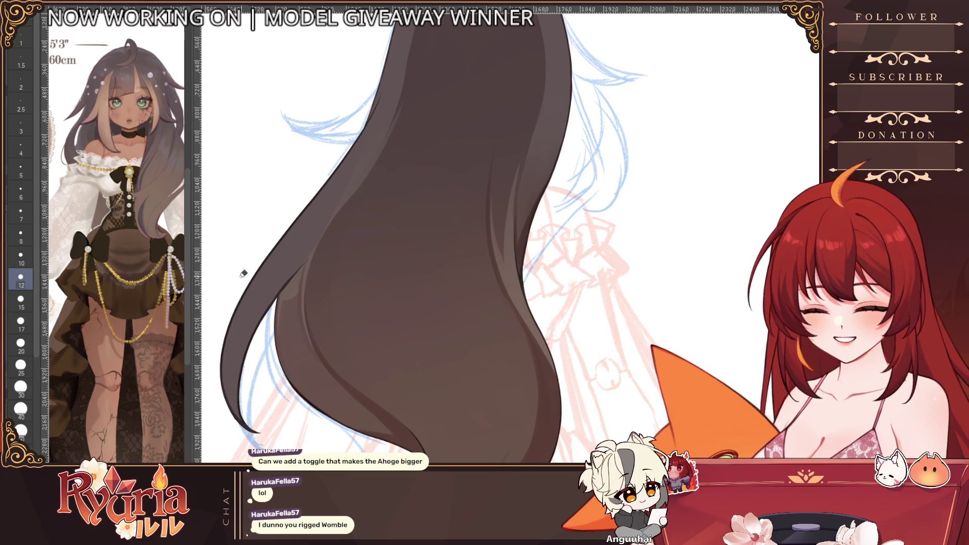
pyautogui.scroll(-1, 364, 331)
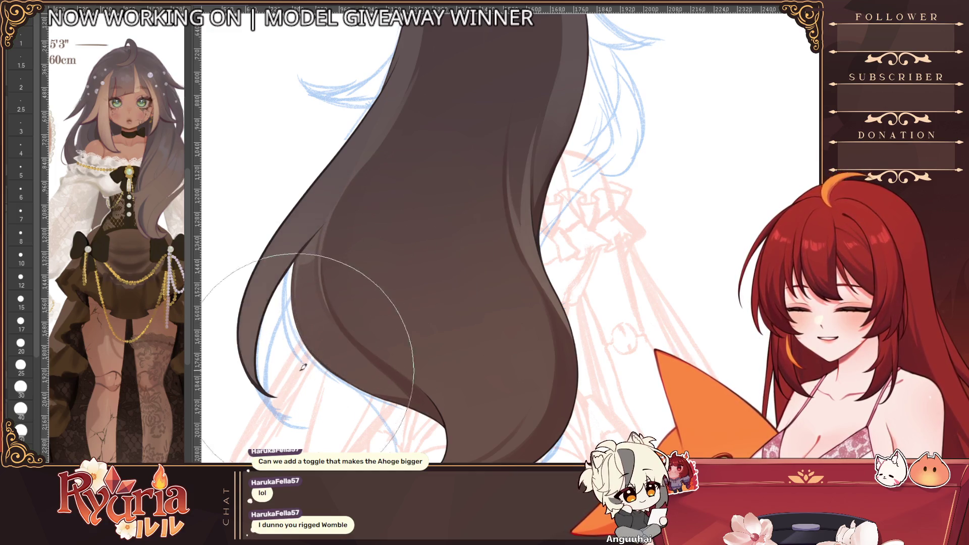
pyautogui.scroll(-3, 455, 341)
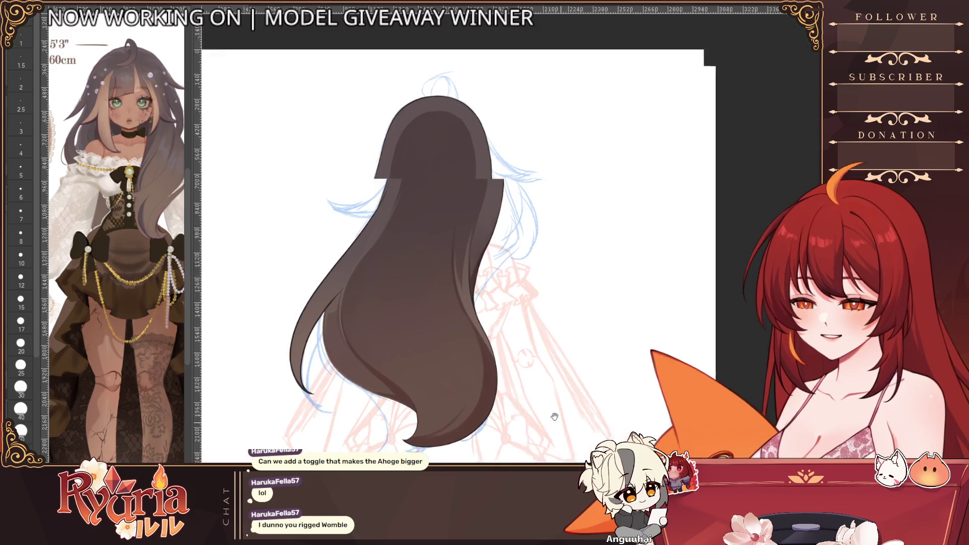
pyautogui.moveTo(454, 318); pyautogui.dragTo(454, 281)
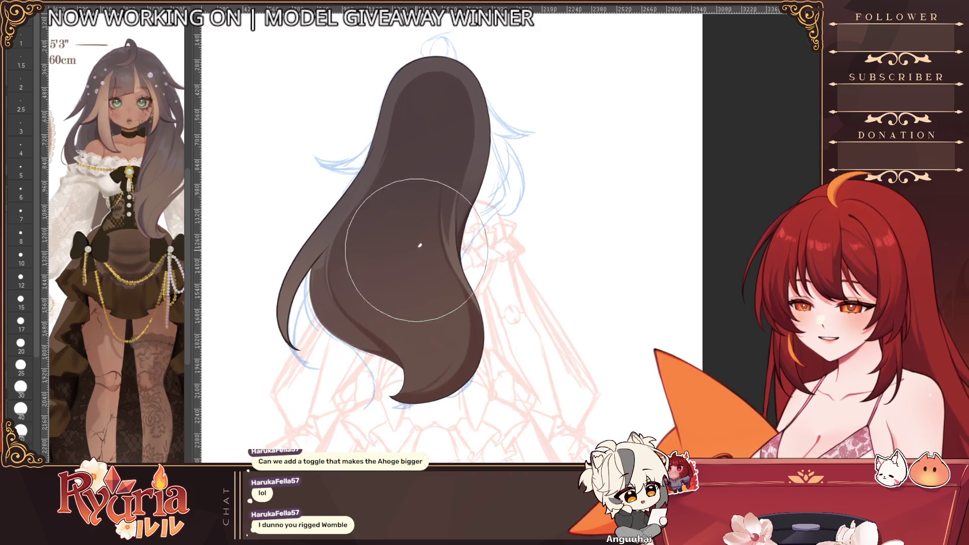
pyautogui.moveTo(470, 382); pyautogui.dragTo(446, 348)
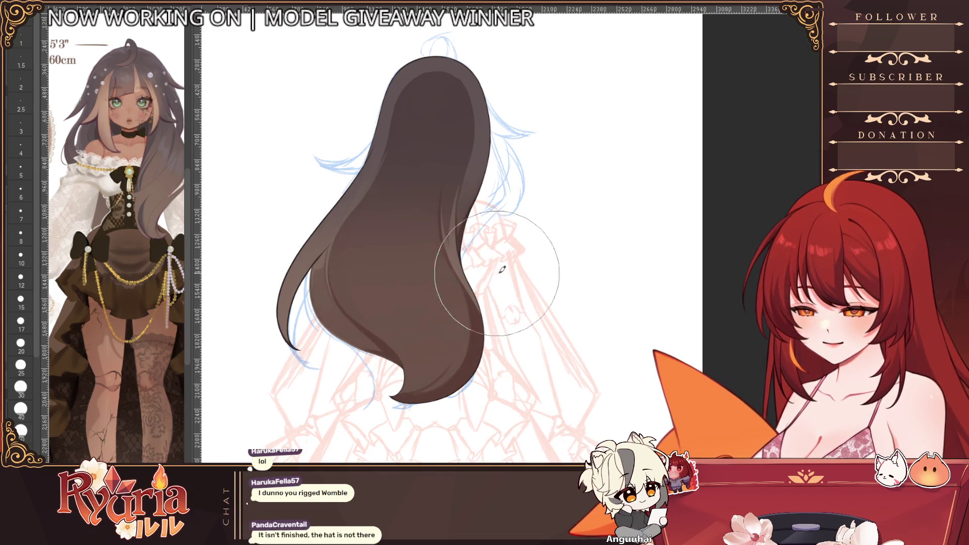
pyautogui.scroll(-2, 466, 336)
pyautogui.scroll(2, 466, 336)
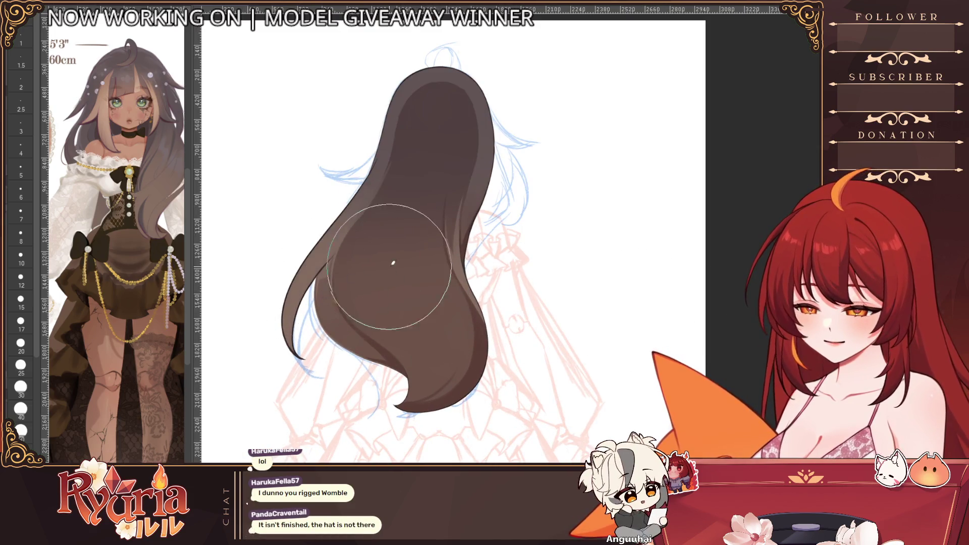
pyautogui.moveTo(383, 293); pyautogui.dragTo(327, 326)
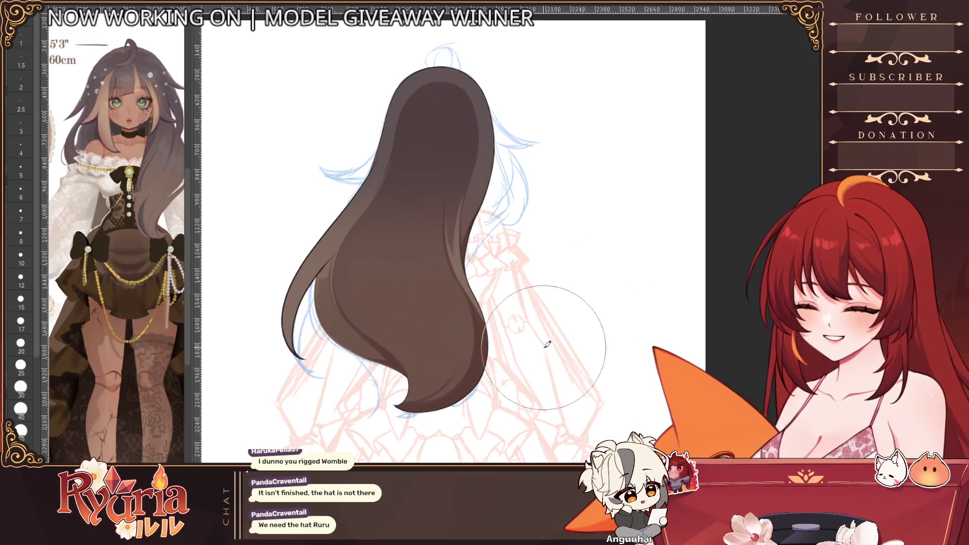
pyautogui.scroll(-3, 562, 323)
pyautogui.scroll(2, 562, 323)
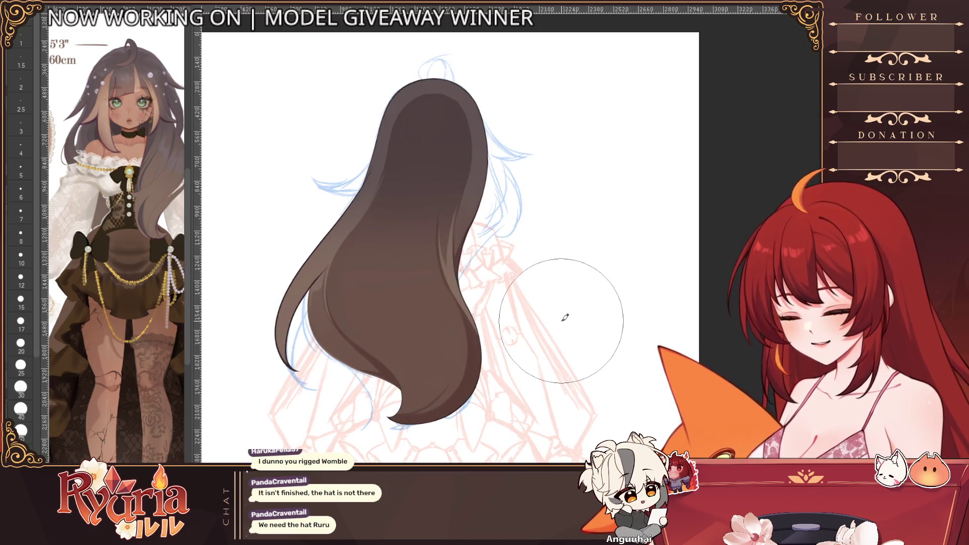
pyautogui.scroll(4, 562, 323)
pyautogui.scroll(-2, 414, 315)
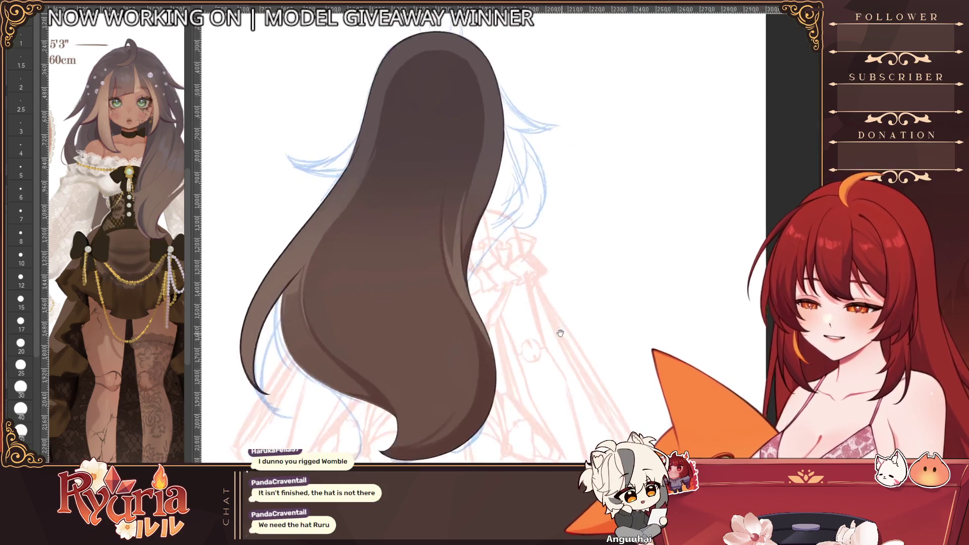
pyautogui.scroll(-3, 414, 316)
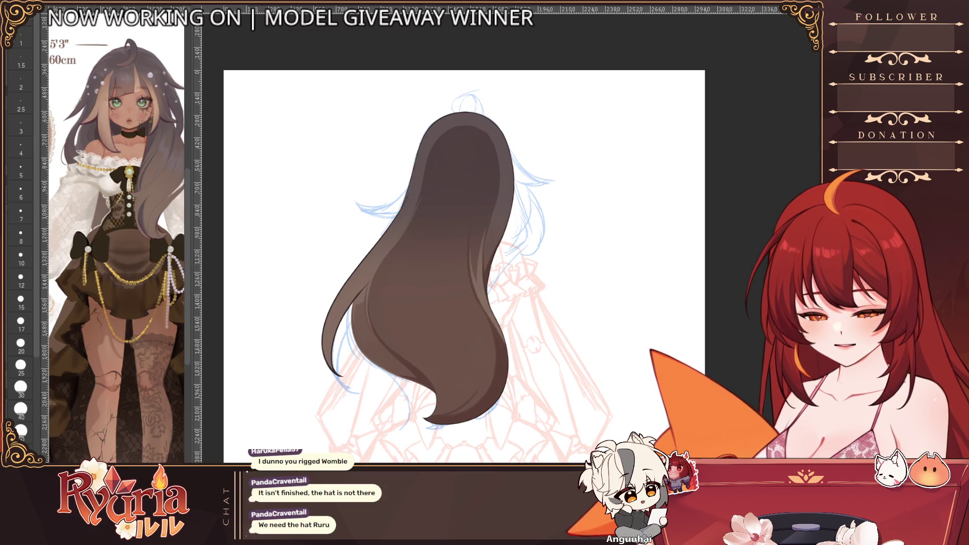
pyautogui.hotkey('ctrl', 'z')
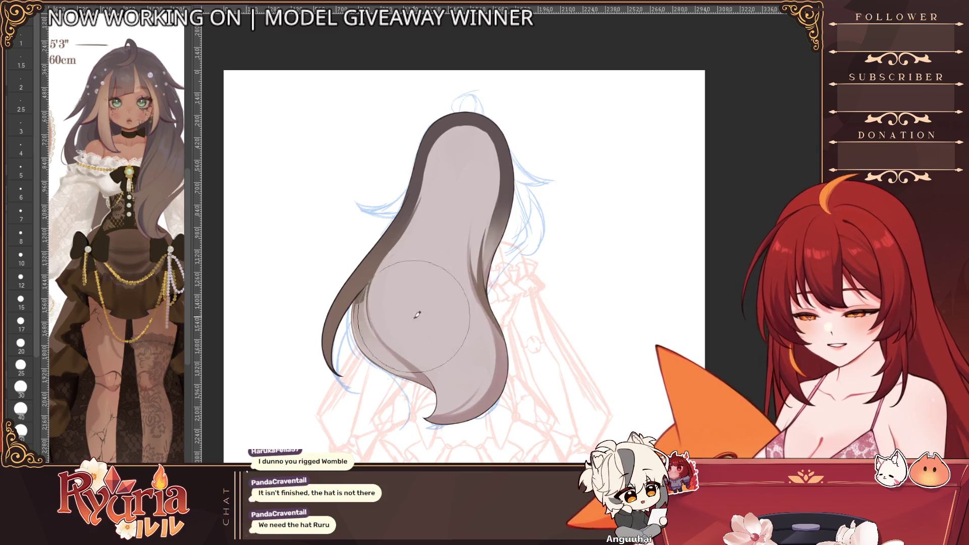
pyautogui.scroll(1, 469, 265)
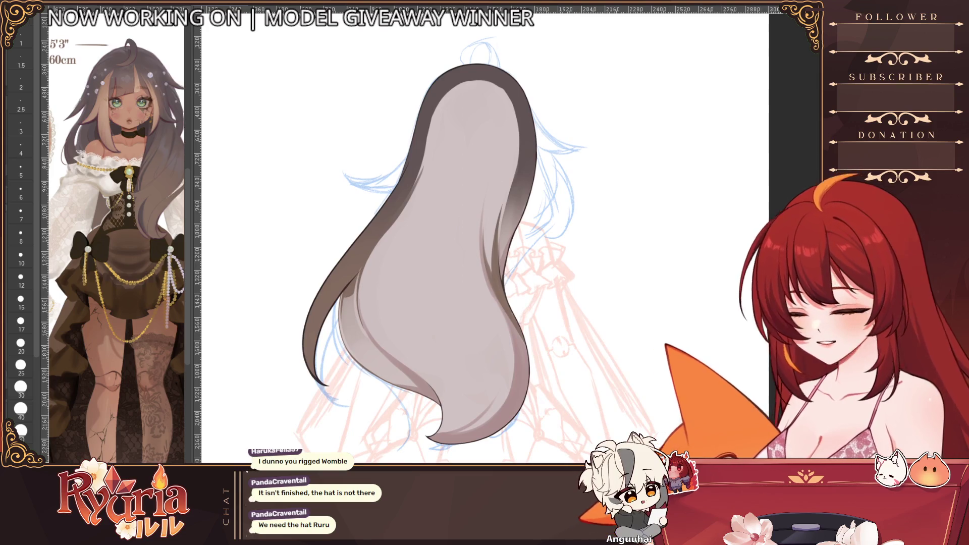
pyautogui.scroll(1, 455, 251)
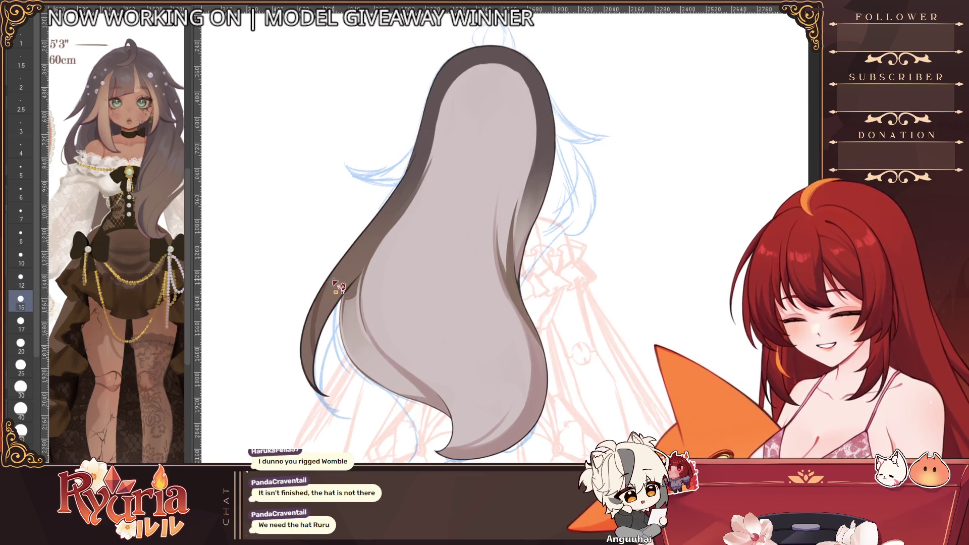
# - Touch up the lower-left edge, restore the hair colour and clean a strand outline on the right edge
pyautogui.press('b')
pyautogui.moveTo(322, 334); pyautogui.dragTo(317, 383)
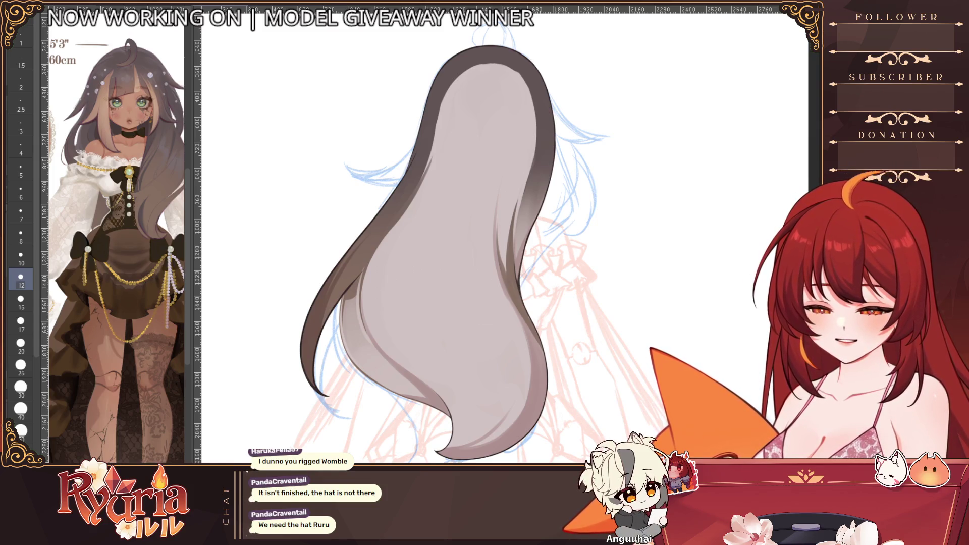
pyautogui.hotkey('alt', 'BackSpace')
pyautogui.scroll(-2, 485, 228)
pyautogui.scroll(3, 485, 227)
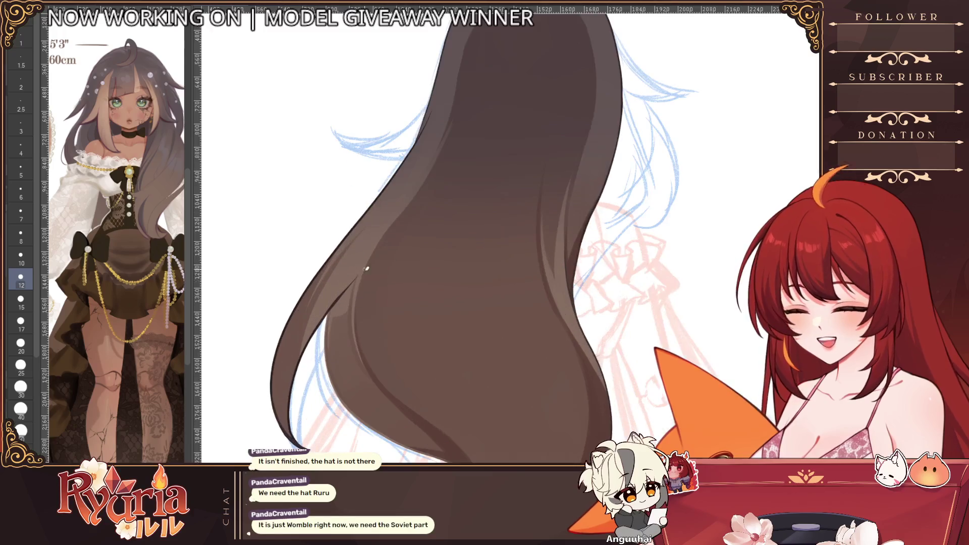
pyautogui.moveTo(530, 227); pyautogui.dragTo(394, 227)
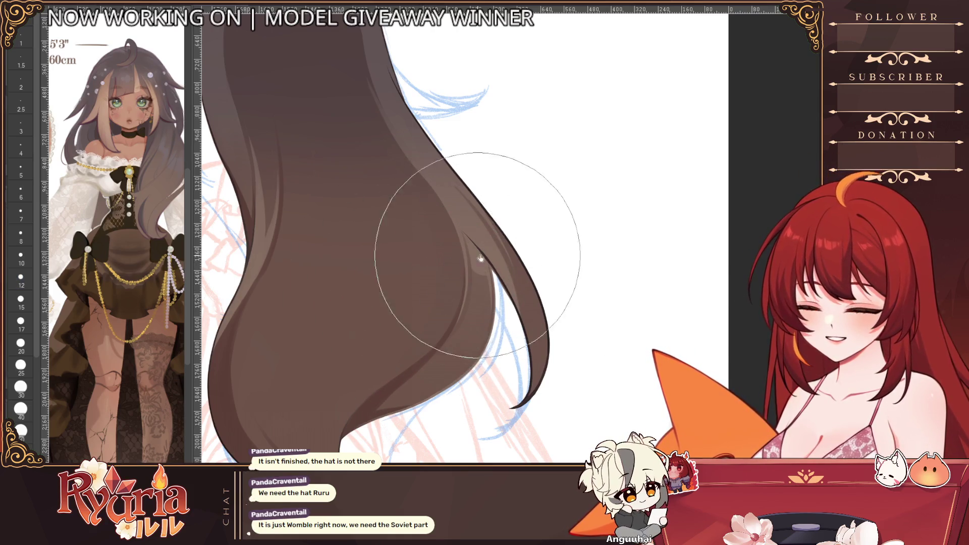
pyautogui.moveTo(474, 242); pyautogui.dragTo(493, 272)
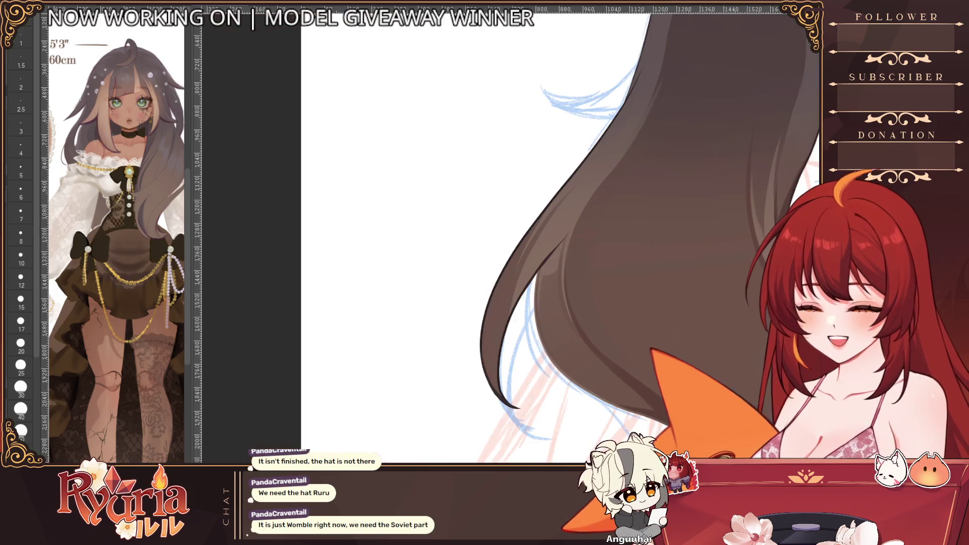
pyautogui.moveTo(379, 266); pyautogui.dragTo(492, 228)
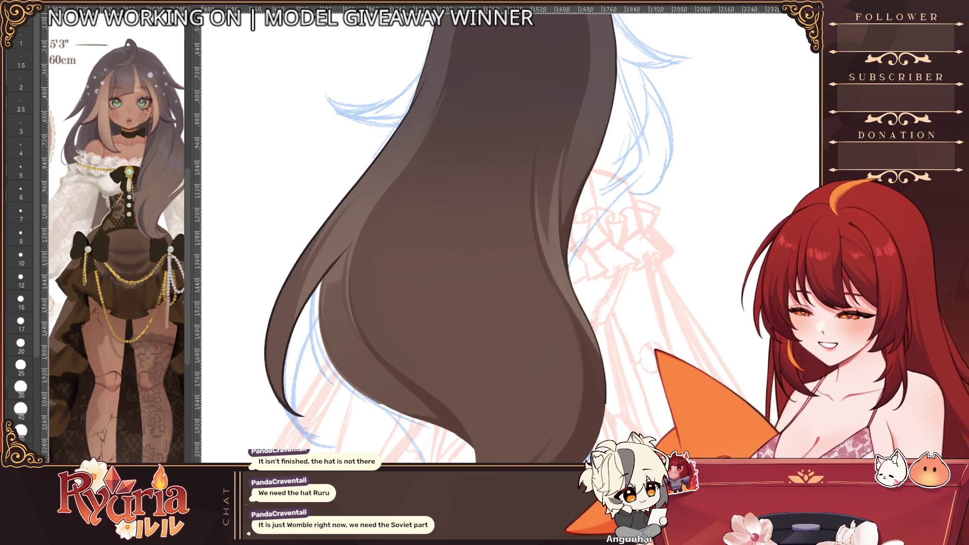
# - Check the hair without colour, then erase along the left strand to thin it into tapering wisps
pyautogui.hotkey('ctrl', 'z')
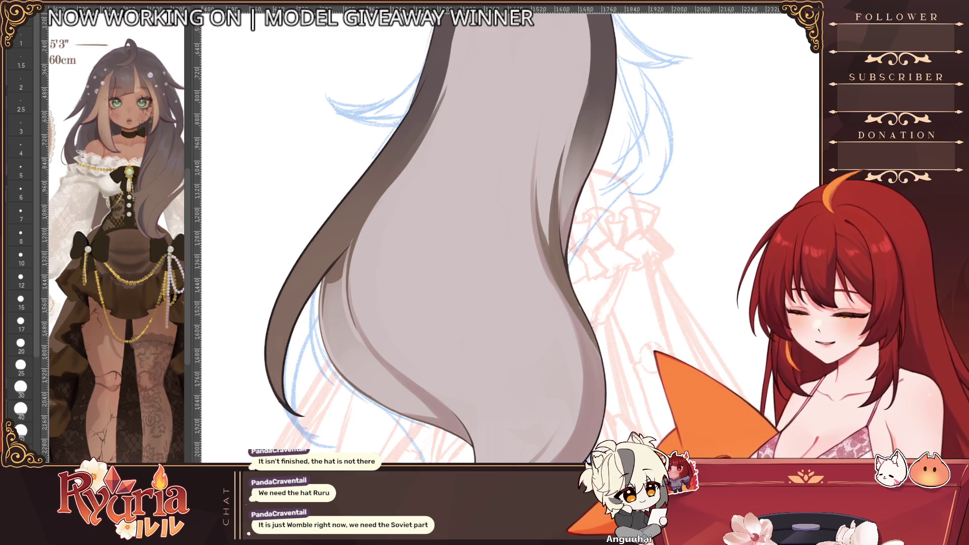
pyautogui.hotkey('ctrl', 'shift', 'z')
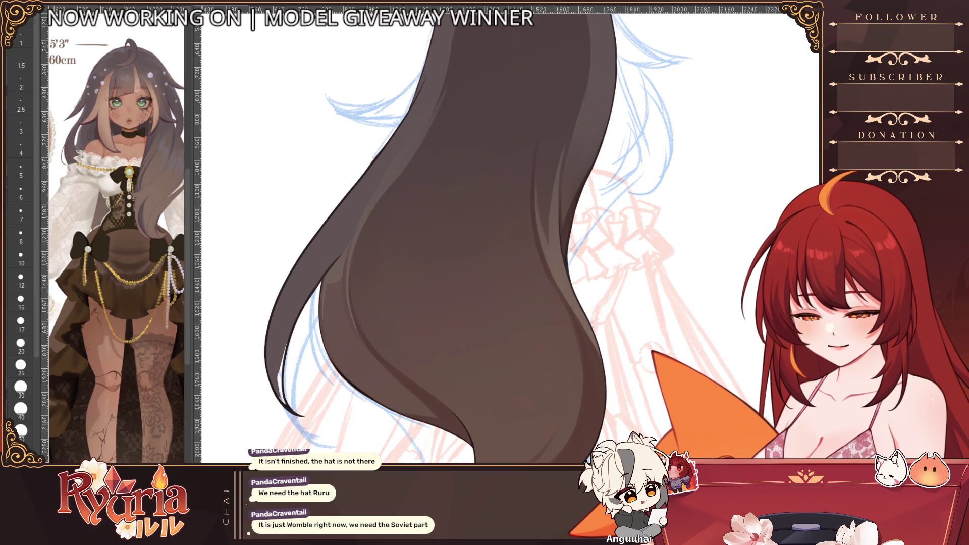
pyautogui.moveTo(284, 371); pyautogui.dragTo(310, 250)
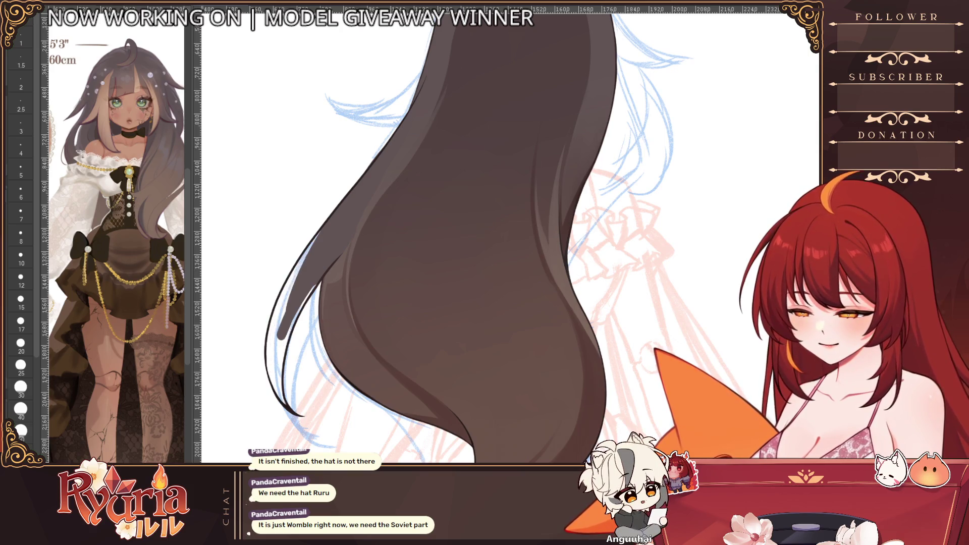
pyautogui.moveTo(322, 266); pyautogui.dragTo(378, 152)
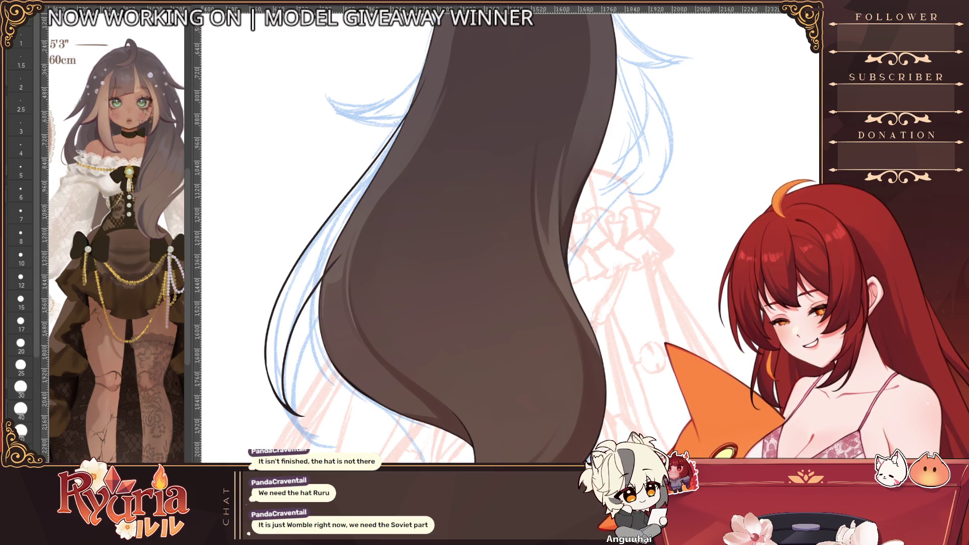
pyautogui.scroll(-3, 500, 295)
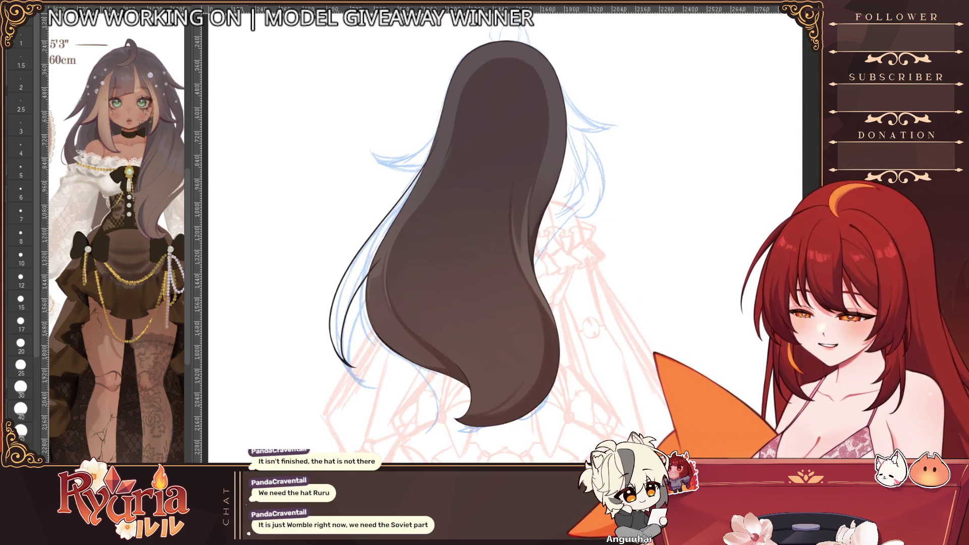
pyautogui.scroll(-2, 500, 288)
pyautogui.scroll(-2, 500, 287)
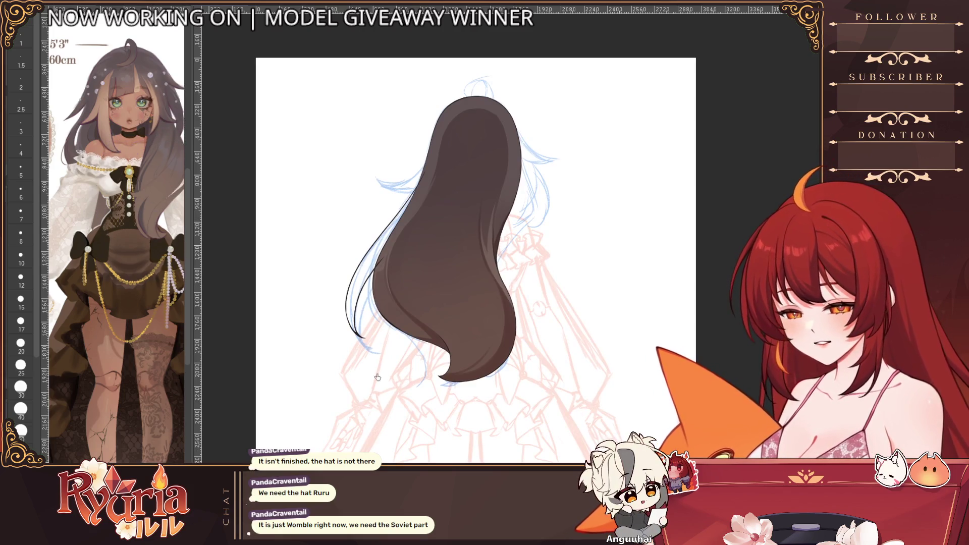
# - Undo an accidental erased band and spray lighter brown over the middle of the hair
pyautogui.moveTo(356, 288); pyautogui.dragTo(500, 284)
pyautogui.hotkey('ctrl', 'z')
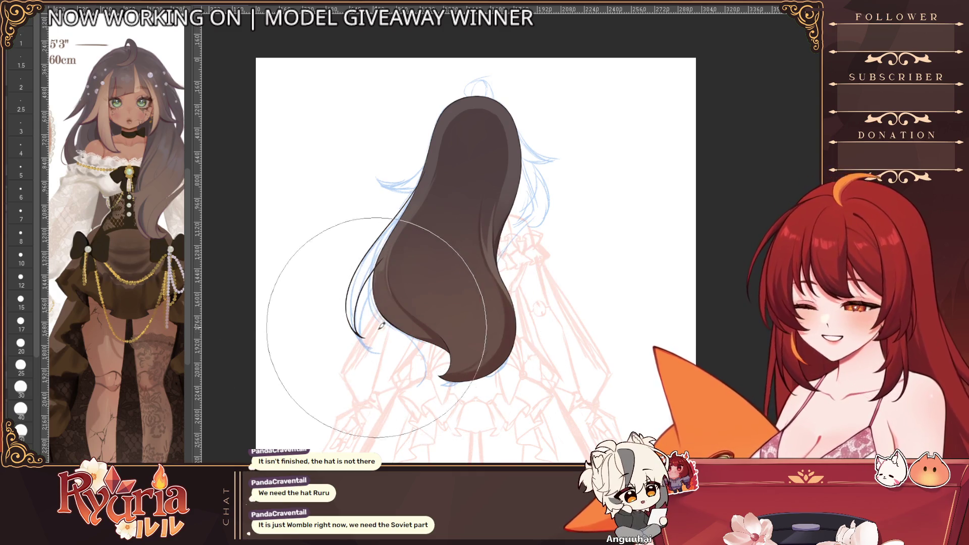
pyautogui.moveTo(436, 284); pyautogui.dragTo(396, 345)
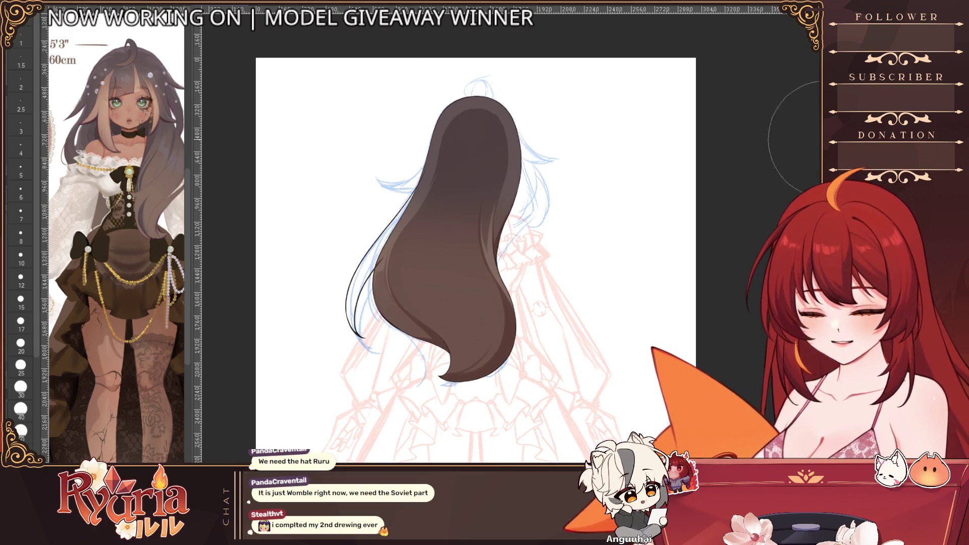
pyautogui.scroll(3, 424, 121)
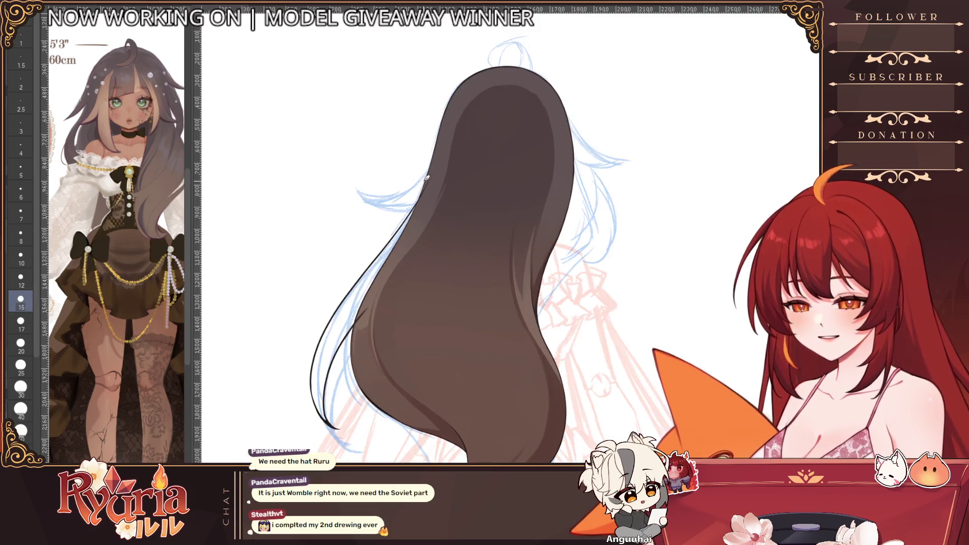
# - Paint dark brown down the left hair edge and strand tip with a larger brush
pyautogui.moveTo(402, 231); pyautogui.dragTo(356, 303)
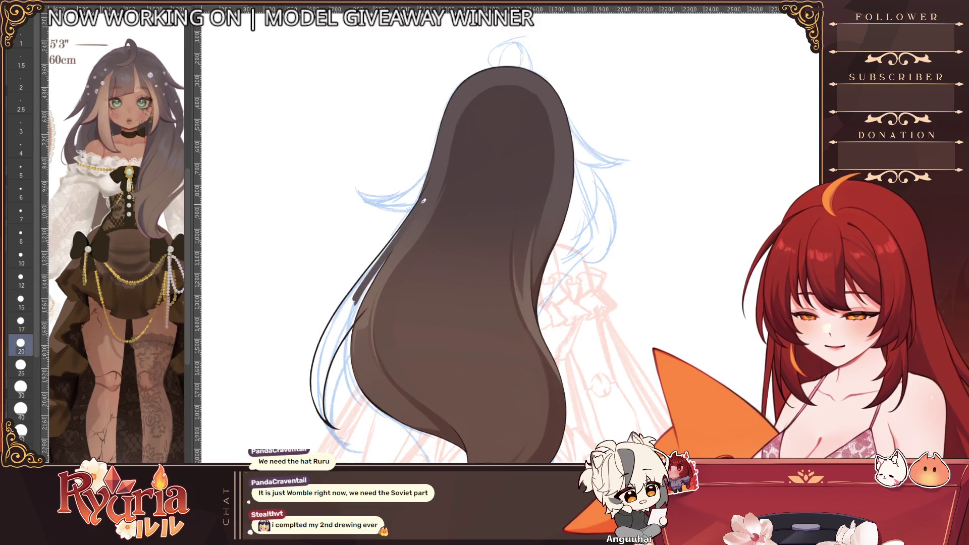
pyautogui.press(']')
pyautogui.moveTo(409, 231); pyautogui.dragTo(364, 311)
pyautogui.press(']')
pyautogui.moveTo(398, 247); pyautogui.dragTo(354, 307)
pyautogui.moveTo(386, 265); pyautogui.dragTo(334, 340)
pyautogui.moveTo(392, 246); pyautogui.dragTo(325, 360)
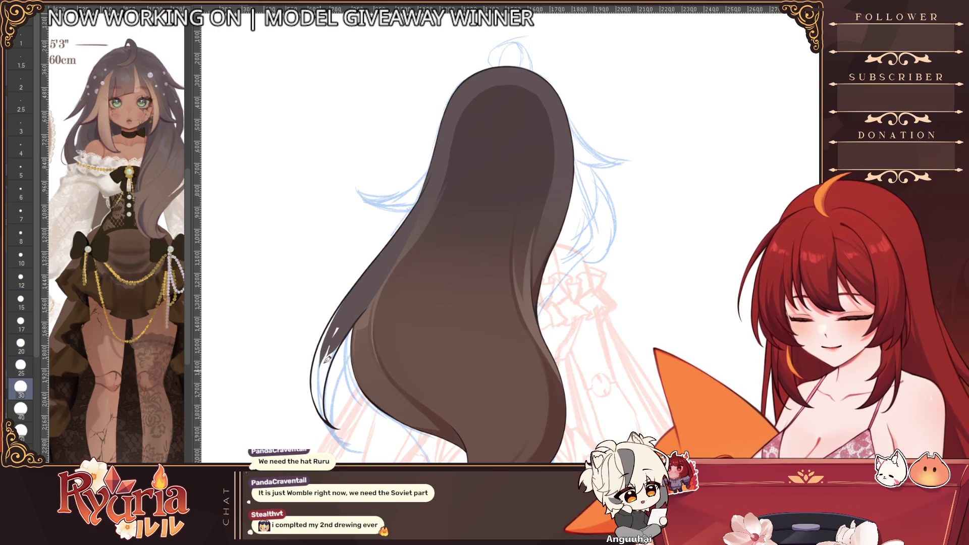
pyautogui.moveTo(345, 307); pyautogui.dragTo(328, 379)
pyautogui.scroll(3, 356, 284)
# - Undo strokes near the tip, mirror the canvas horizontally and darken a stretch of the hair edge
pyautogui.moveTo(319, 344); pyautogui.dragTo(318, 424)
pyautogui.hotkey('ctrl', 'z')
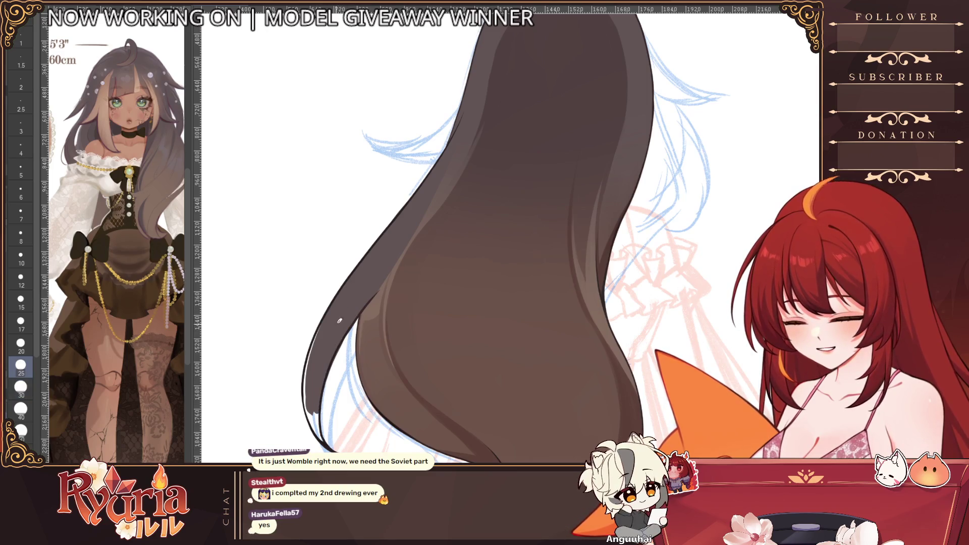
pyautogui.hotkey('ctrl', 'z')
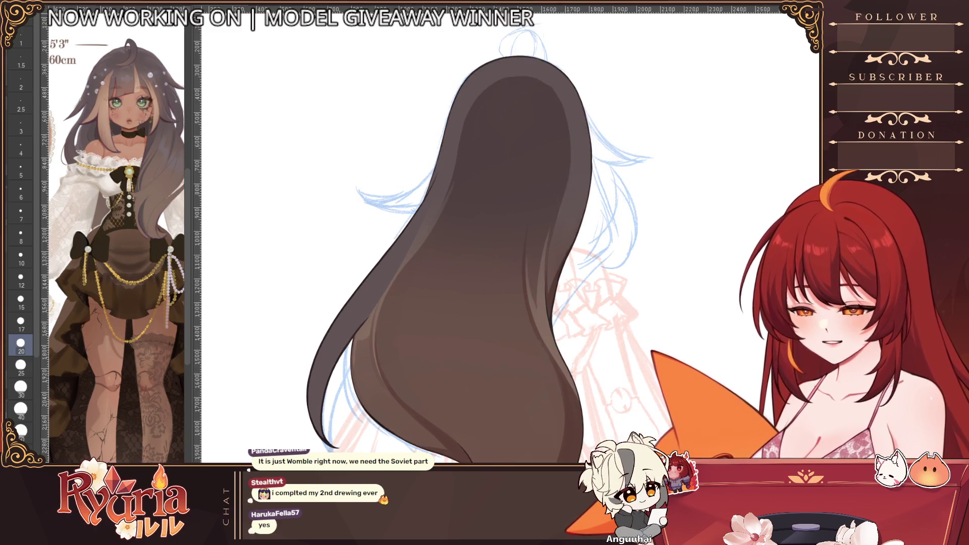
pyautogui.press('h')
pyautogui.scroll(2, 454, 228)
pyautogui.moveTo(545, 132); pyautogui.dragTo(510, 274)
pyautogui.moveTo(463, 199); pyautogui.dragTo(497, 287)
pyautogui.hotkey('ctrl', 'z')
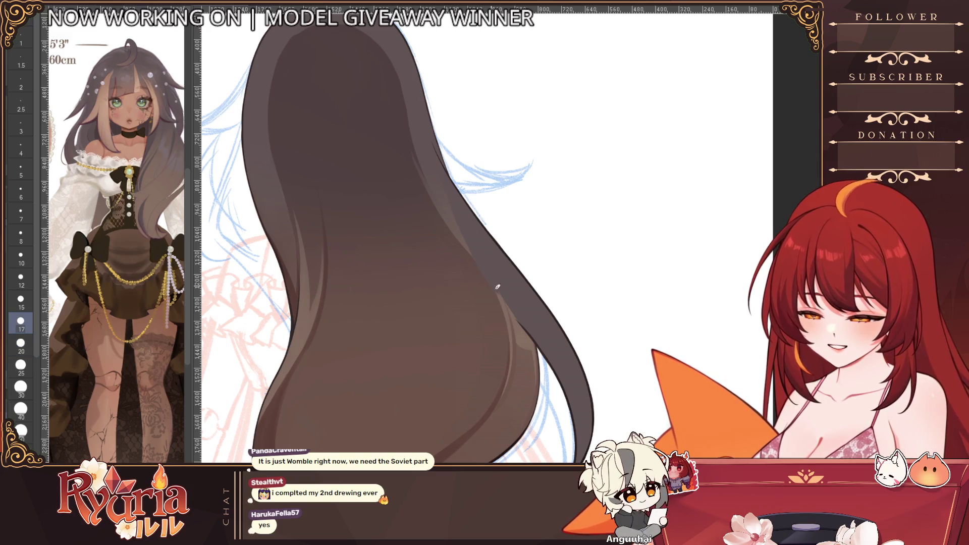
pyautogui.moveTo(465, 216); pyautogui.dragTo(506, 290)
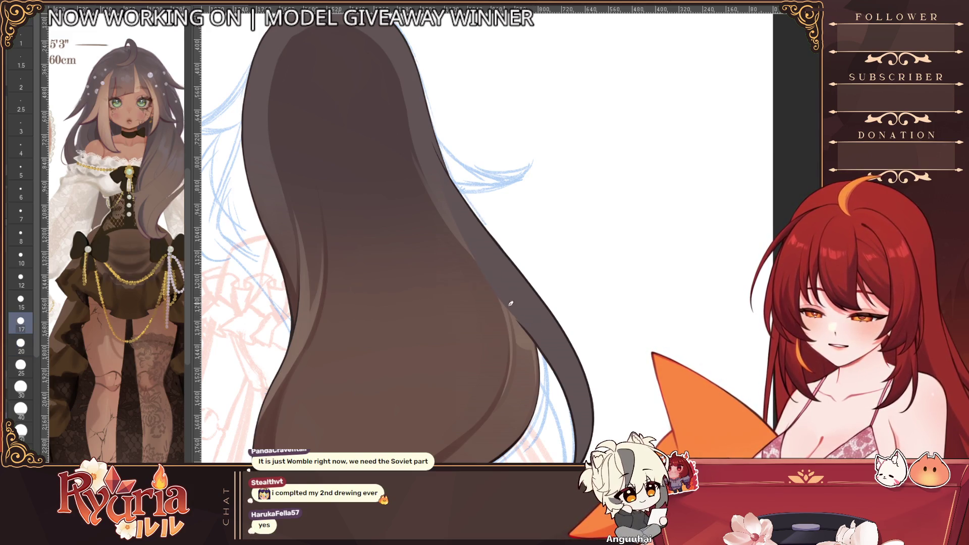
pyautogui.scroll(-4, 561, 353)
pyautogui.scroll(-2, 485, 265)
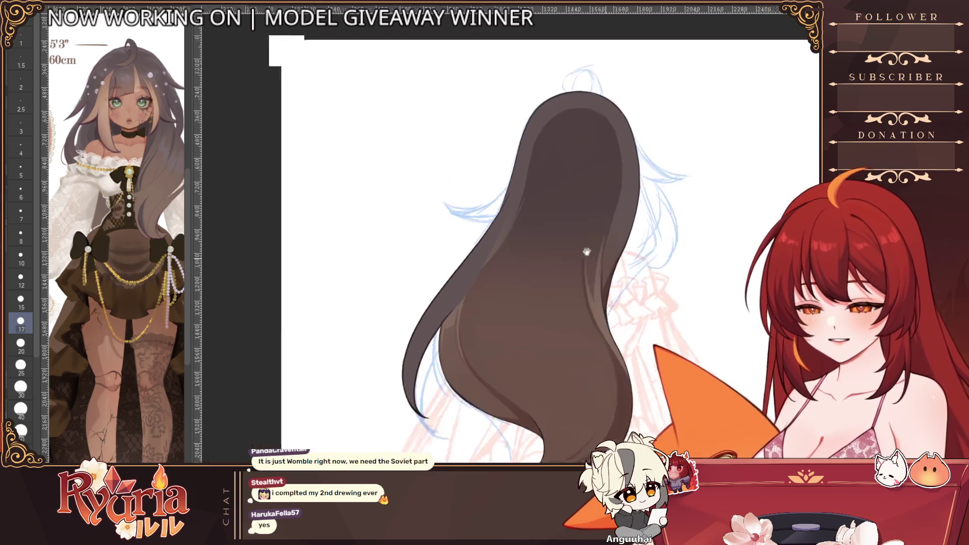
pyautogui.scroll(4, 405, 299)
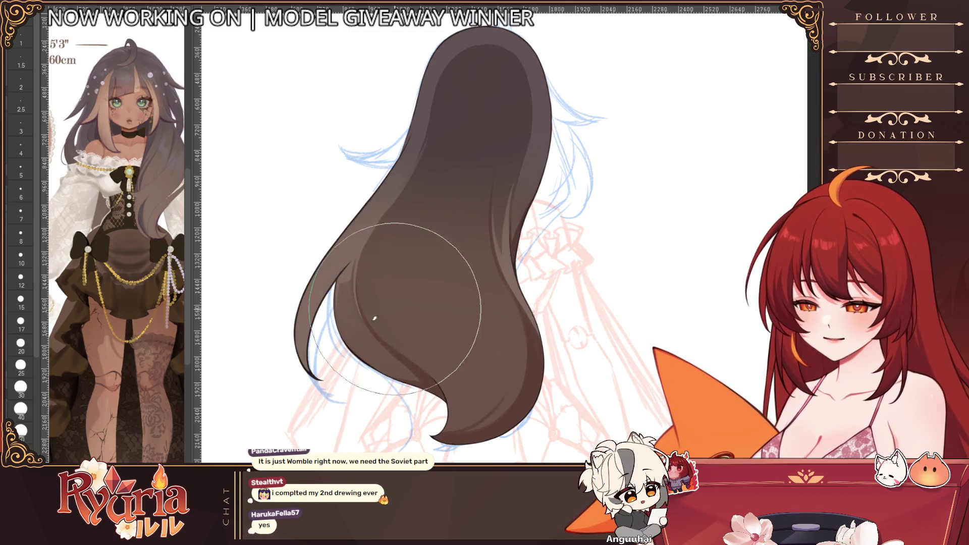
pyautogui.scroll(-3, 425, 394)
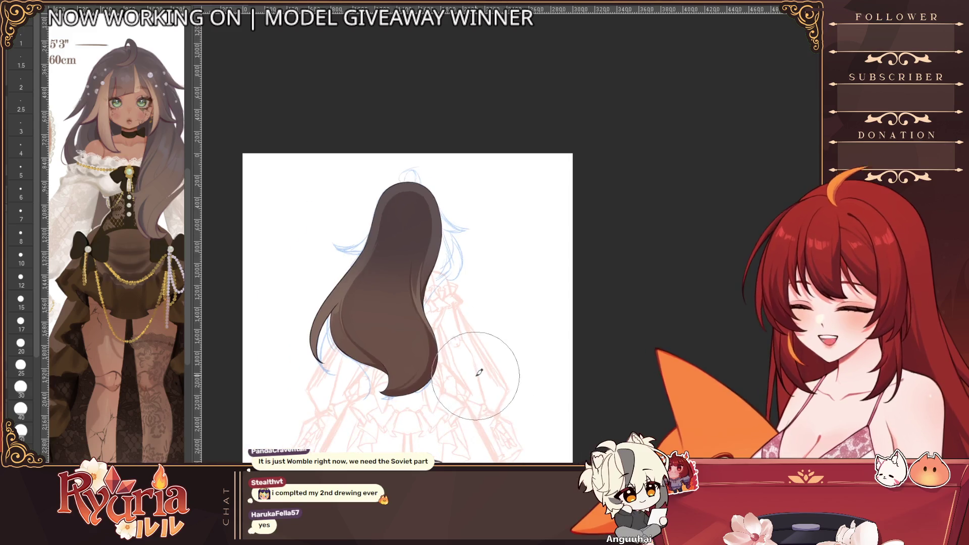
pyautogui.scroll(1, 394, 378)
pyautogui.scroll(2, 373, 379)
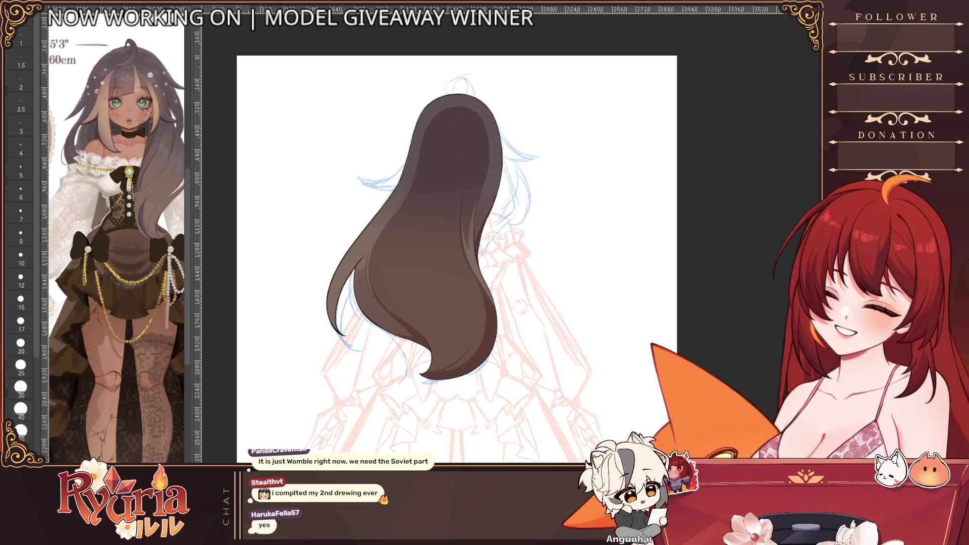
pyautogui.hotkey('ctrl', 'z')
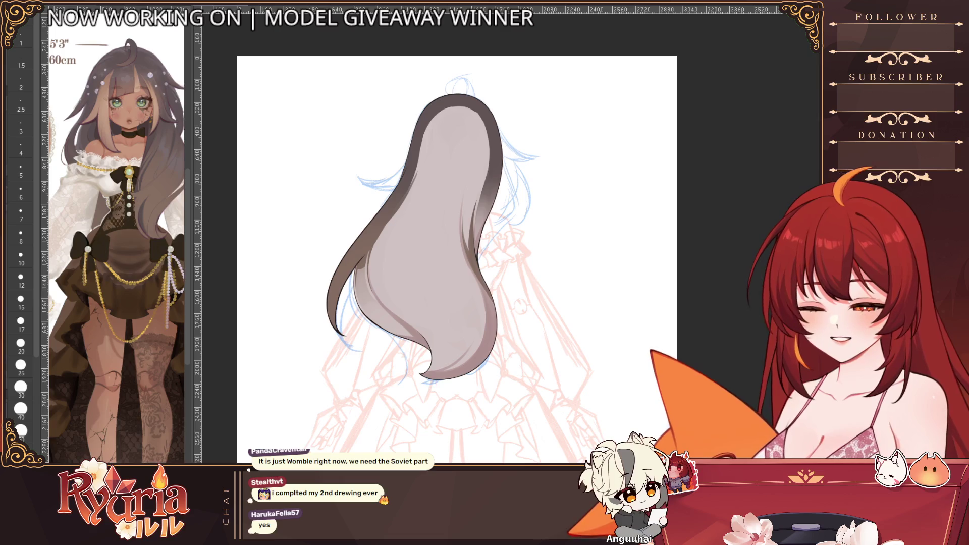
pyautogui.hotkey('ctrl', 'shift', 'z')
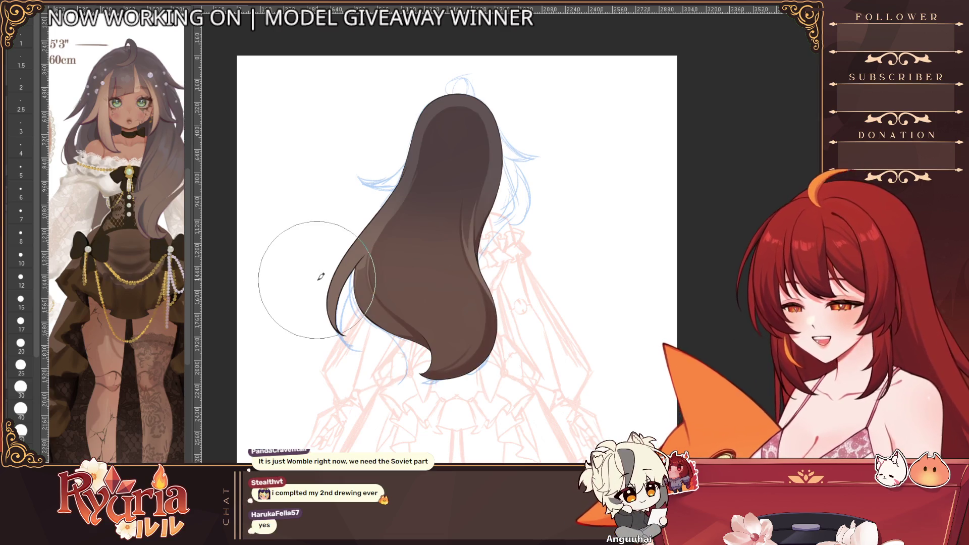
pyautogui.scroll(5, 455, 250)
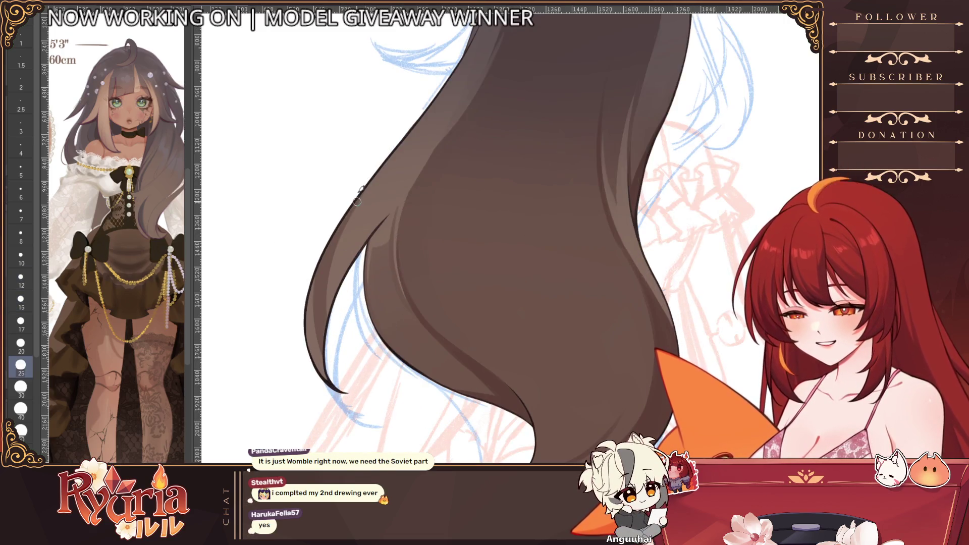
# - Add thin strokes refining the left strand's edge and reposition the view
pyautogui.moveTo(333, 227); pyautogui.dragTo(352, 389)
pyautogui.moveTo(333, 219); pyautogui.dragTo(344, 375)
pyautogui.moveTo(334, 216); pyautogui.dragTo(348, 330)
pyautogui.moveTo(333, 215); pyautogui.dragTo(352, 322)
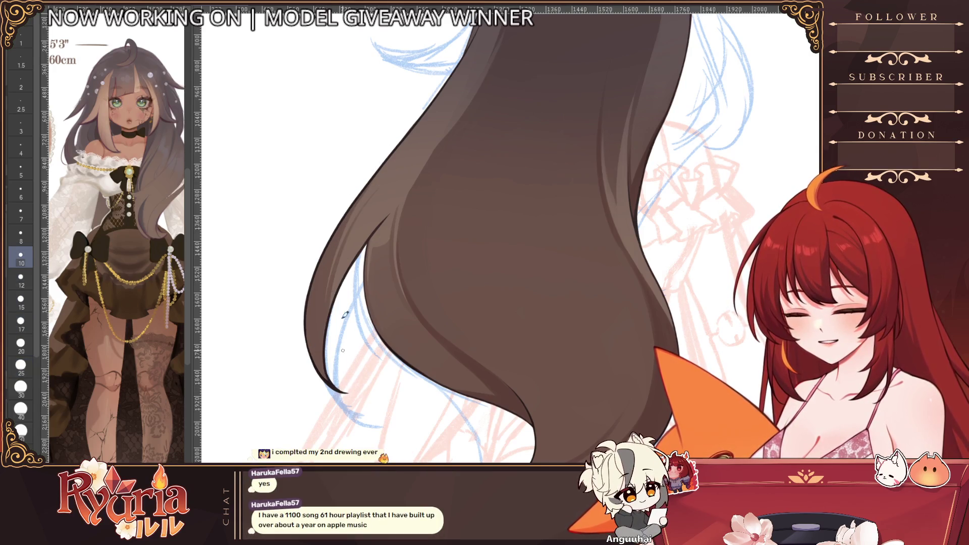
pyautogui.moveTo(446, 285); pyautogui.dragTo(385, 282)
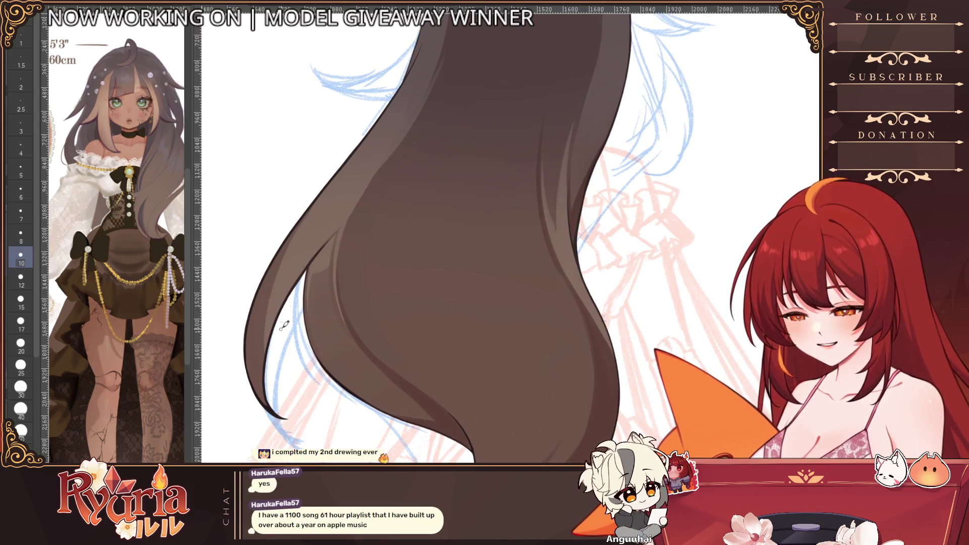
pyautogui.scroll(-2, 364, 219)
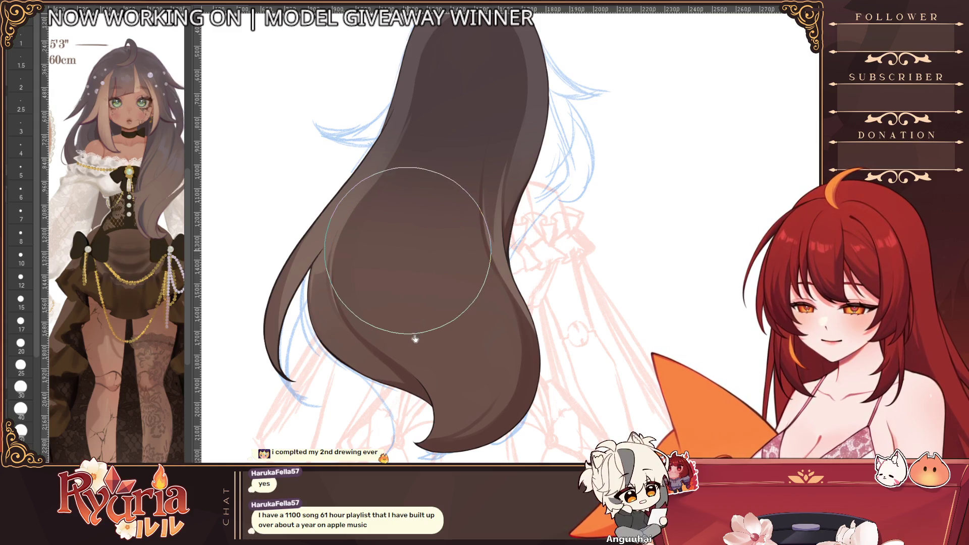
pyautogui.scroll(-3, 416, 333)
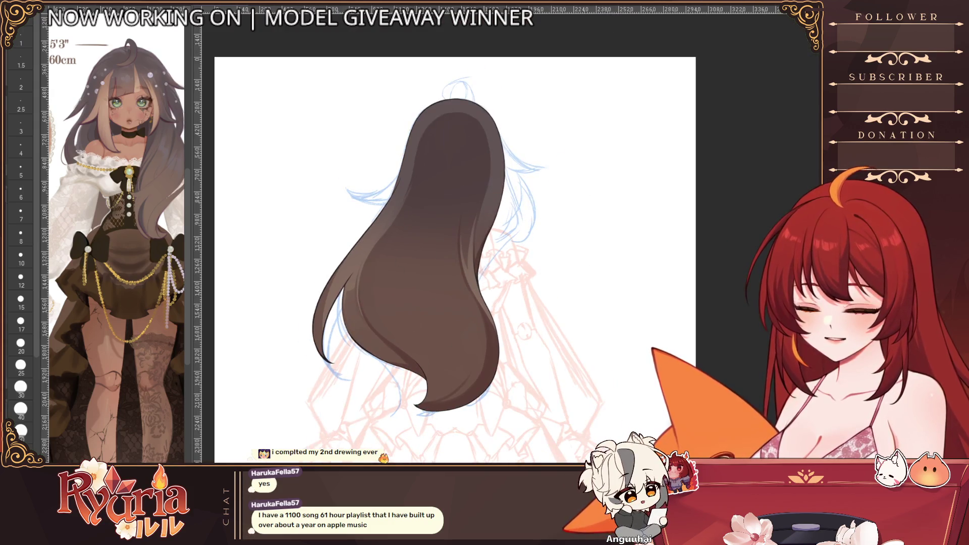
pyautogui.scroll(3, 395, 232)
pyautogui.scroll(3, 397, 232)
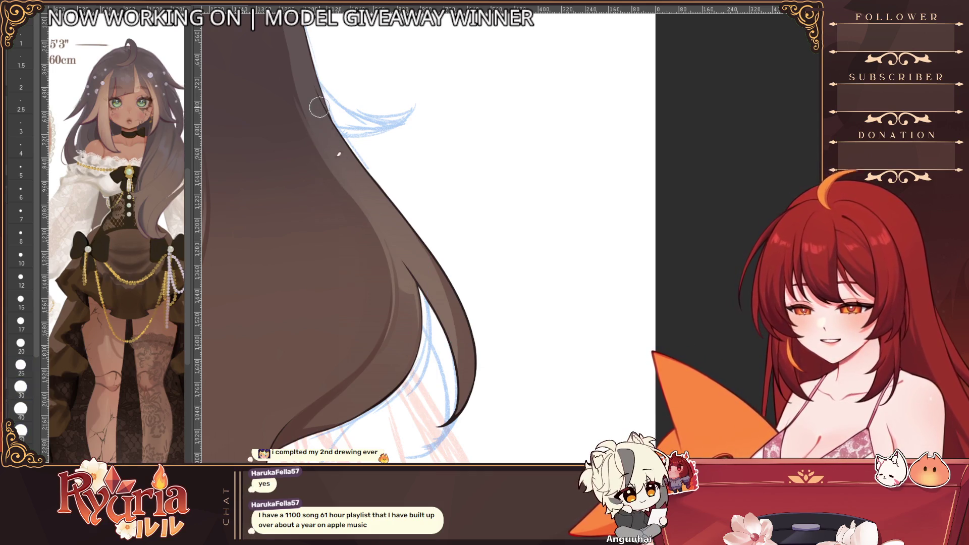
pyautogui.scroll(-4, 326, 151)
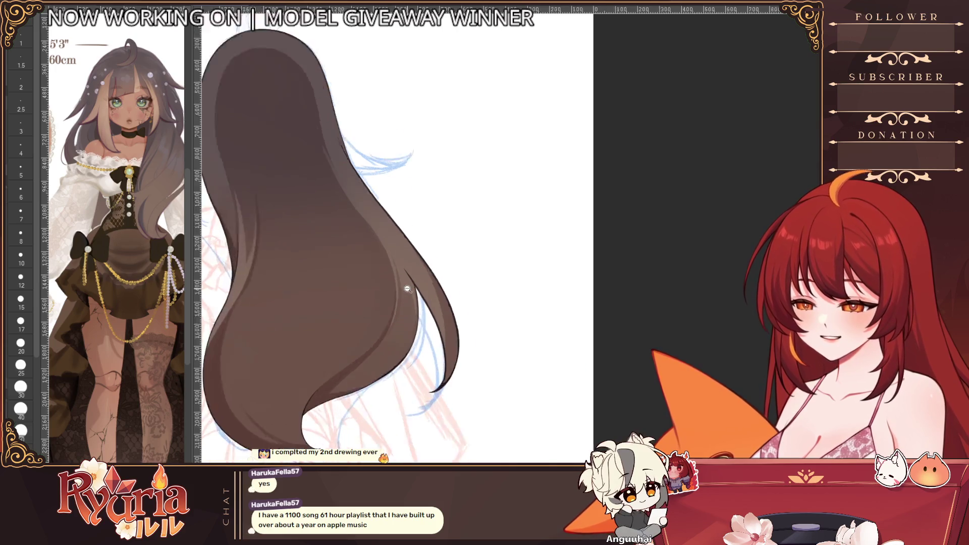
pyautogui.moveTo(326, 227); pyautogui.dragTo(461, 221)
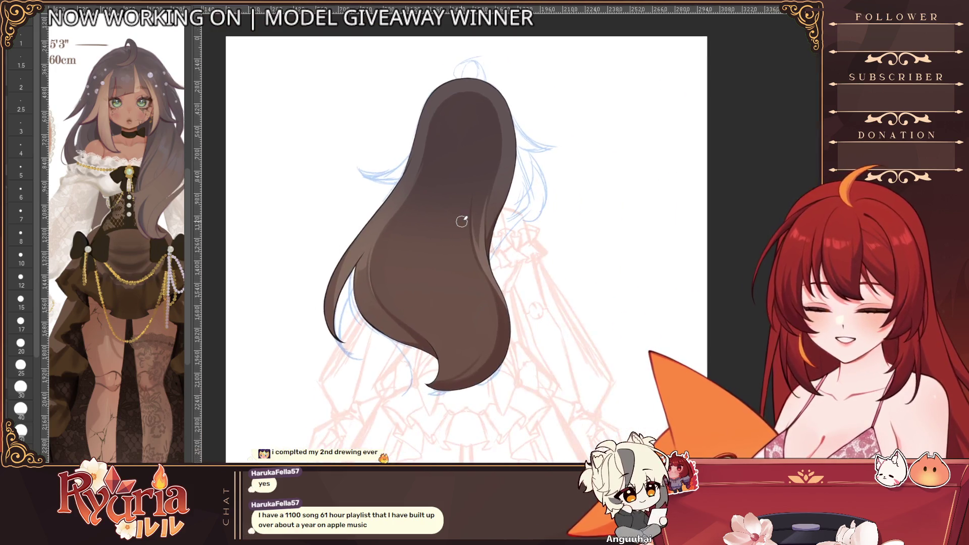
pyautogui.scroll(5, 382, 325)
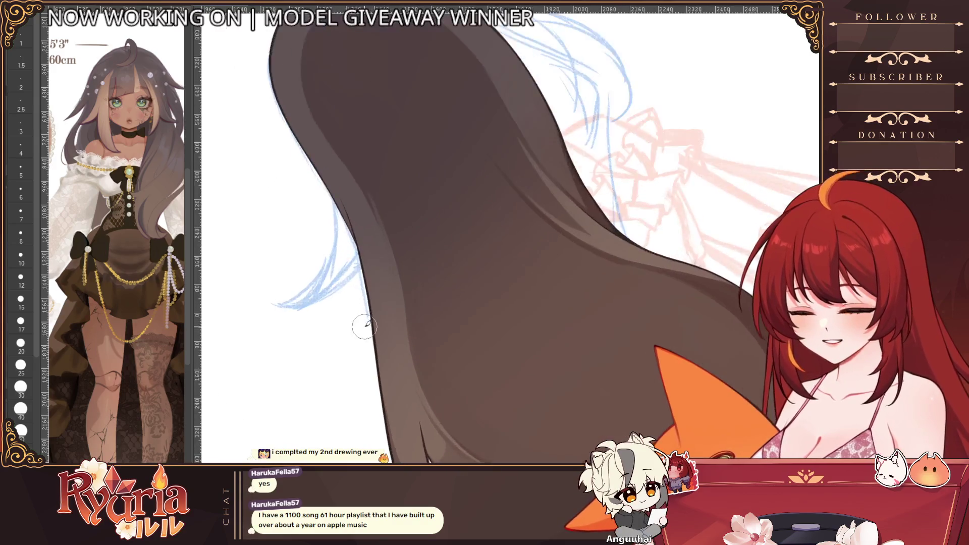
# - Pan to the hair's right edge, darken its outline with a pen stroke and recentre the drawing
pyautogui.moveTo(372, 141); pyautogui.dragTo(335, 113)
pyautogui.scroll(3, 333, 114)
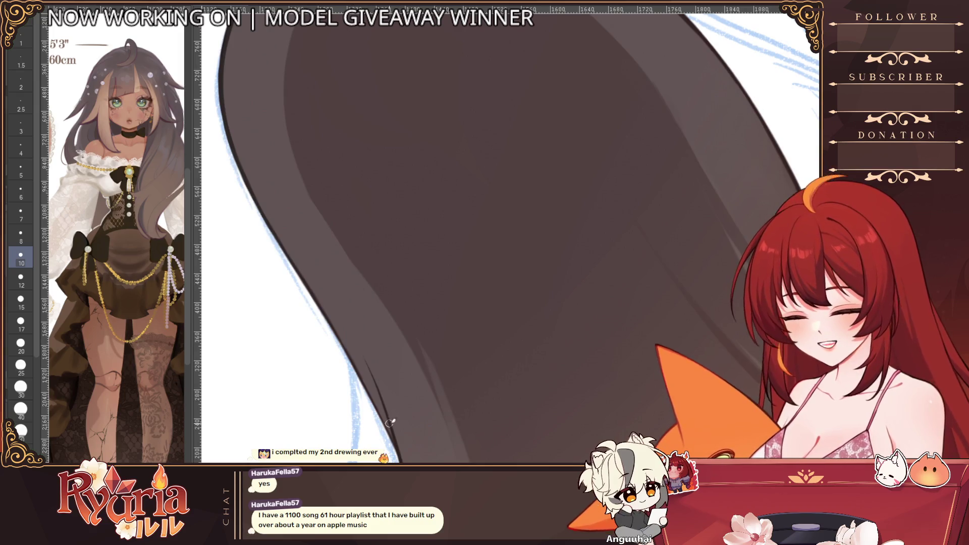
pyautogui.moveTo(356, 315); pyautogui.dragTo(418, 173)
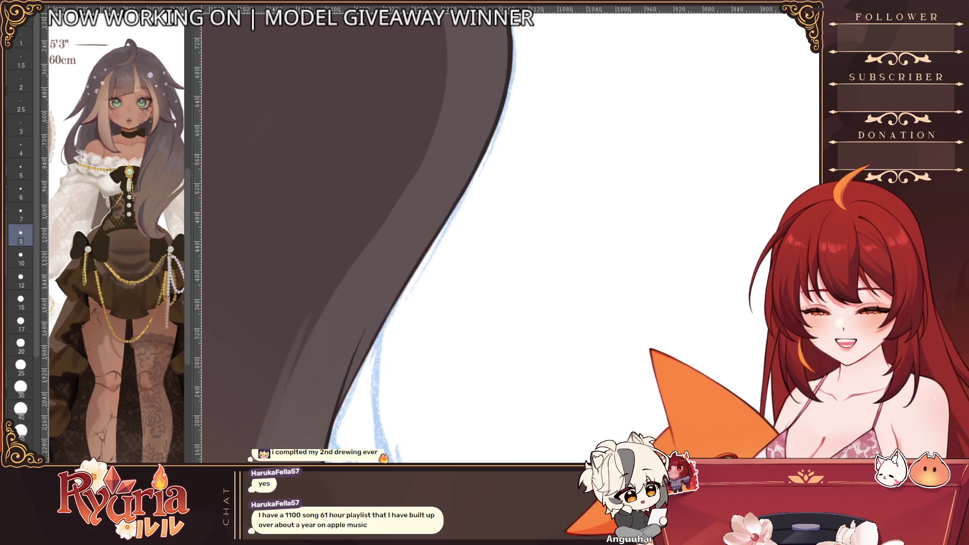
pyautogui.moveTo(416, 228); pyautogui.dragTo(606, 227)
pyautogui.moveTo(530, 228); pyautogui.dragTo(340, 265)
pyautogui.moveTo(417, 303); pyautogui.dragTo(500, 190)
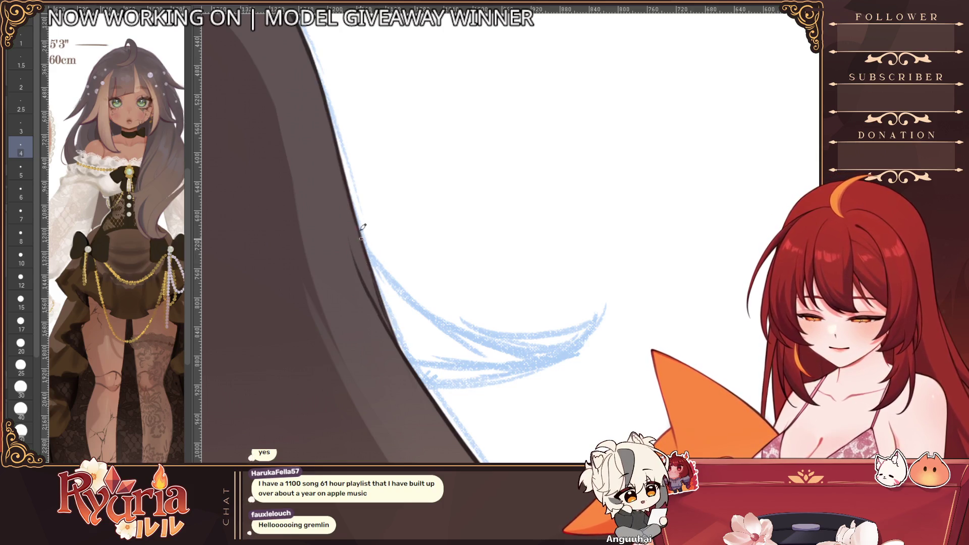
pyautogui.moveTo(364, 236); pyautogui.dragTo(401, 341)
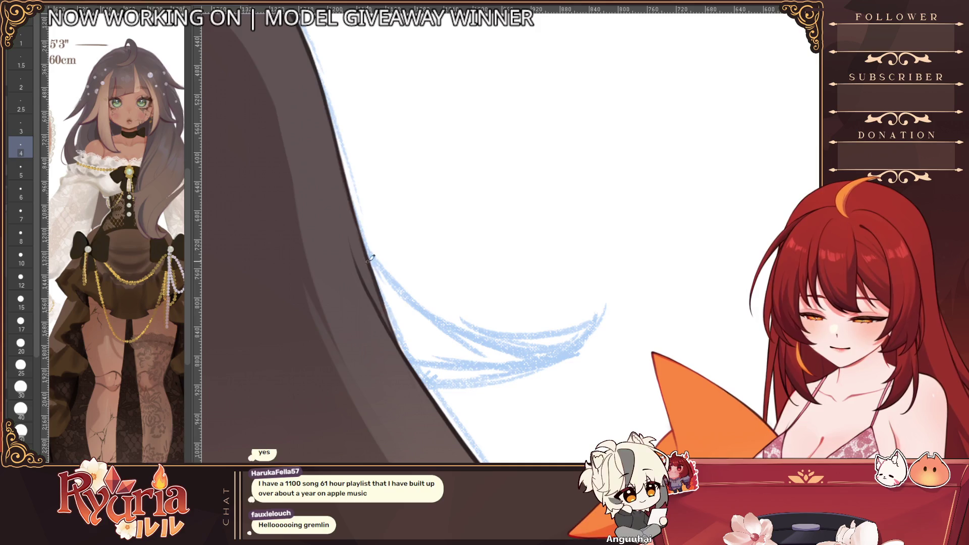
pyautogui.scroll(-5, 406, 360)
pyautogui.scroll(5, 424, 318)
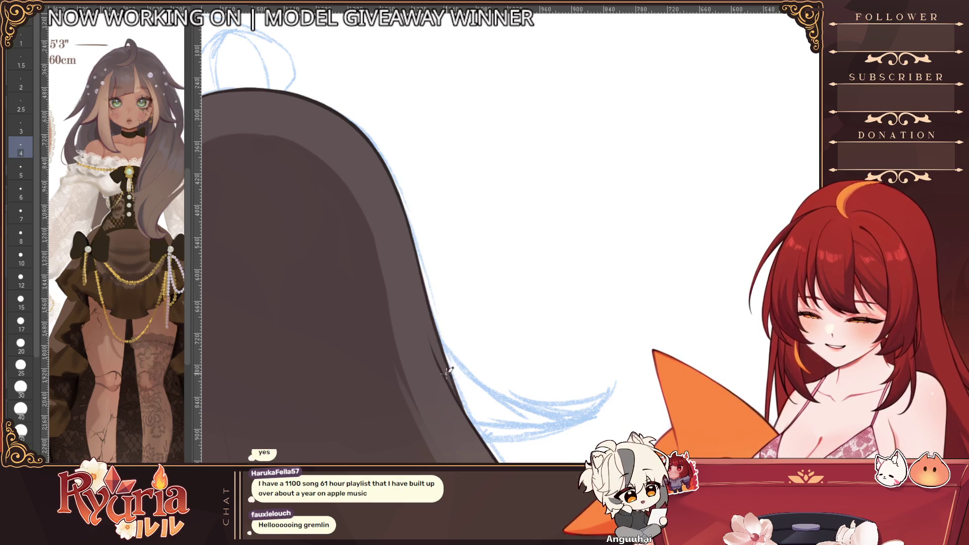
pyautogui.scroll(-6, 447, 370)
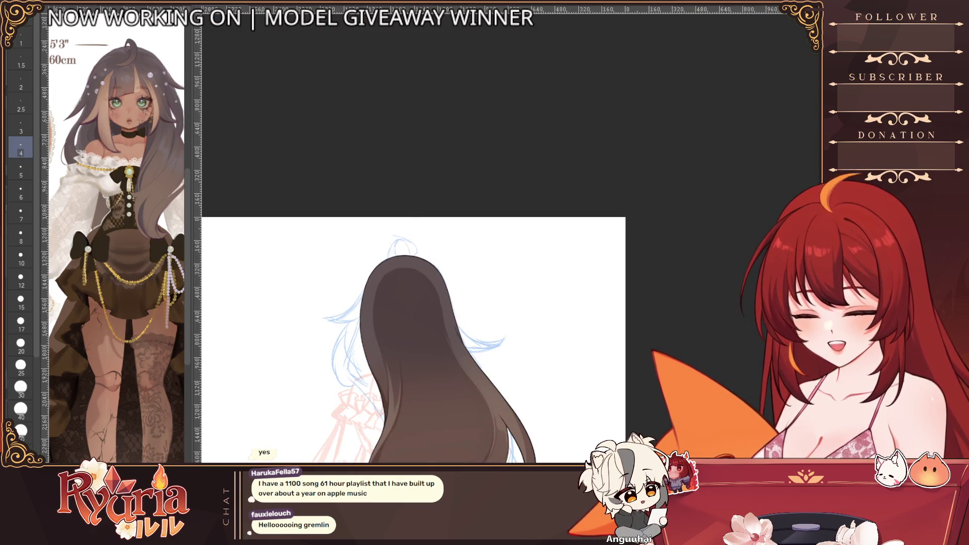
pyautogui.moveTo(496, 258); pyautogui.dragTo(700, 258)
pyautogui.scroll(3, 411, 356)
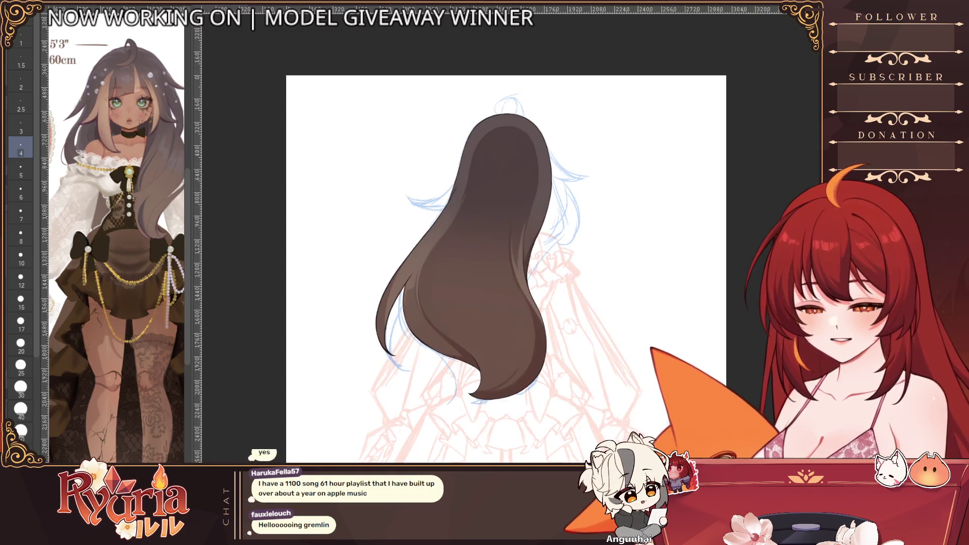
pyautogui.scroll(5, 484, 257)
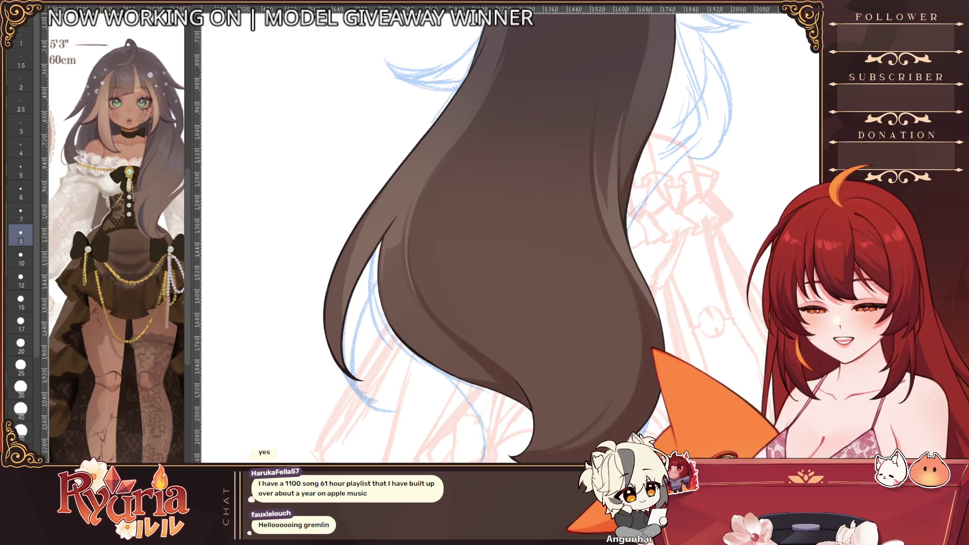
# - Check the lines by toggling the hair fill, then refine the dark outline down the left hair strand
pyautogui.hotkey('ctrl', 'z')
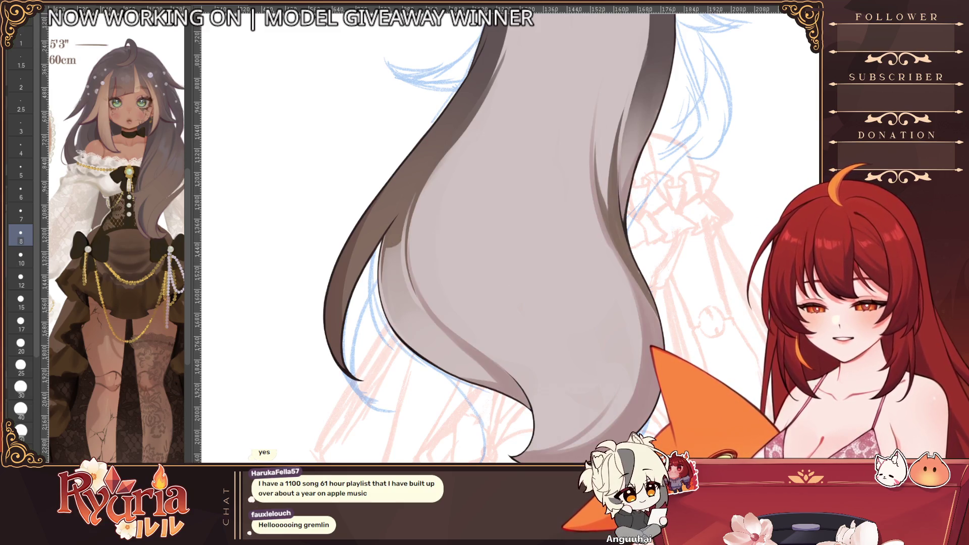
pyautogui.hotkey('ctrl', 'shift', 'z')
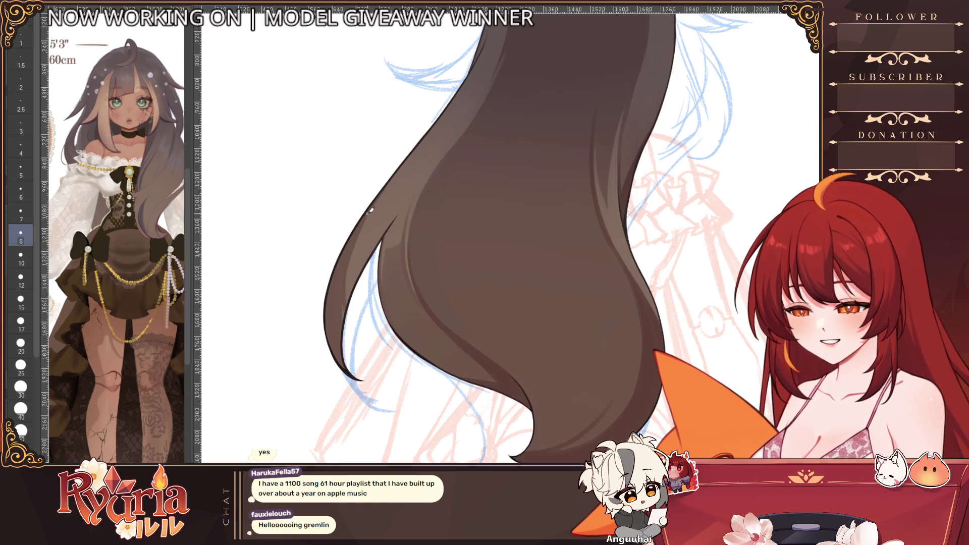
pyautogui.press(']')
pyautogui.press(']')
pyautogui.press(']')
pyautogui.press(']')
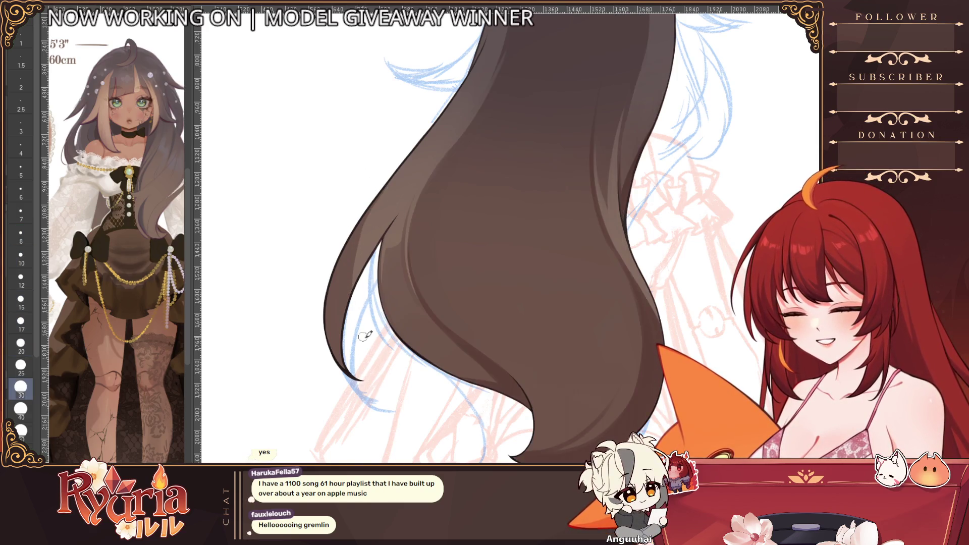
pyautogui.scroll(-5, 400, 389)
pyautogui.scroll(1, 341, 285)
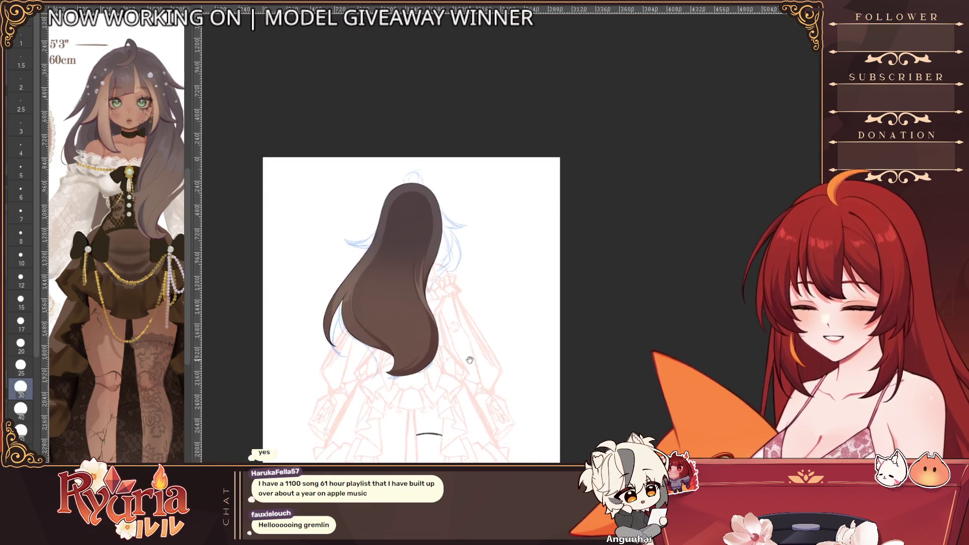
pyautogui.scroll(1, 340, 285)
pyautogui.scroll(2, 341, 285)
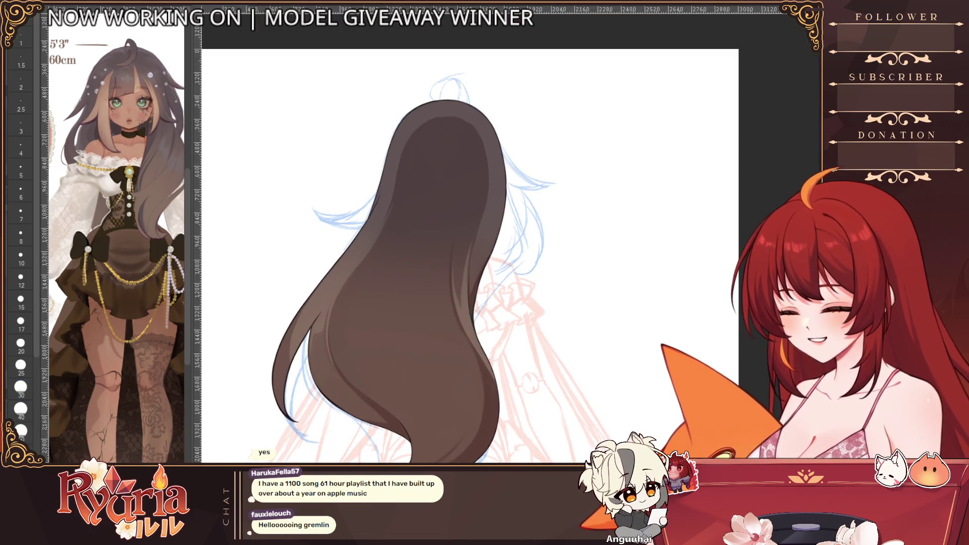
pyautogui.moveTo(311, 276)
pyautogui.mouseDown()
pyautogui.moveTo(289, 364)
pyautogui.moveTo(297, 371)
pyautogui.mouseUp()
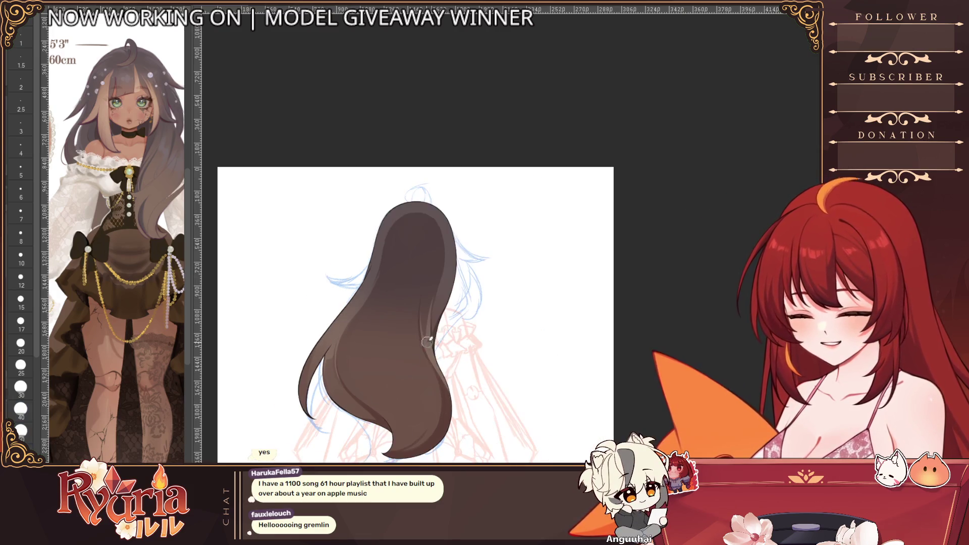
pyautogui.scroll(2, 454, 303)
pyautogui.scroll(1, 492, 280)
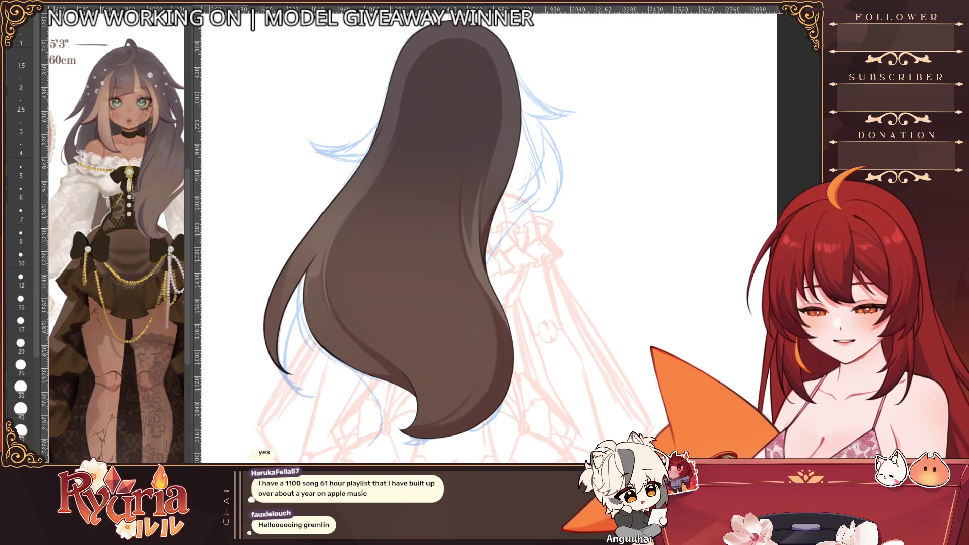
# - Recheck the fill, adjust brush size and remove the stray mark near the strand tips
pyautogui.hotkey('ctrl', 'z')
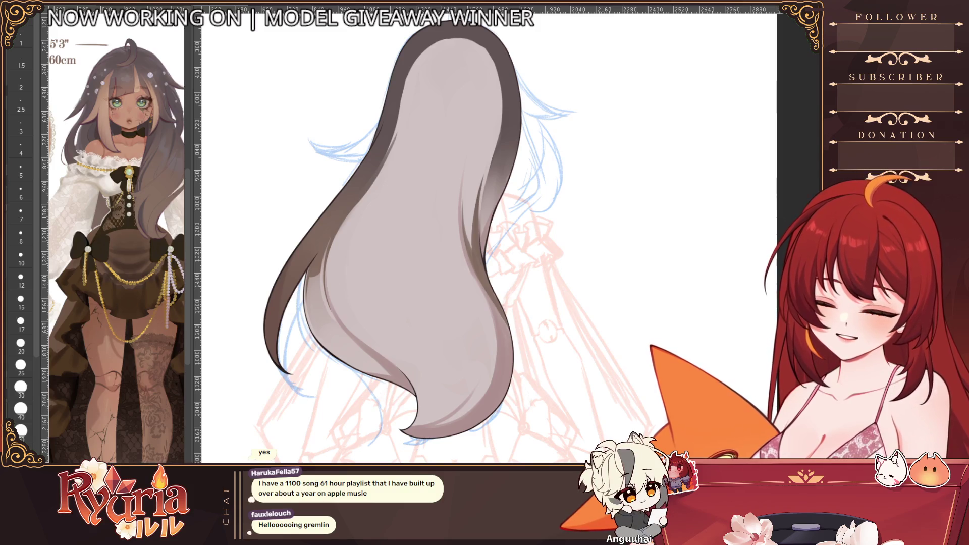
pyautogui.hotkey('ctrl', 'y')
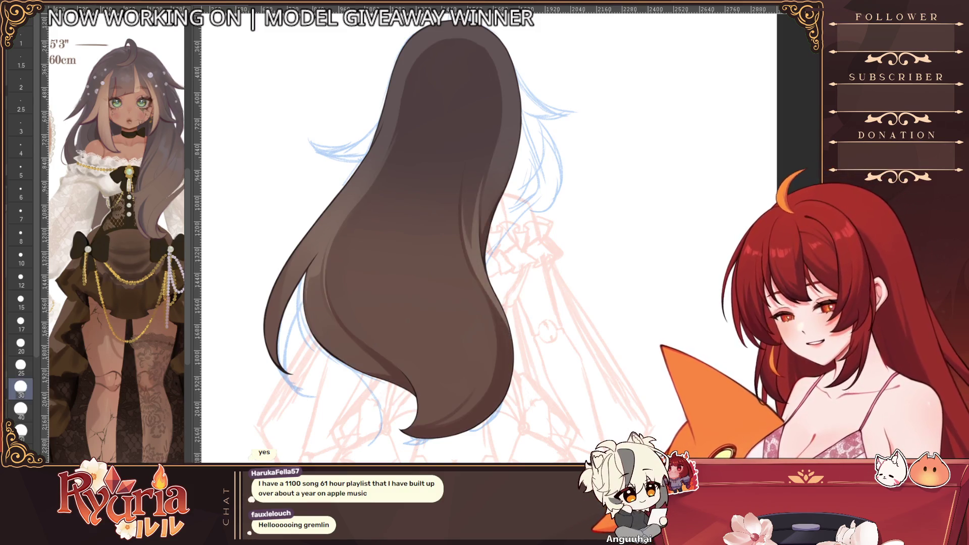
pyautogui.press('e')
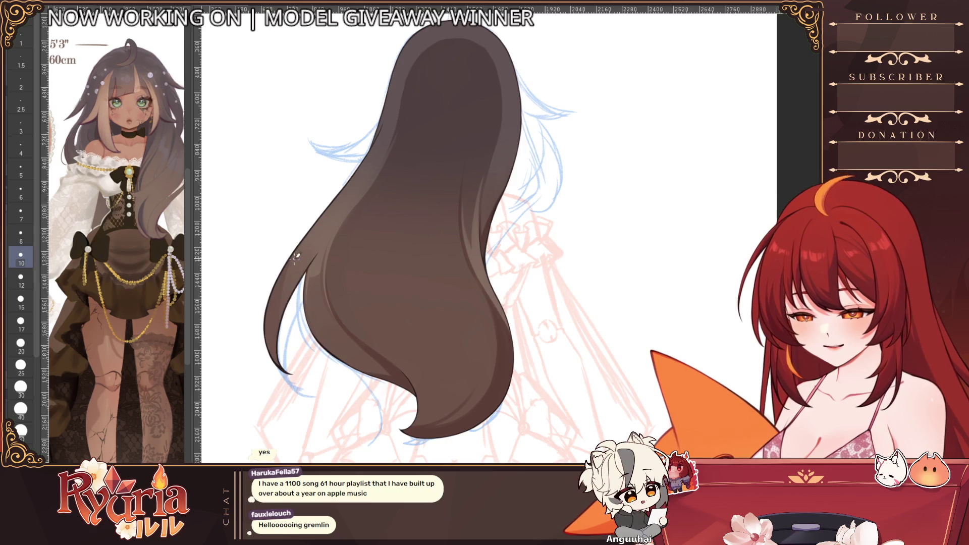
pyautogui.press(']')
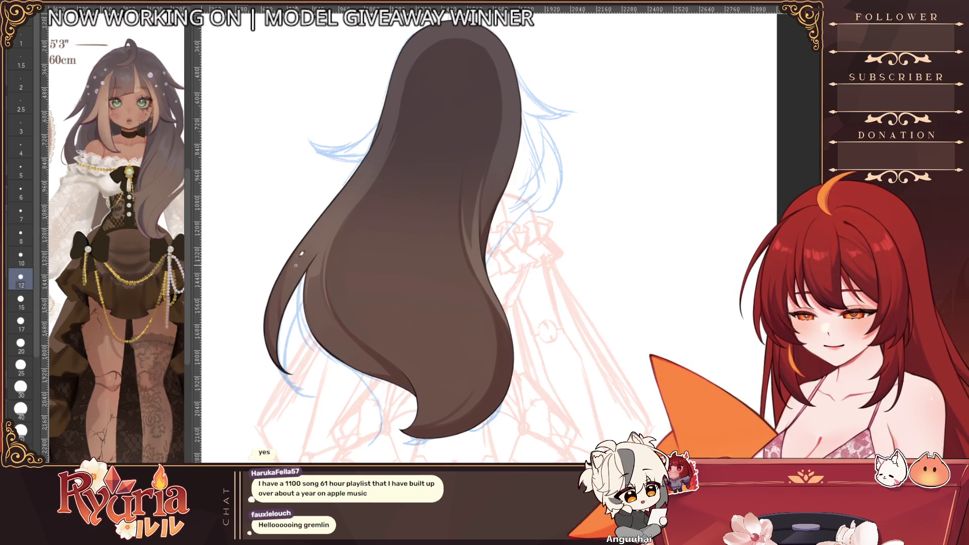
pyautogui.press('[')
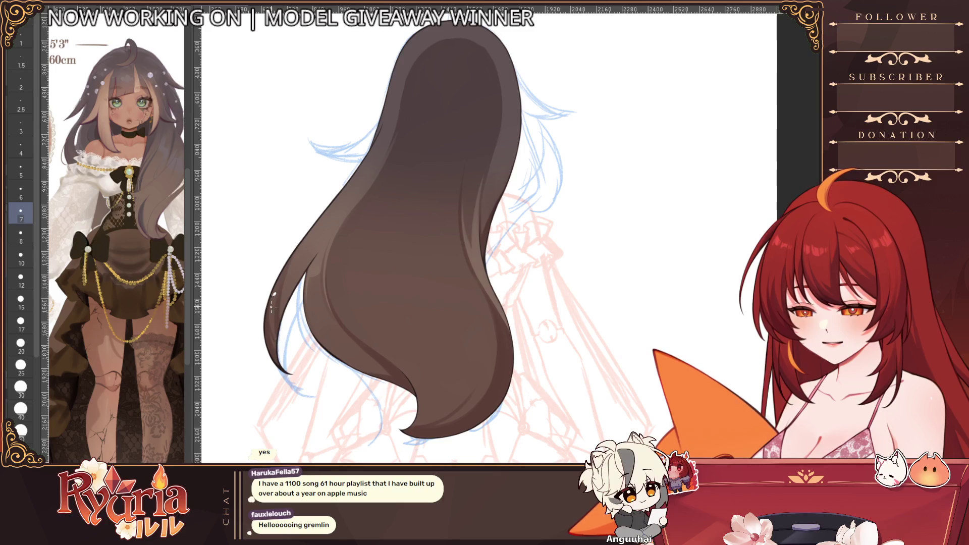
pyautogui.press(']')
pyautogui.press(']')
pyautogui.scroll(-5, 294, 305)
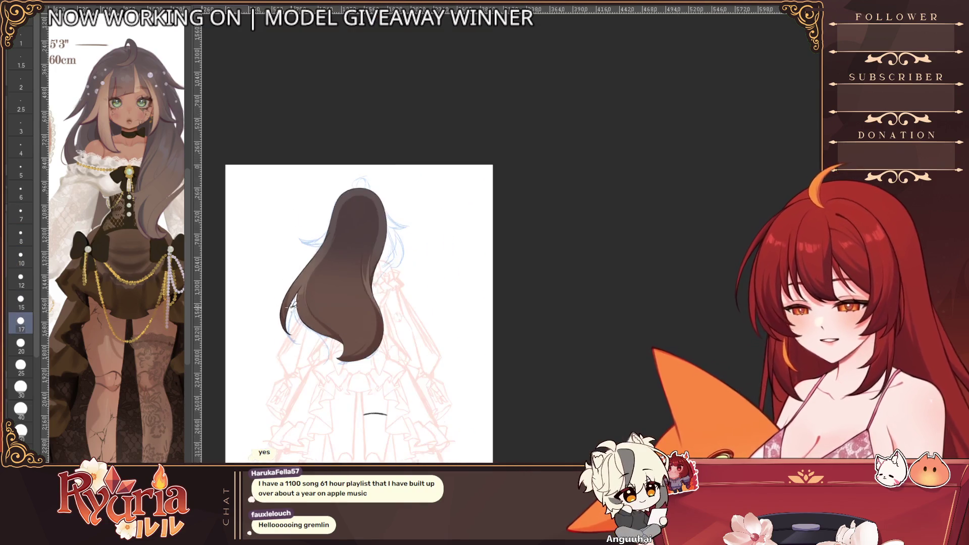
pyautogui.scroll(3, 293, 304)
pyautogui.scroll(4, 294, 304)
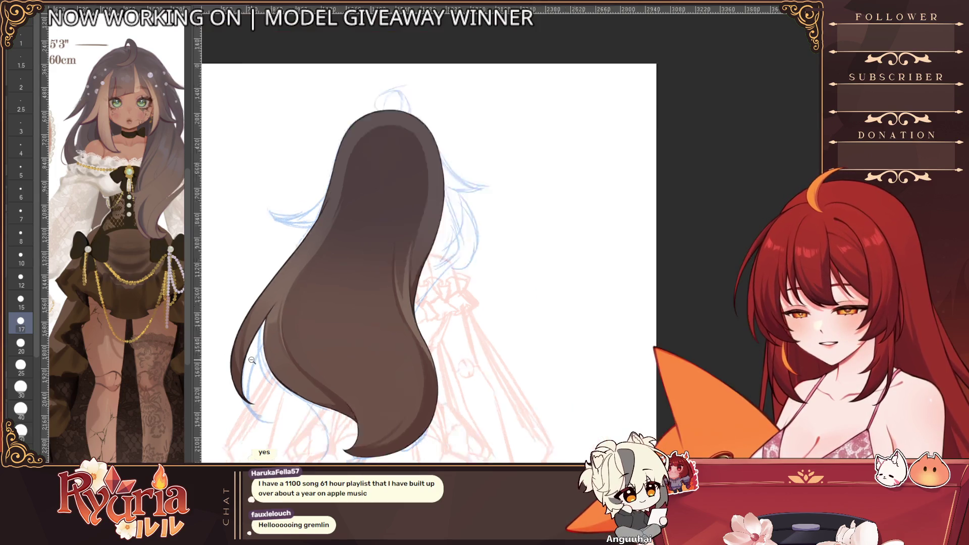
pyautogui.scroll(-6, 253, 362)
pyautogui.scroll(2, 414, 407)
pyautogui.scroll(2, 448, 326)
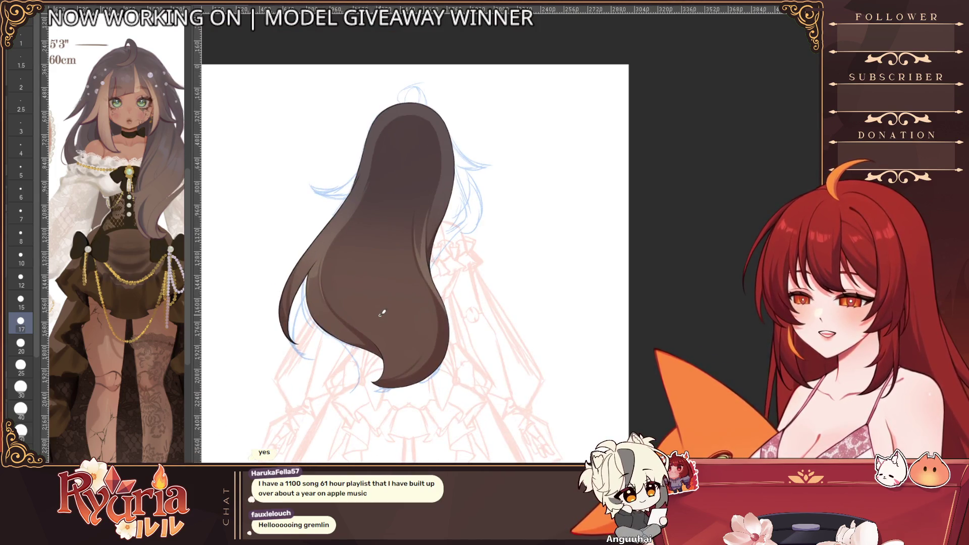
pyautogui.scroll(-5, 381, 314)
pyautogui.scroll(-3, 381, 314)
pyautogui.scroll(1, 381, 313)
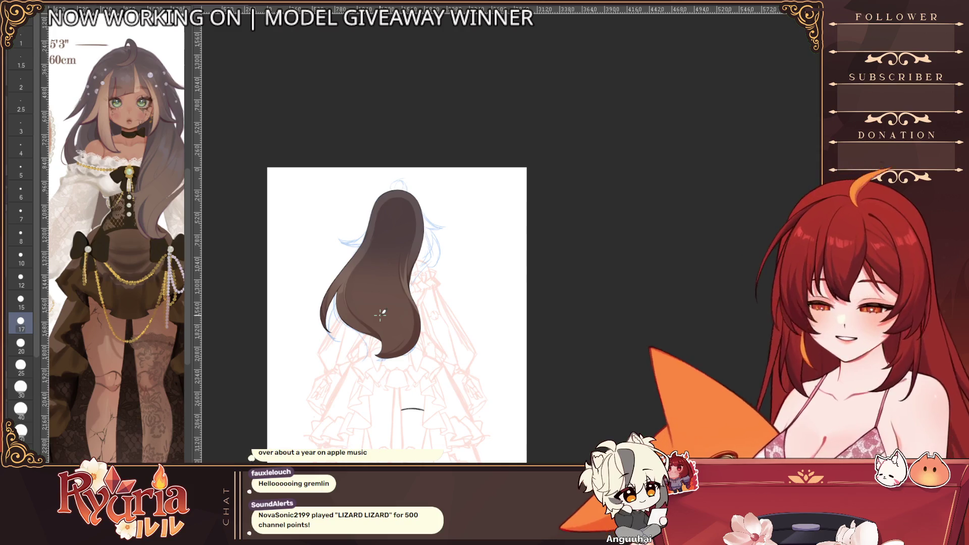
pyautogui.click(395, 246)
pyautogui.hotkey('ctrl', 'z')
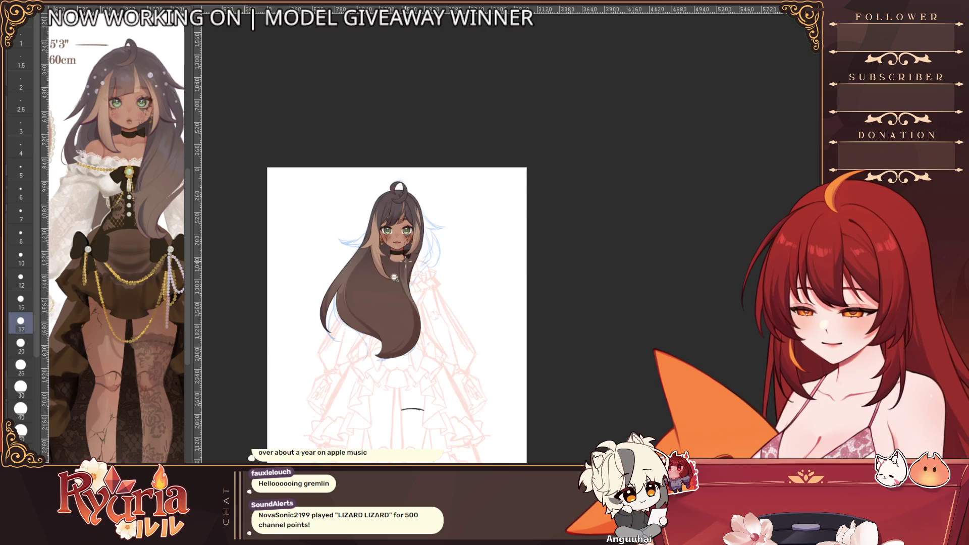
pyautogui.scroll(3, 404, 291)
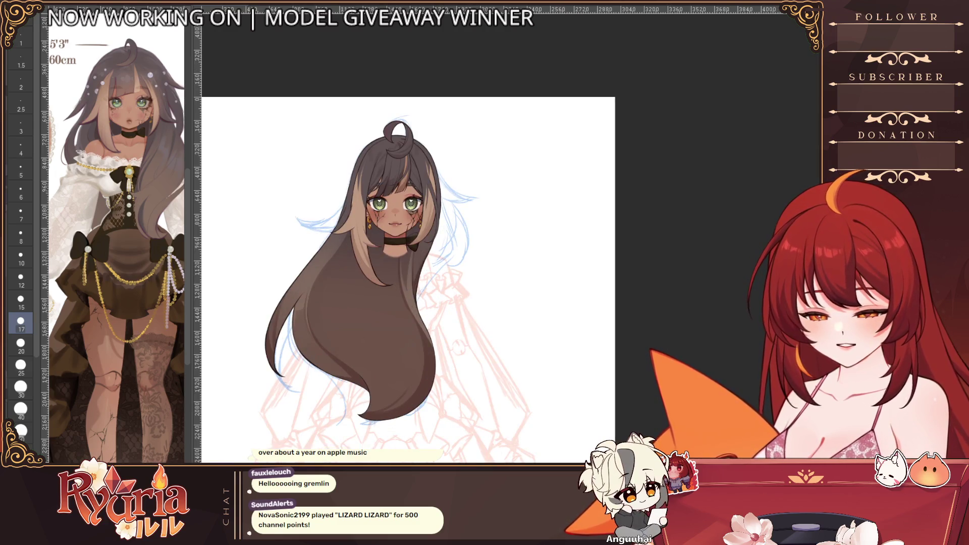
pyautogui.hotkey('ctrl', 'z')
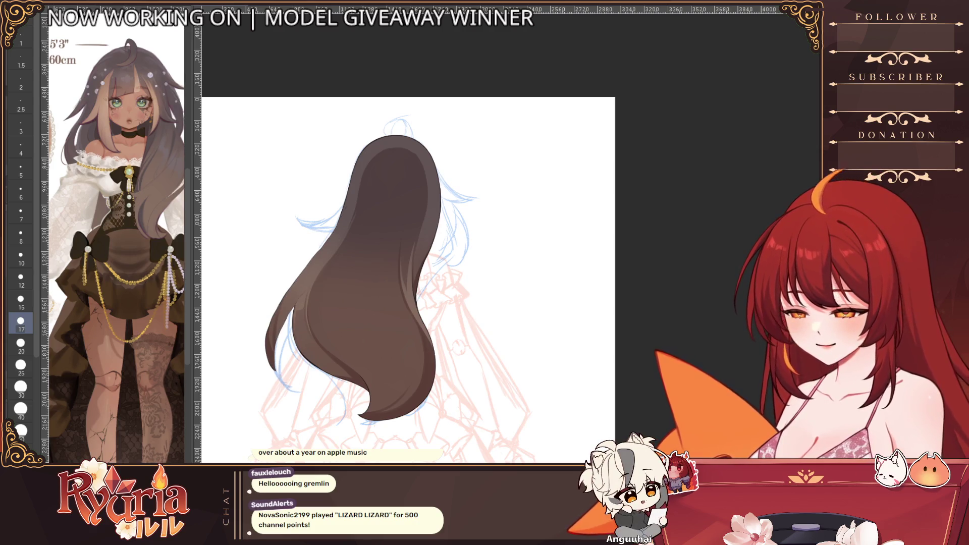
pyautogui.scroll(-2, 409, 280)
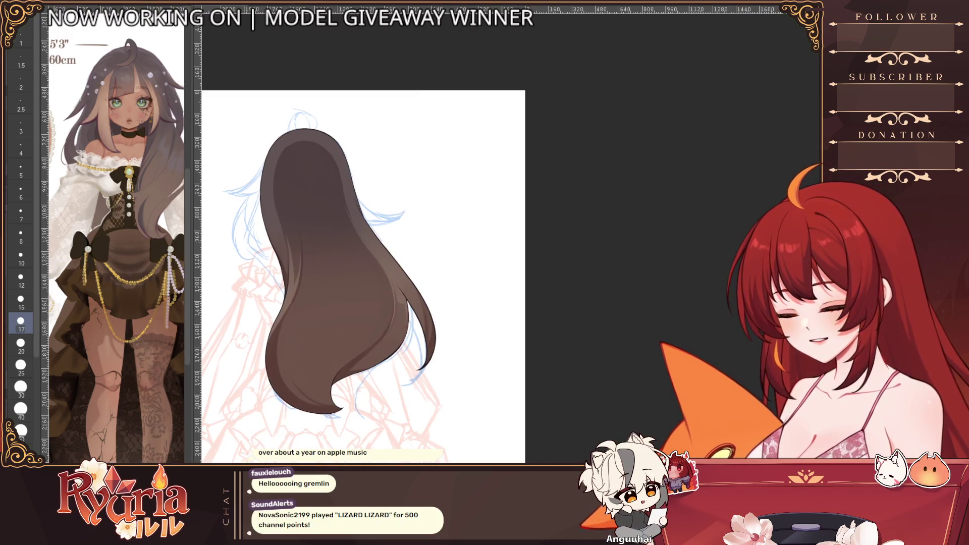
pyautogui.scroll(5, 409, 227)
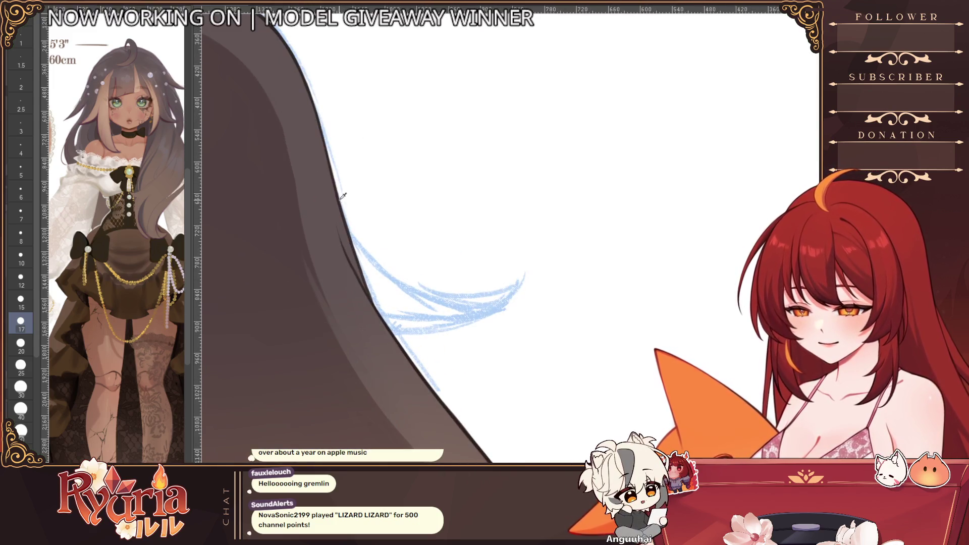
pyautogui.scroll(-2, 343, 196)
pyautogui.scroll(-2, 342, 195)
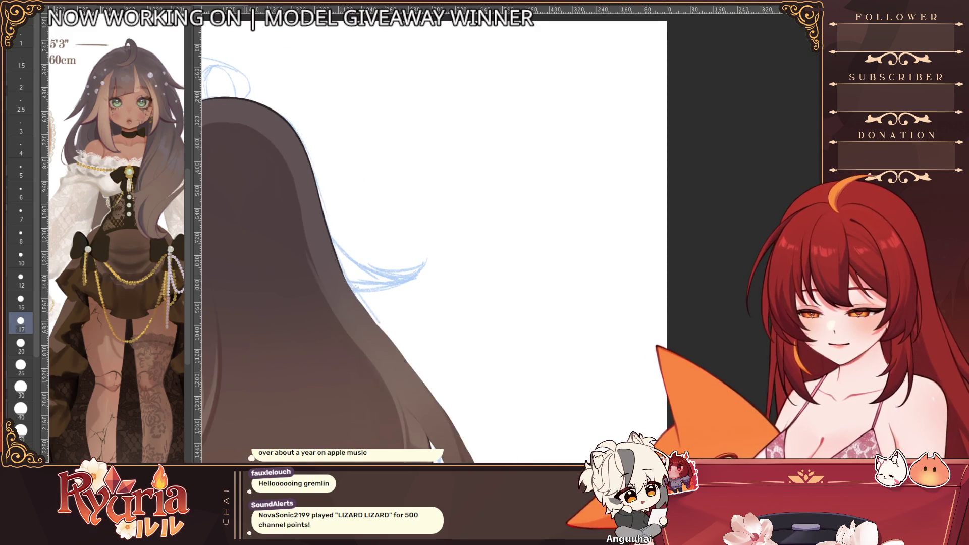
# - Ink the left flyaway strand's upper and lower edges meeting at a clean pointed tip, redoing bad strokes
pyautogui.moveTo(334, 249); pyautogui.dragTo(455, 454)
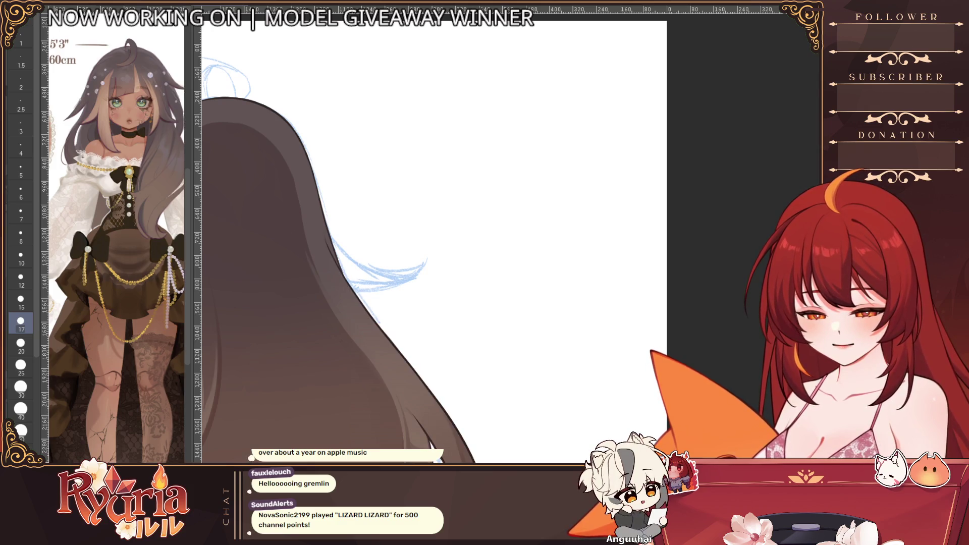
pyautogui.press('[')
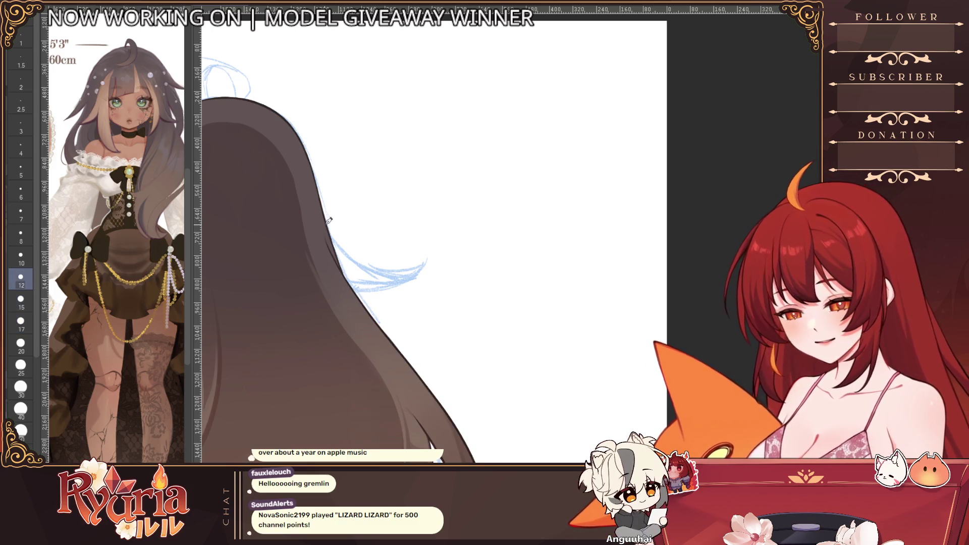
pyautogui.scroll(1, 354, 259)
pyautogui.moveTo(333, 244); pyautogui.dragTo(452, 286)
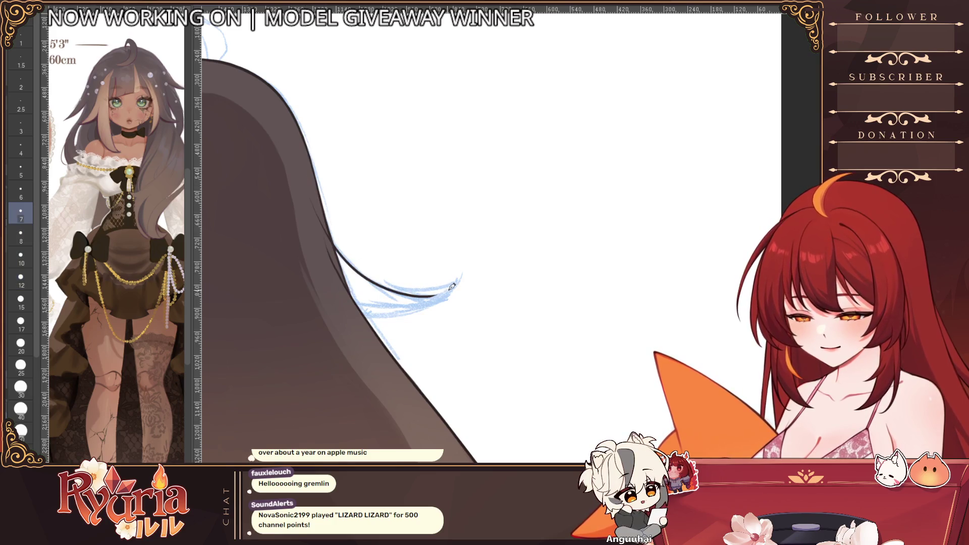
pyautogui.hotkey('ctrl', 'z')
pyautogui.moveTo(303, 143); pyautogui.dragTo(461, 285)
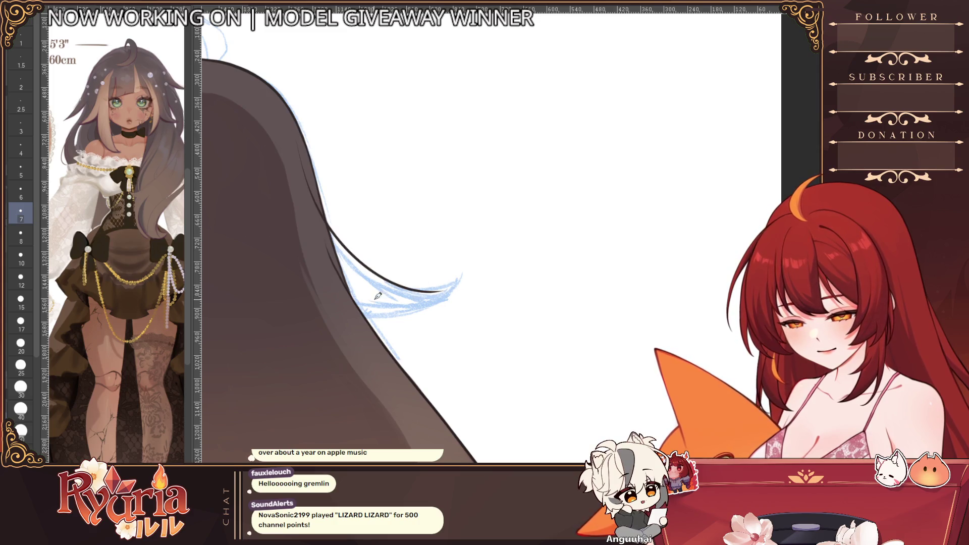
pyautogui.moveTo(361, 307); pyautogui.dragTo(462, 280)
pyautogui.hotkey('ctrl', 'z')
pyautogui.moveTo(365, 312); pyautogui.dragTo(458, 276)
pyautogui.moveTo(397, 288); pyautogui.dragTo(459, 282)
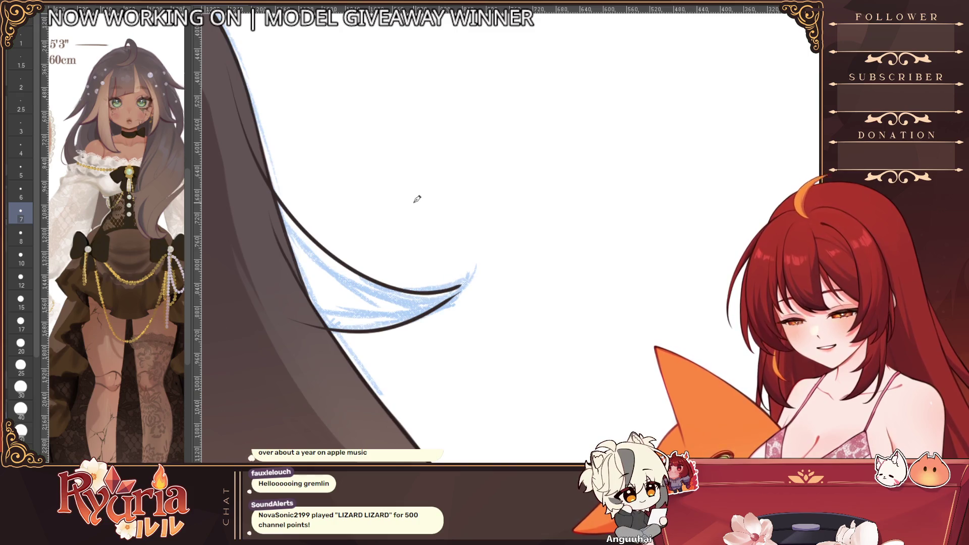
# - Check the strand in mirrored view, join the tip strokes cleanly and flip back
pyautogui.press('h')
pyautogui.moveTo(362, 289)
pyautogui.mouseDown()
pyautogui.moveTo(332, 272)
pyautogui.moveTo(363, 273)
pyautogui.mouseUp()
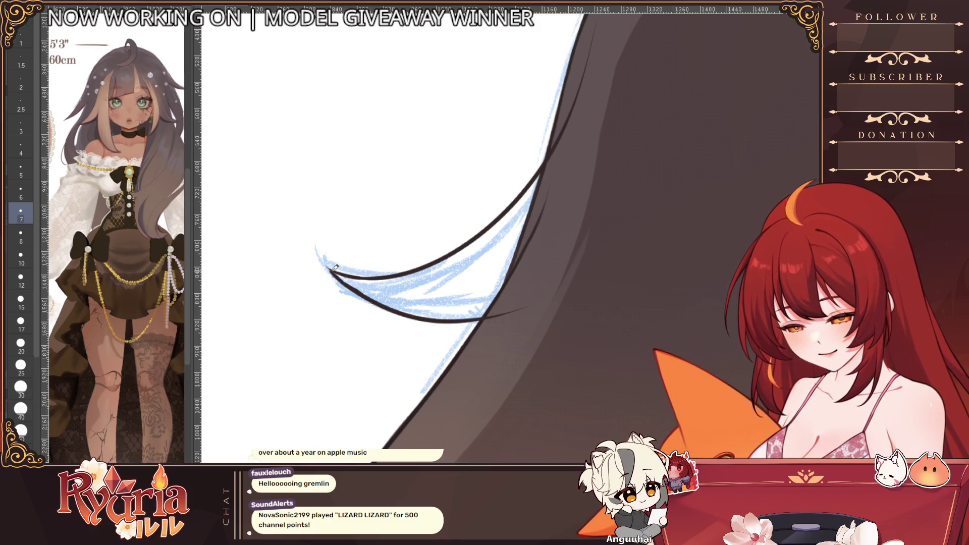
pyautogui.scroll(-5, 451, 308)
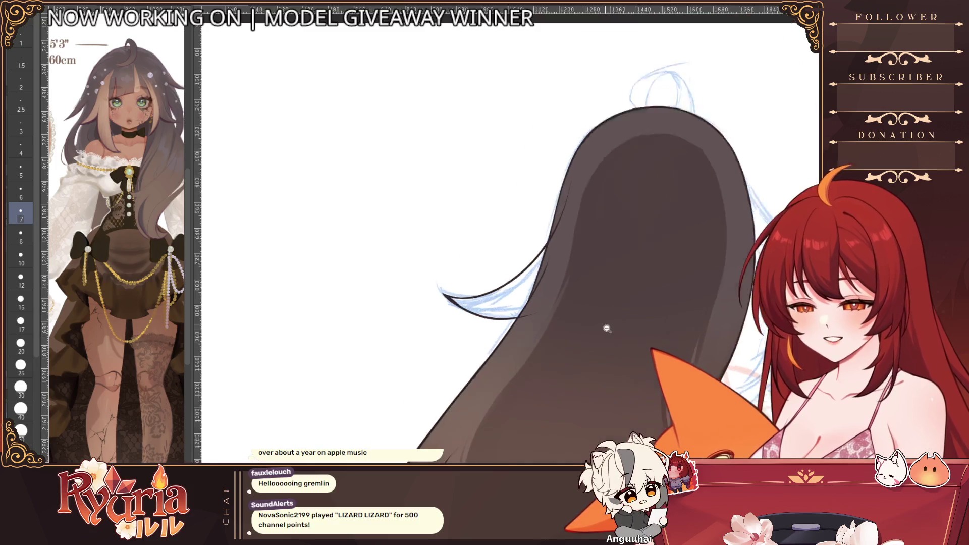
pyautogui.scroll(6, 454, 288)
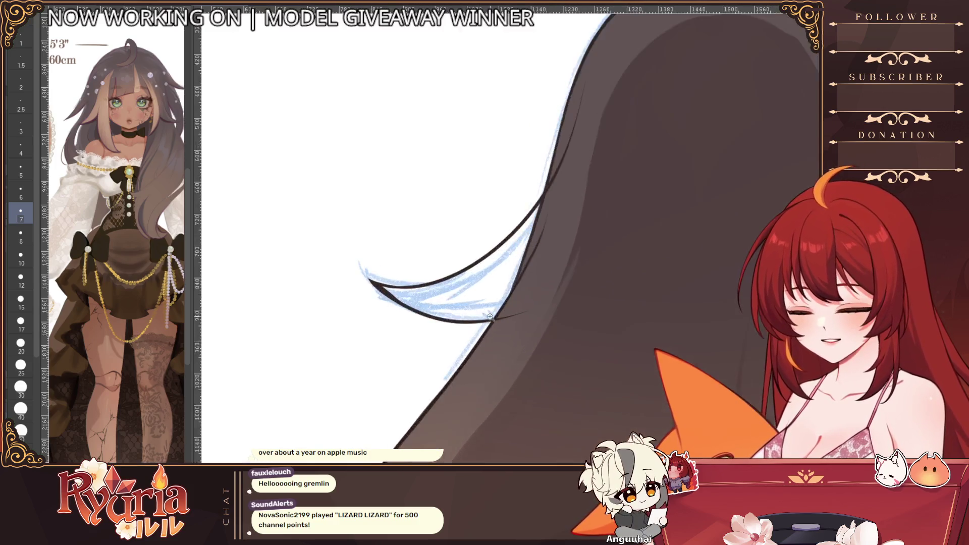
pyautogui.scroll(-5, 393, 280)
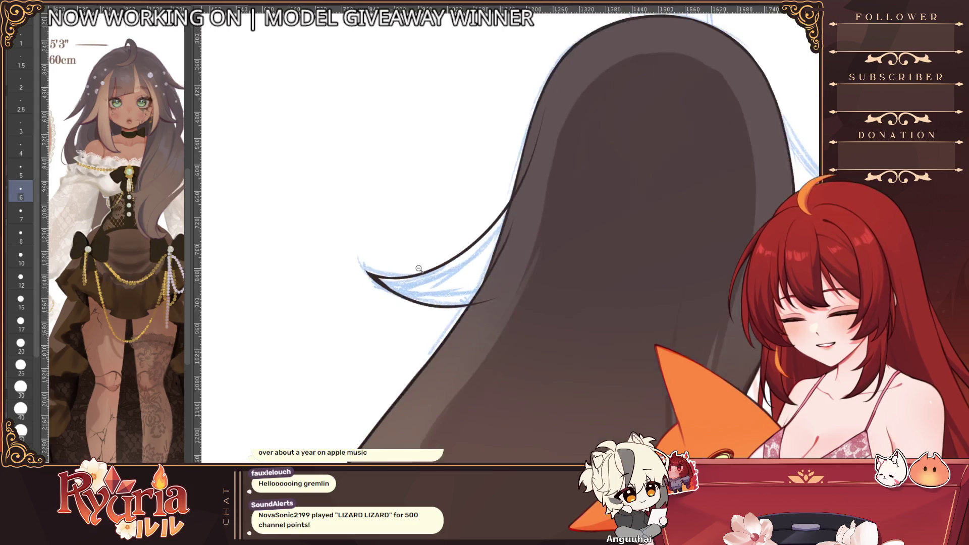
pyautogui.scroll(-4, 455, 303)
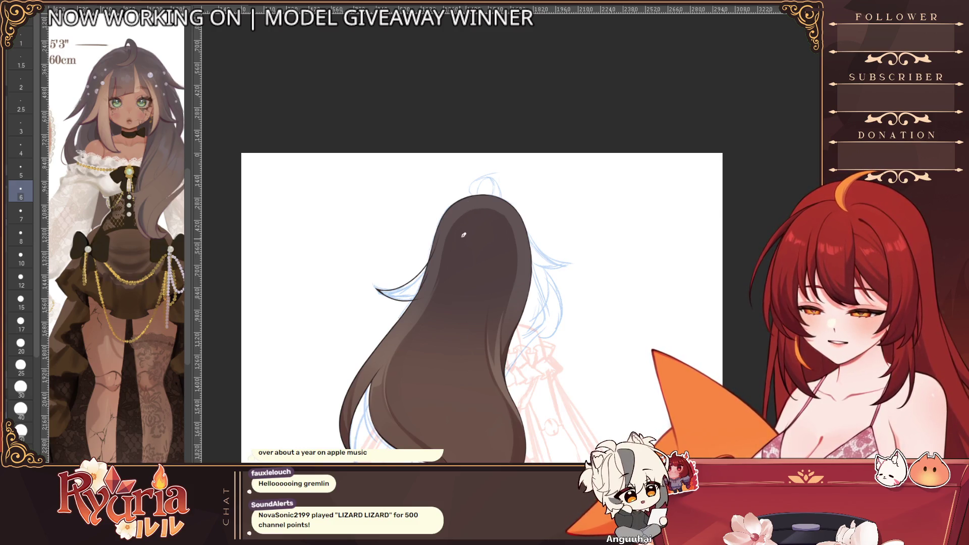
pyautogui.scroll(4, 464, 235)
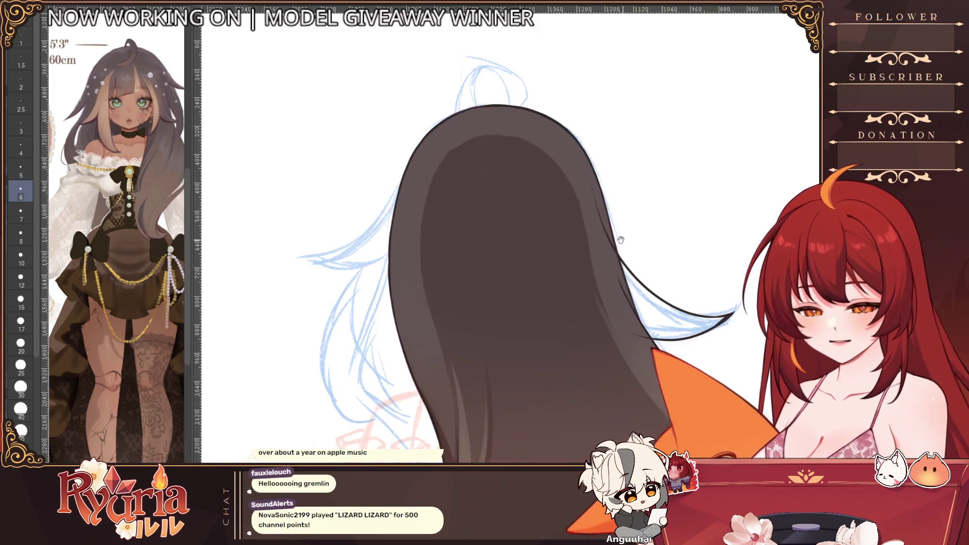
pyautogui.press('h')
# - With a larger brush, block in red along the crescent strand's inner edge and bottom
pyautogui.press(']')
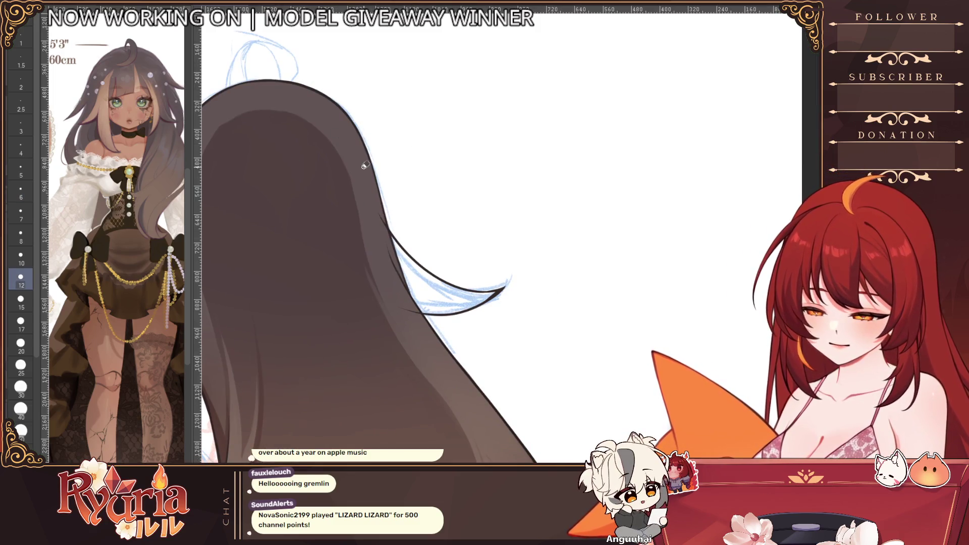
pyautogui.press(']')
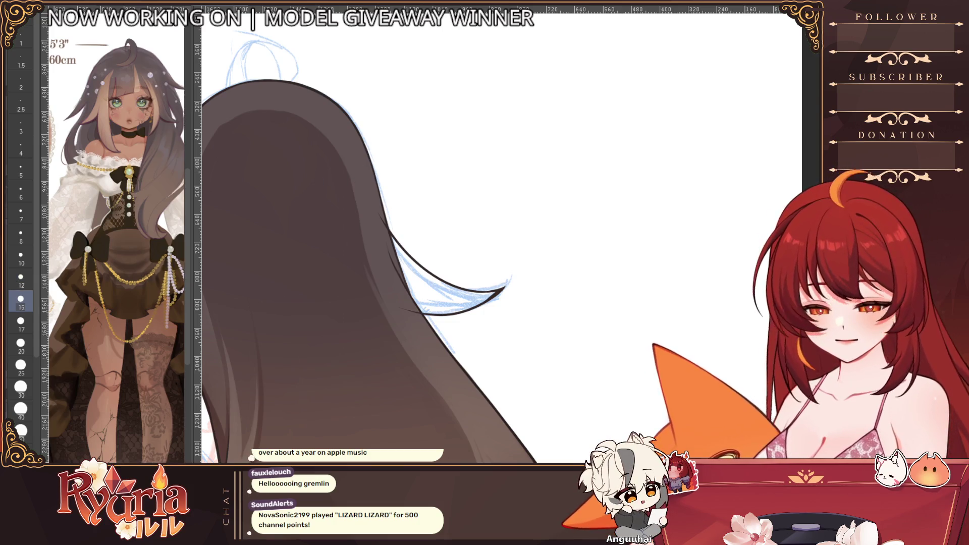
pyautogui.press(']')
pyautogui.press(']')
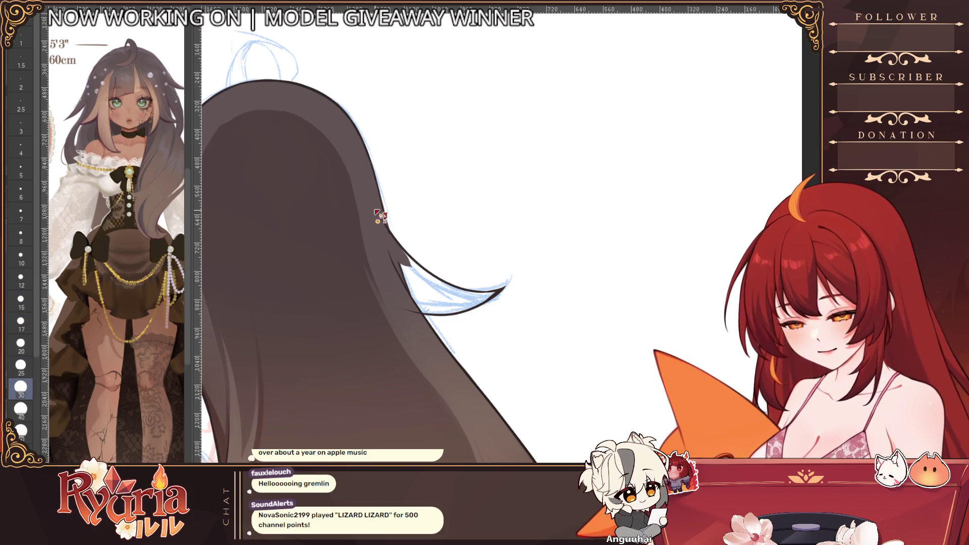
pyautogui.press('[')
pyautogui.moveTo(414, 257); pyautogui.dragTo(430, 279)
pyautogui.press(']')
pyautogui.press(']')
pyautogui.hotkey('ctrl', 'z')
pyautogui.scroll(1, 381, 222)
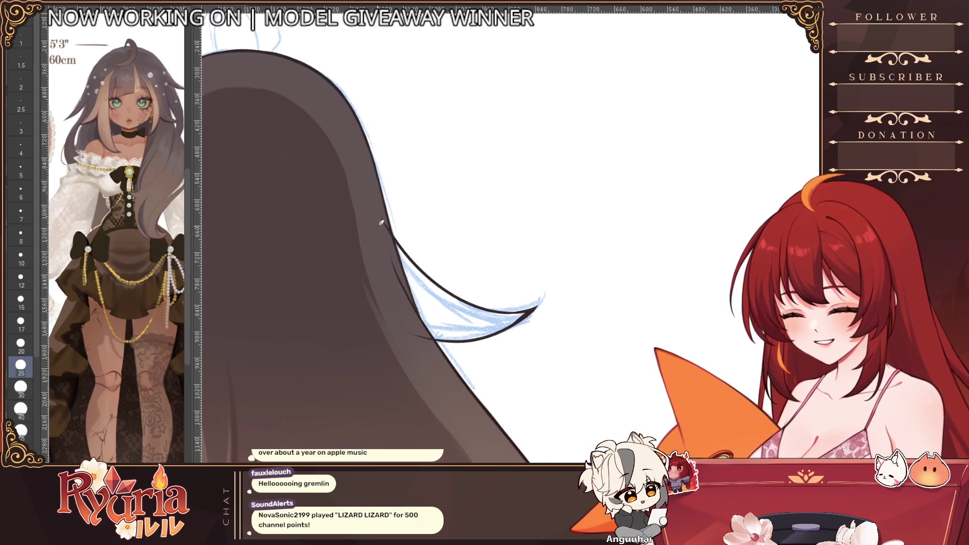
pyautogui.press('[')
pyautogui.press('[')
pyautogui.press('[')
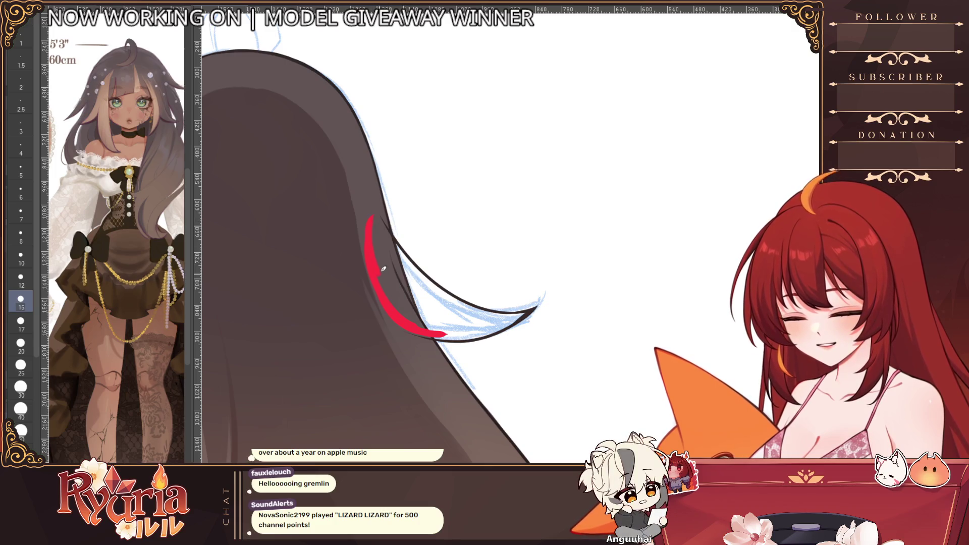
pyautogui.moveTo(383, 222)
pyautogui.mouseDown()
pyautogui.moveTo(448, 329)
pyautogui.moveTo(506, 324)
pyautogui.mouseUp()
pyautogui.moveTo(417, 314); pyautogui.dragTo(447, 329)
pyautogui.press(']')
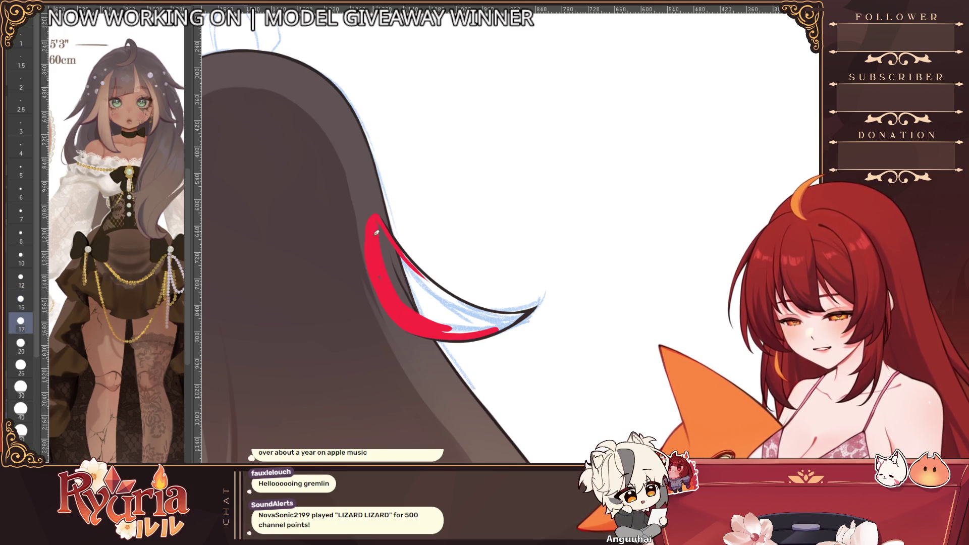
pyautogui.hotkey('ctrl', '0')
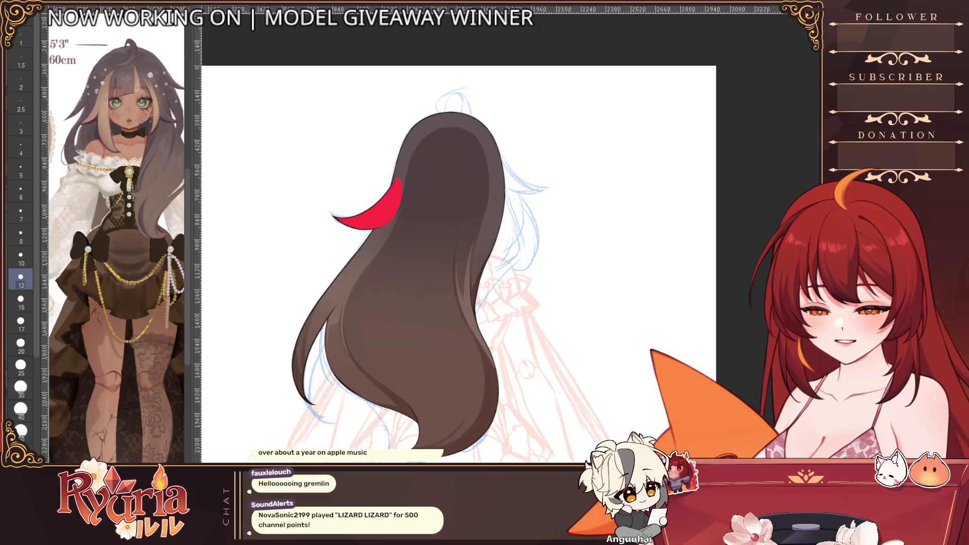
pyautogui.scroll(2, 404, 200)
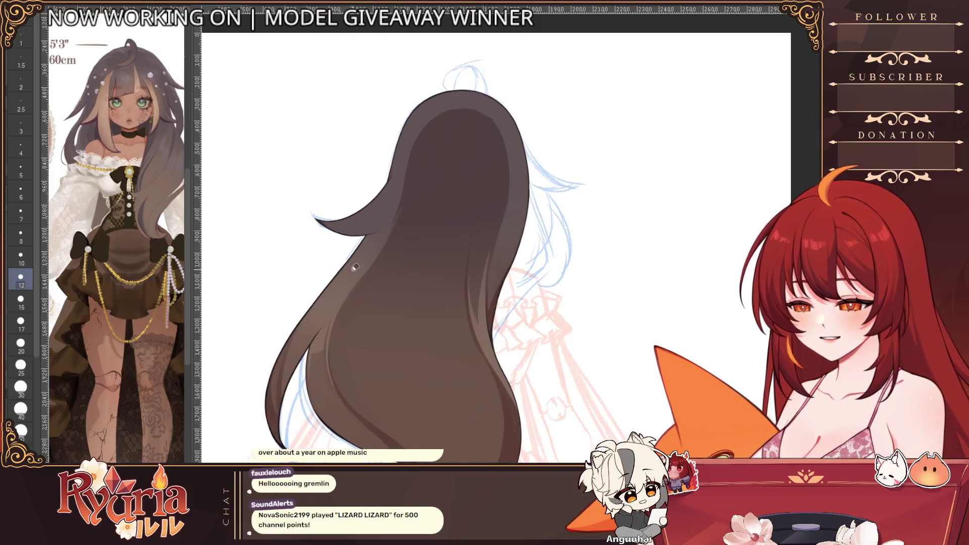
pyautogui.scroll(2, 404, 200)
pyautogui.scroll(2, 356, 265)
pyautogui.scroll(1, 324, 188)
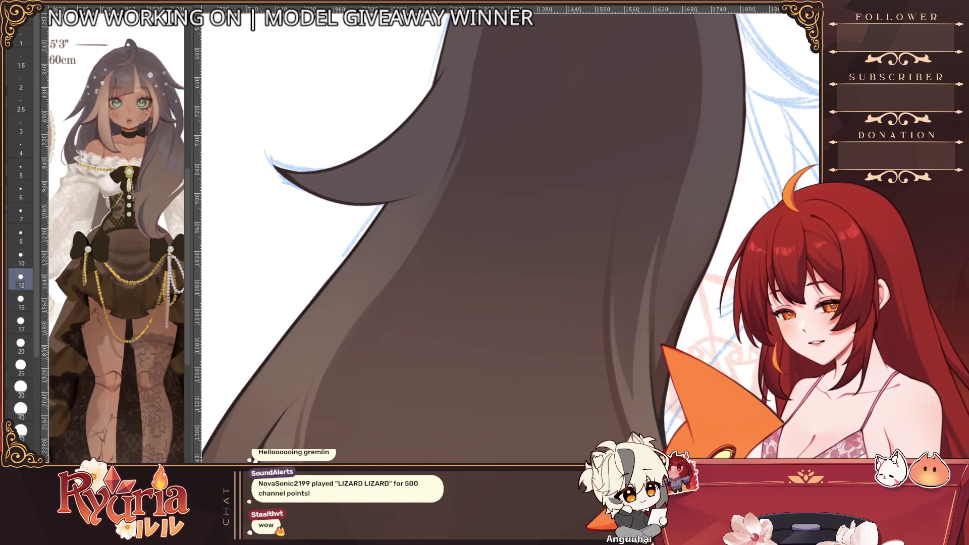
pyautogui.scroll(2, 297, 179)
# - Recentre the hair in view and show the fill in light grey for a shading check
pyautogui.press('[')
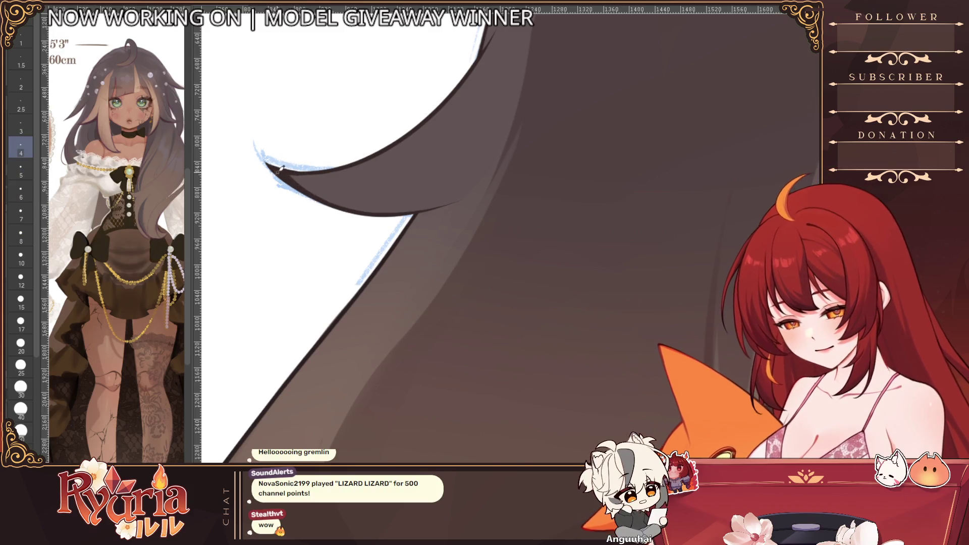
pyautogui.scroll(-5, 304, 170)
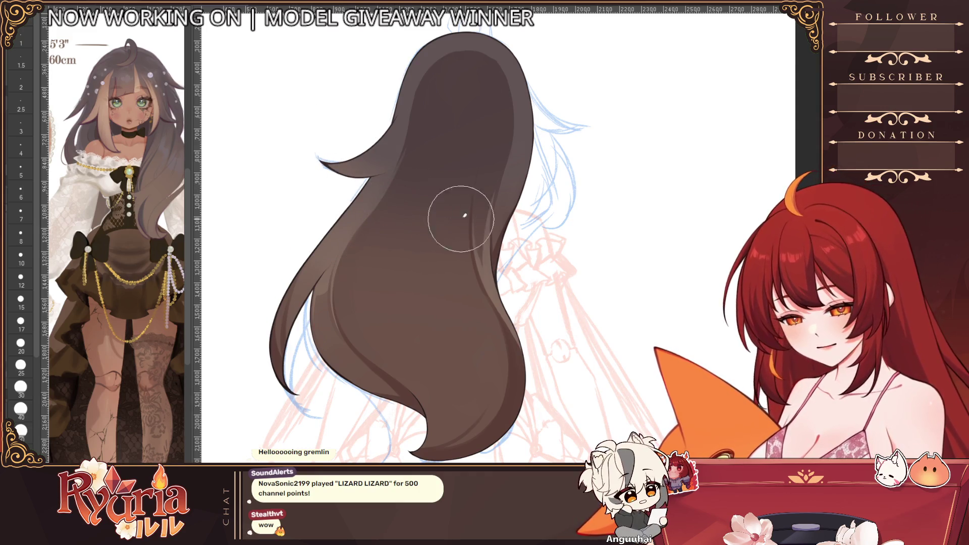
pyautogui.scroll(-3, 499, 288)
pyautogui.scroll(1, 387, 303)
pyautogui.scroll(1, 387, 303)
pyautogui.scroll(1, 385, 305)
pyautogui.scroll(-1, 385, 306)
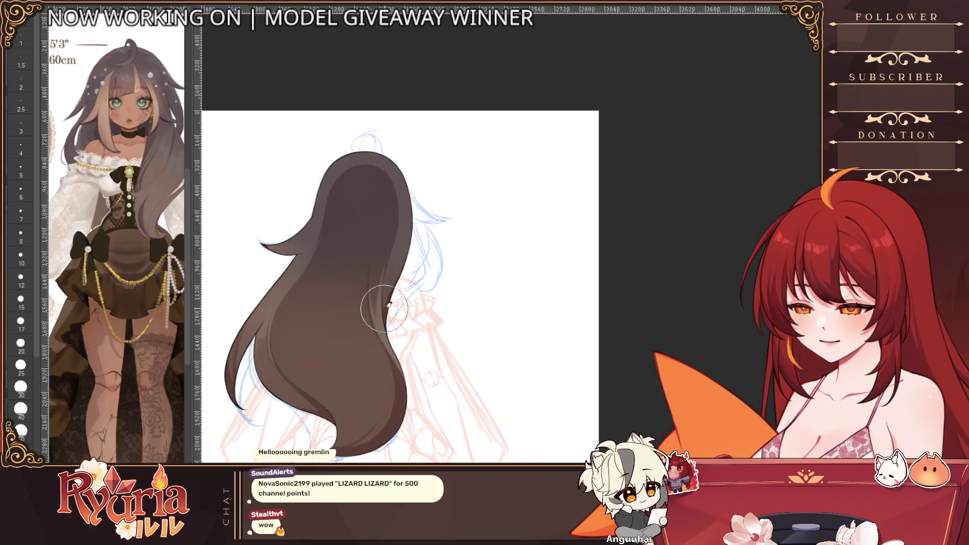
pyautogui.hscroll(3, 385, 309)
pyautogui.scroll(2, 384, 309)
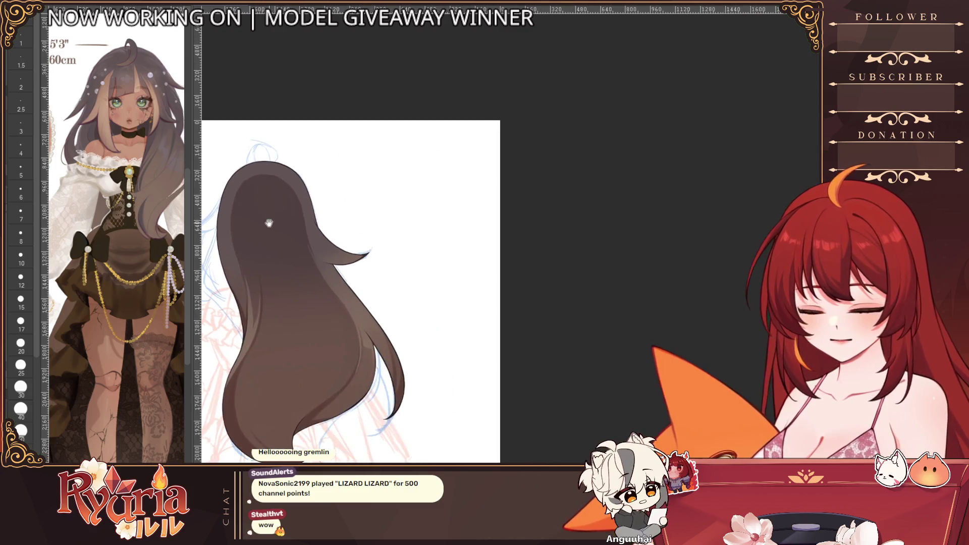
pyautogui.scroll(1, 356, 263)
pyautogui.scroll(1, 356, 264)
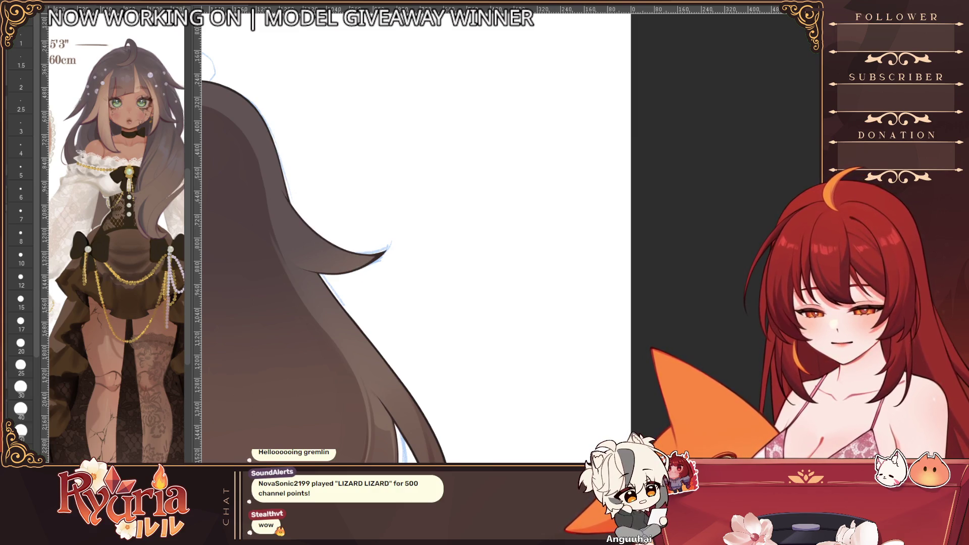
pyautogui.scroll(-3, 590, 212)
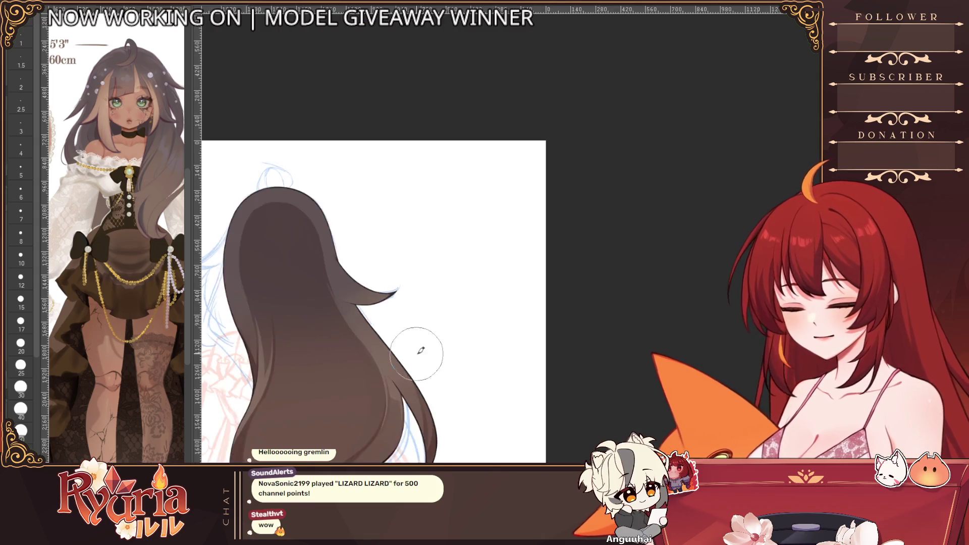
pyautogui.scroll(-3, 457, 409)
pyautogui.moveTo(457, 410); pyautogui.dragTo(464, 368)
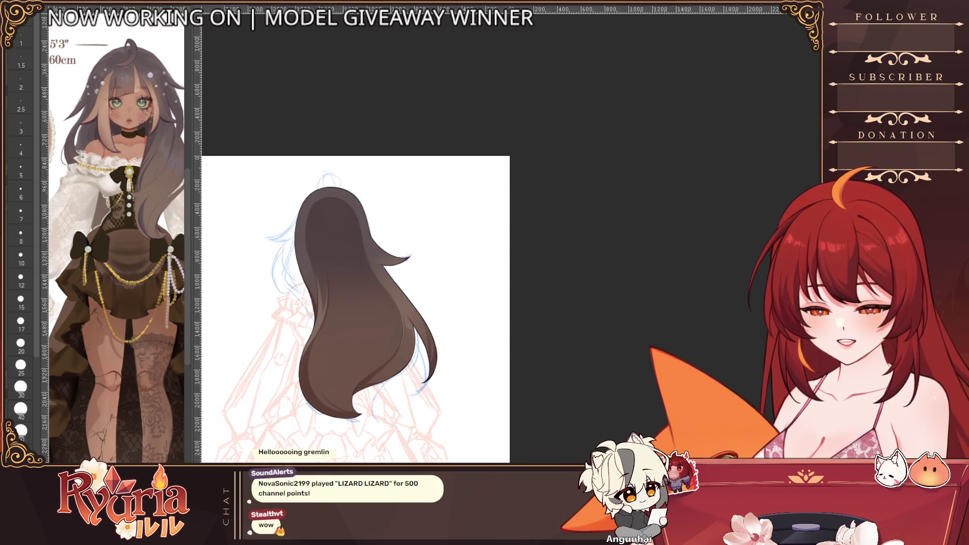
pyautogui.scroll(1, 363, 303)
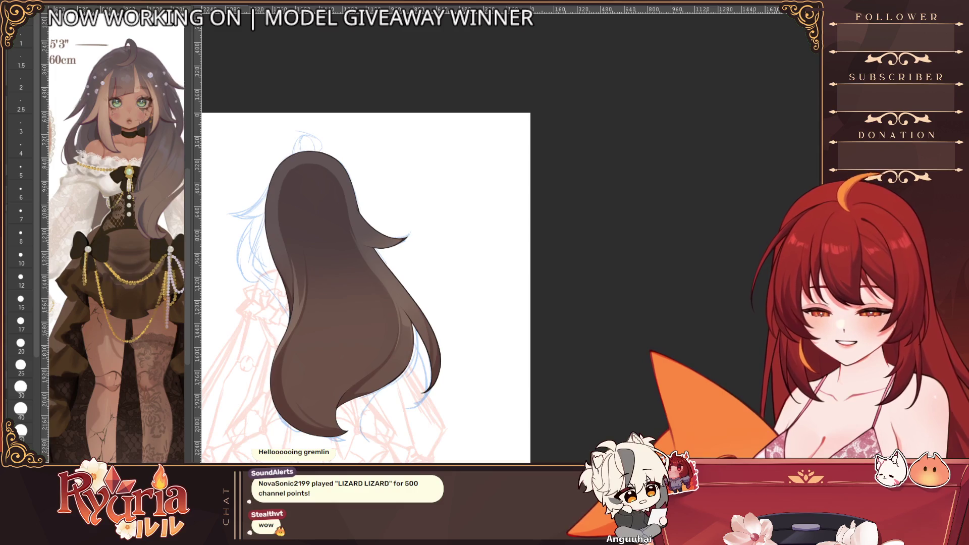
pyautogui.hotkey('ctrl', 'z')
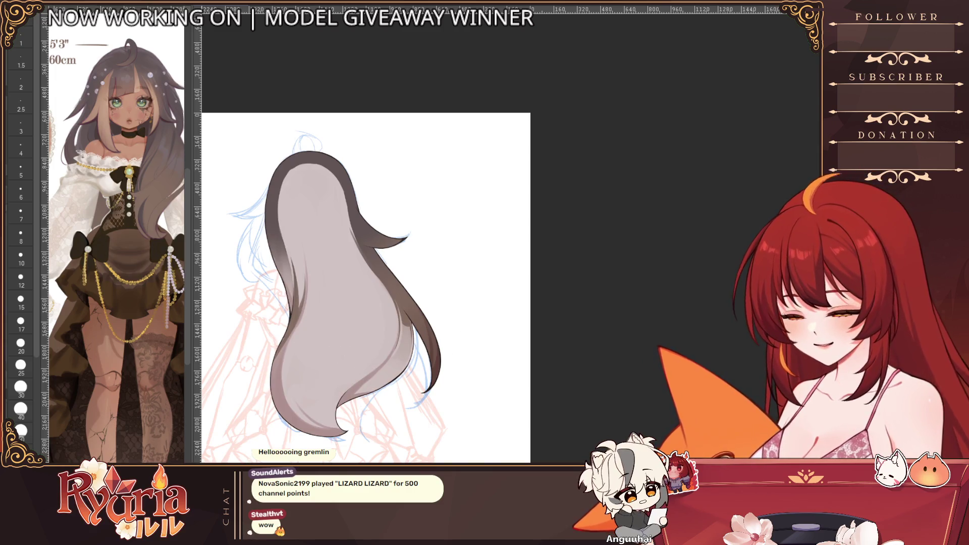
pyautogui.scroll(2, 380, 243)
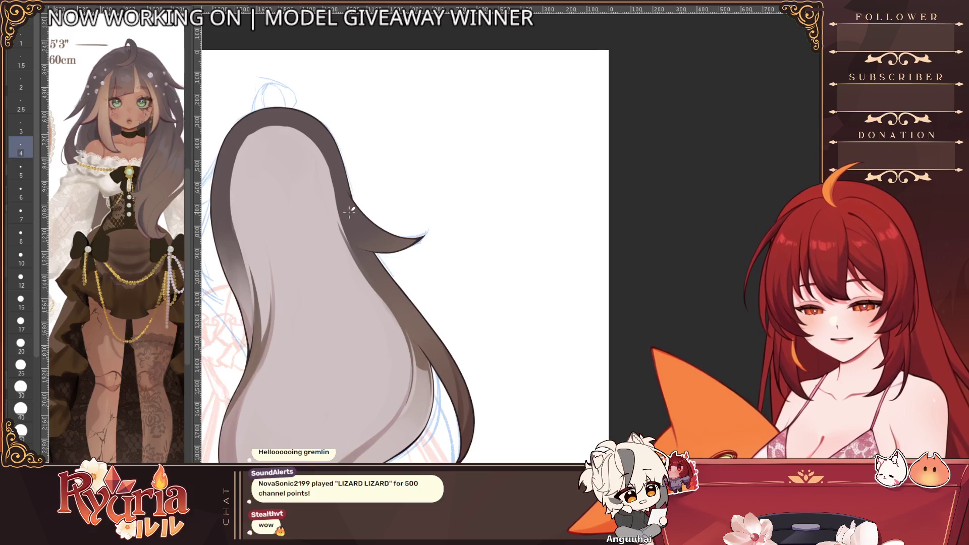
# - Paint along the pointed tip of the right-sweeping strand and bring the hair's right edge into view
pyautogui.press(']')
pyautogui.press(']')
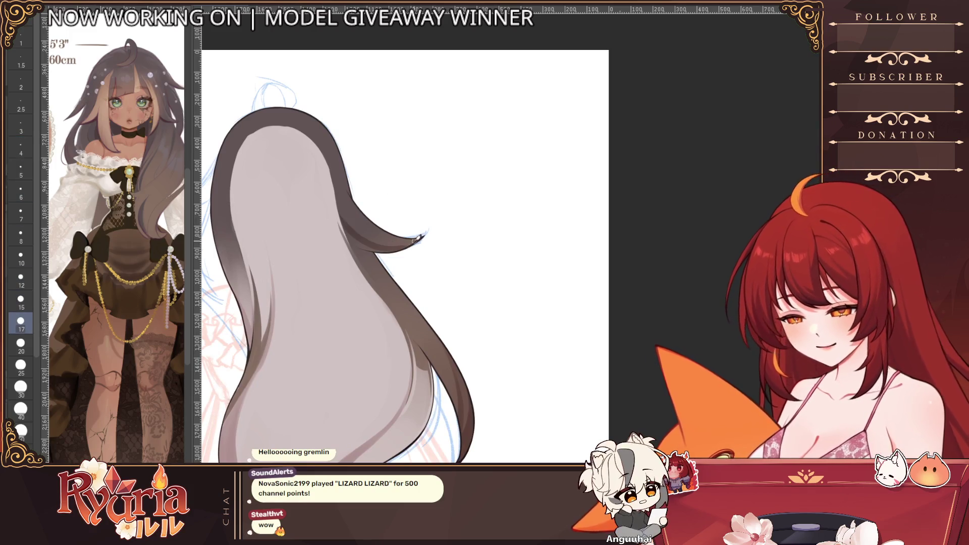
pyautogui.press('[')
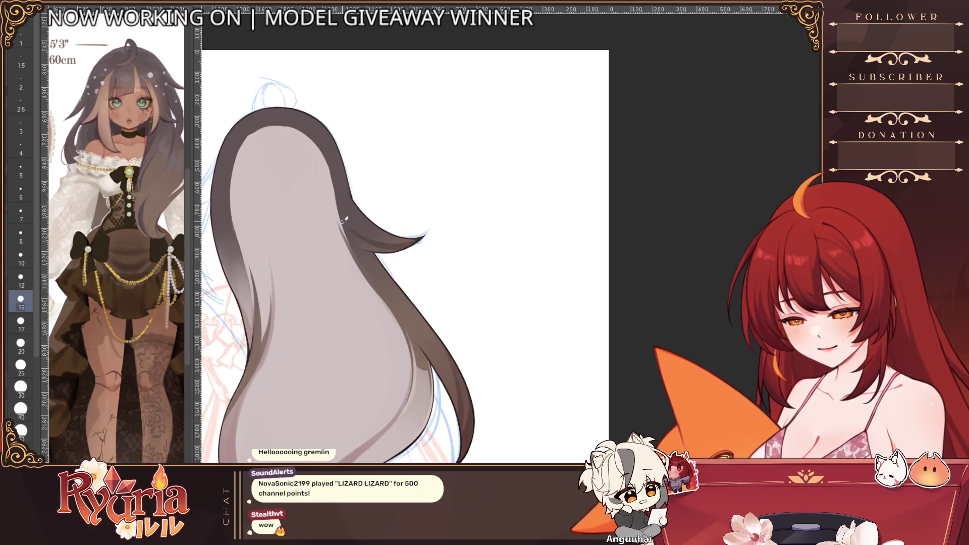
pyautogui.moveTo(351, 243); pyautogui.dragTo(412, 243)
pyautogui.moveTo(351, 244)
pyautogui.mouseDown()
pyautogui.moveTo(415, 241)
pyautogui.moveTo(390, 239)
pyautogui.mouseUp()
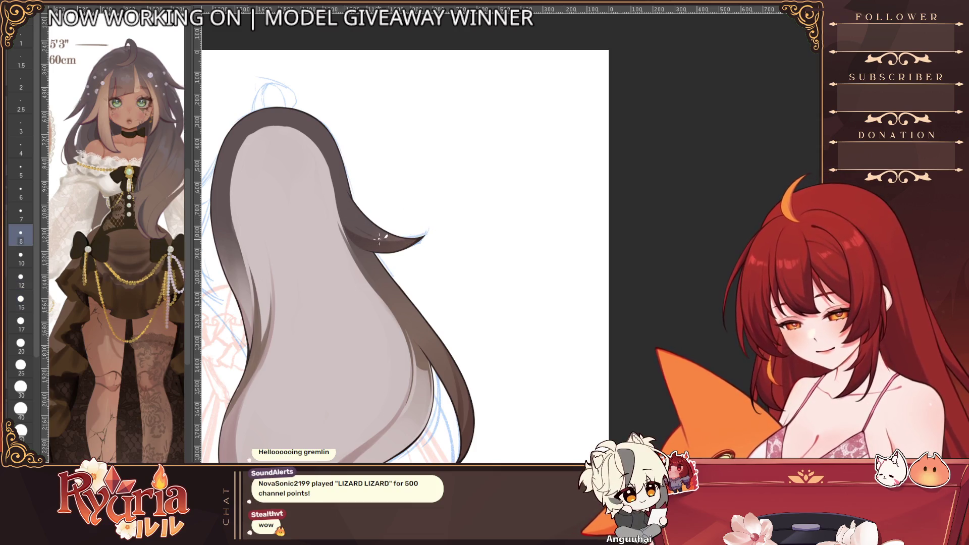
pyautogui.scroll(-2, 300, 186)
pyautogui.scroll(3, 312, 121)
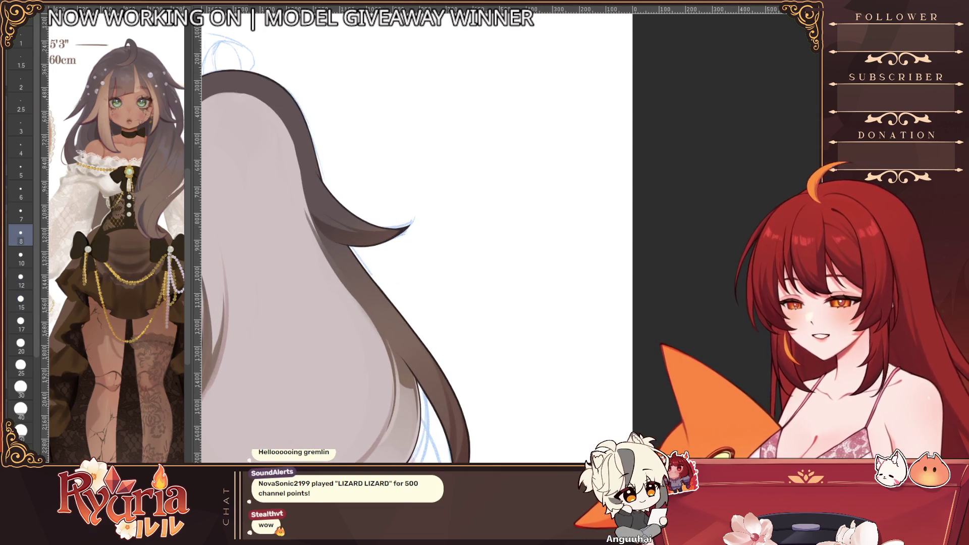
pyautogui.scroll(2, 322, 214)
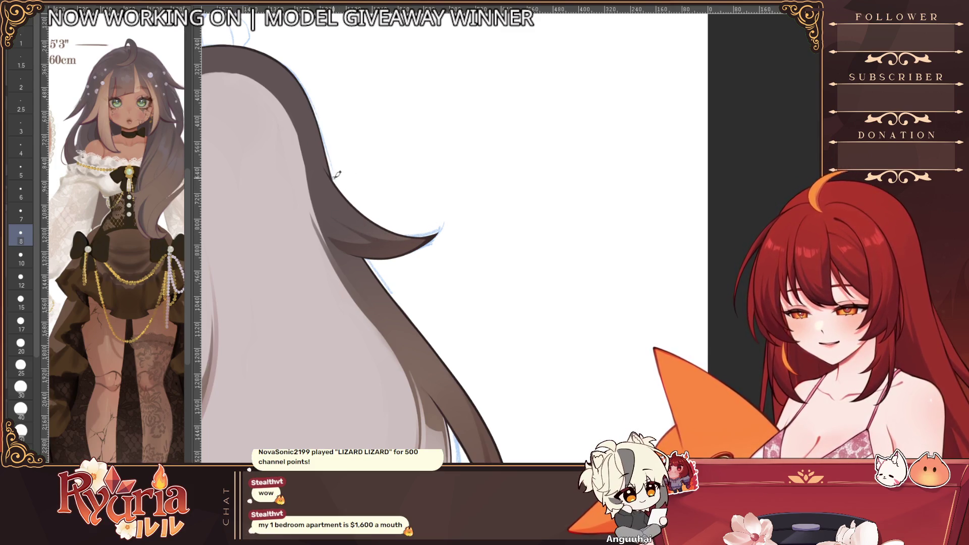
pyautogui.scroll(-2, 337, 175)
pyautogui.scroll(3, 338, 175)
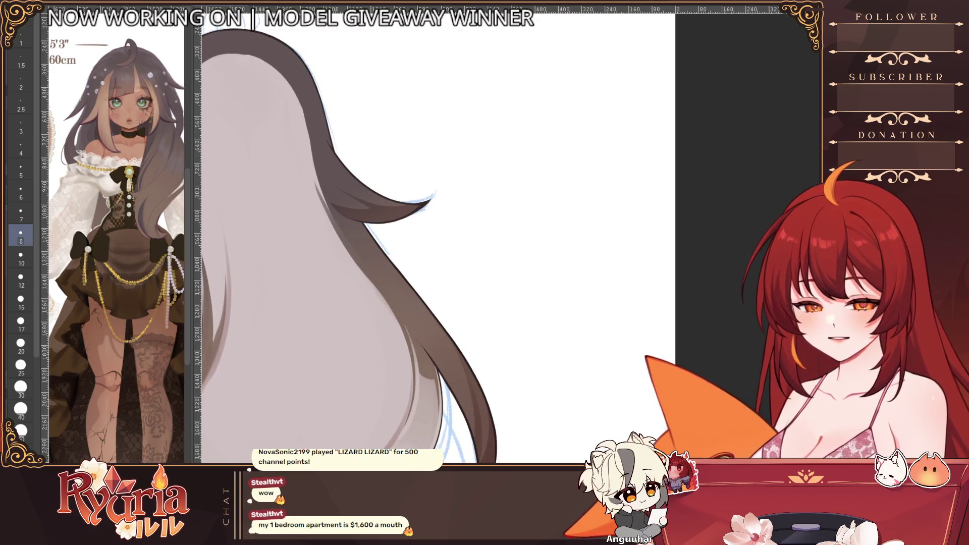
pyautogui.moveTo(340, 228); pyautogui.dragTo(576, 227)
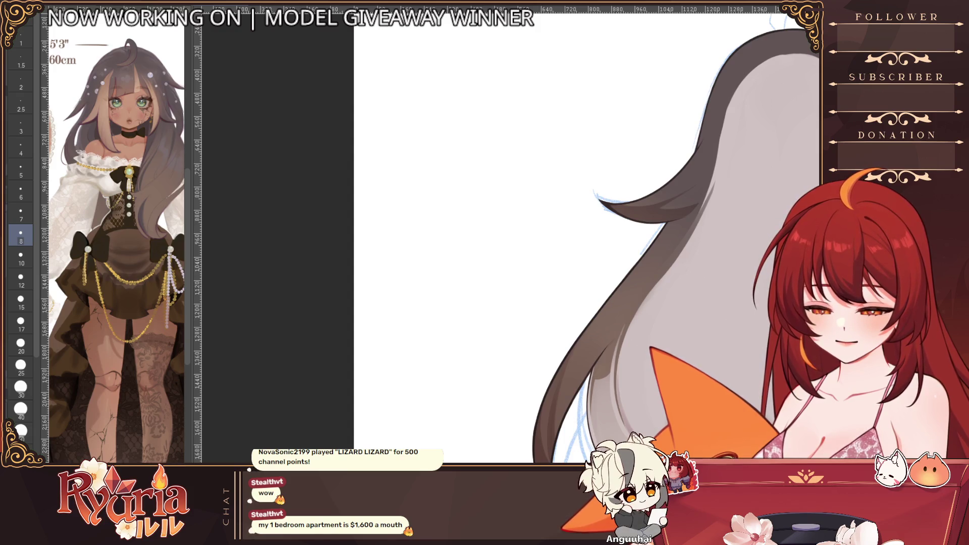
pyautogui.scroll(-2, 343, 191)
pyautogui.scroll(-2, 343, 191)
pyautogui.scroll(-1, 343, 191)
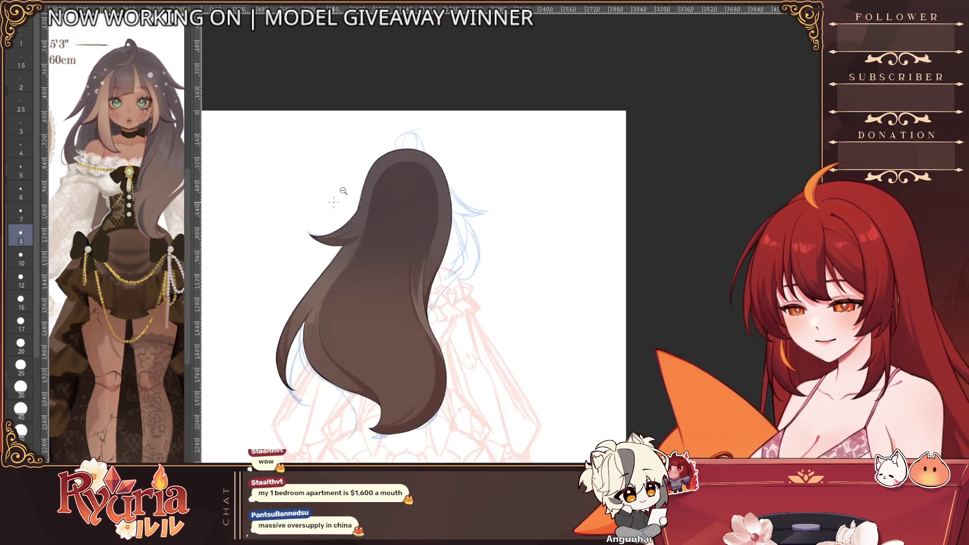
pyautogui.scroll(5, 343, 191)
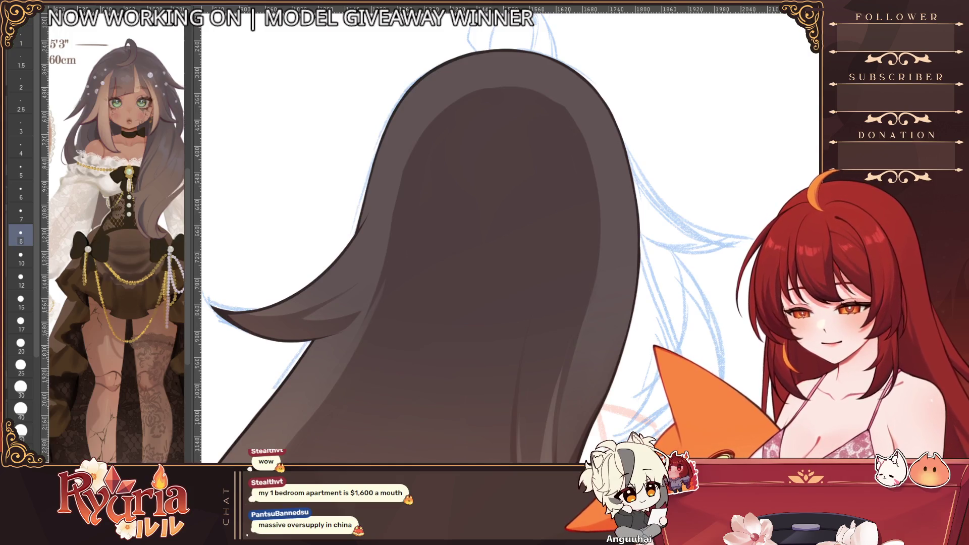
pyautogui.scroll(4, 416, 242)
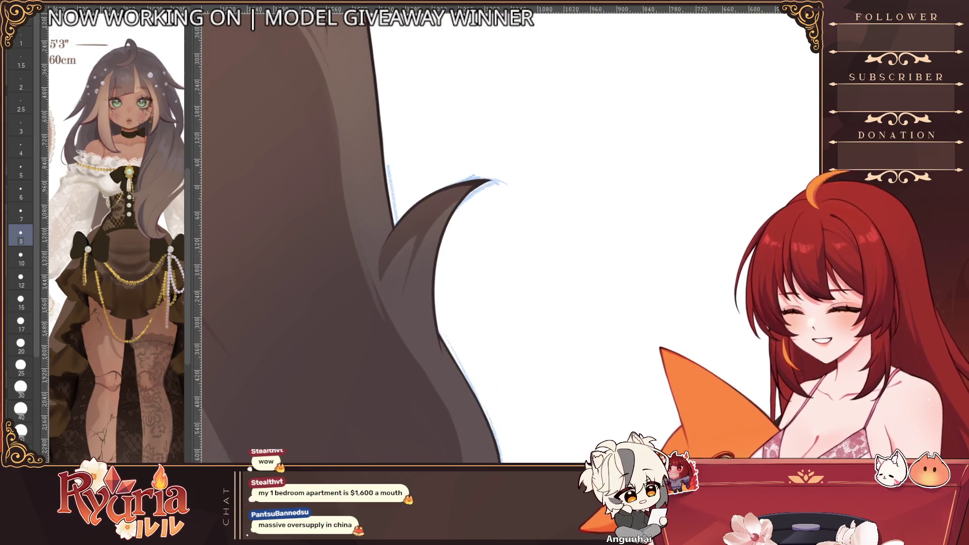
# - Fill the hair-tip notch and its very point with darker brown using progressively smaller brushes, then zoom out
pyautogui.press(']')
pyautogui.press(']')
pyautogui.press(']')
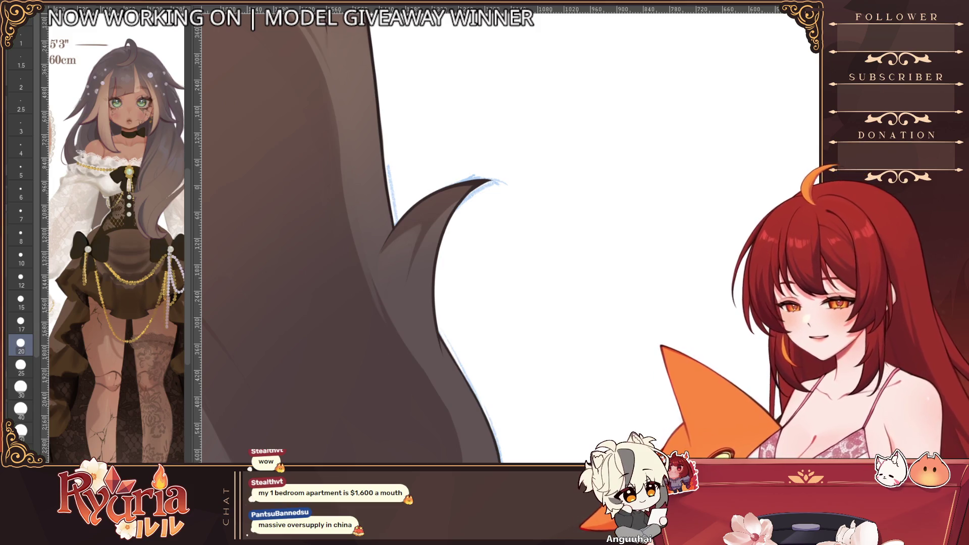
pyautogui.press('[')
pyautogui.press('[')
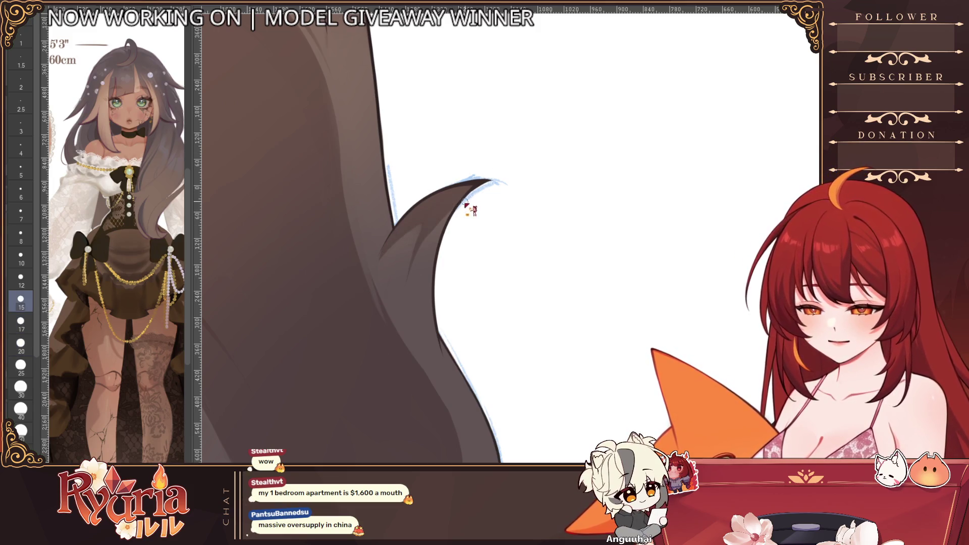
pyautogui.moveTo(428, 228); pyautogui.dragTo(470, 196)
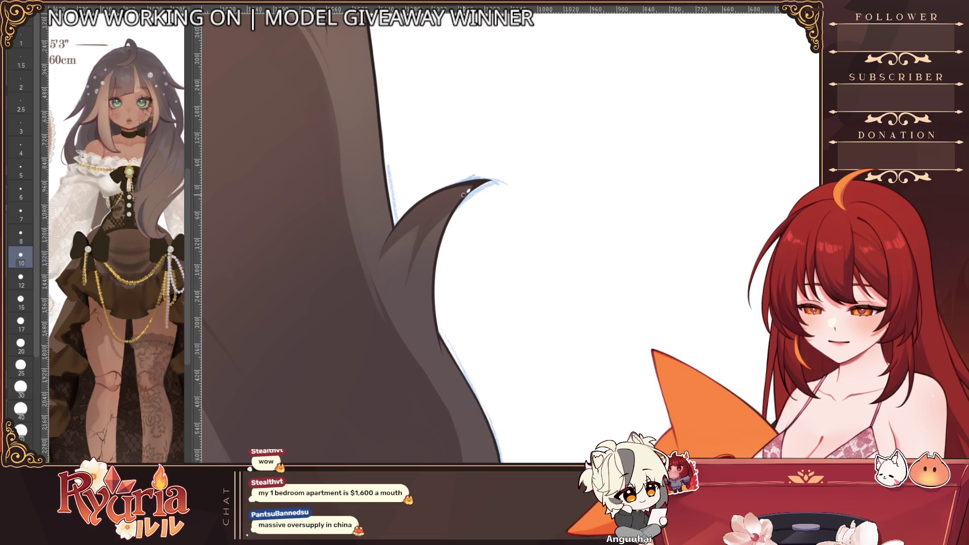
pyautogui.scroll(-2, 441, 305)
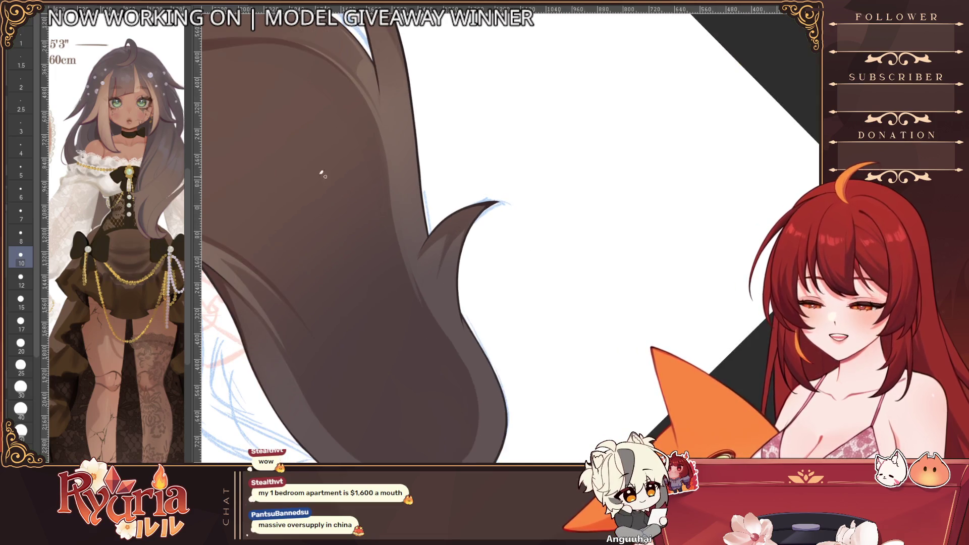
pyautogui.press('[')
pyautogui.scroll(2, 425, 227)
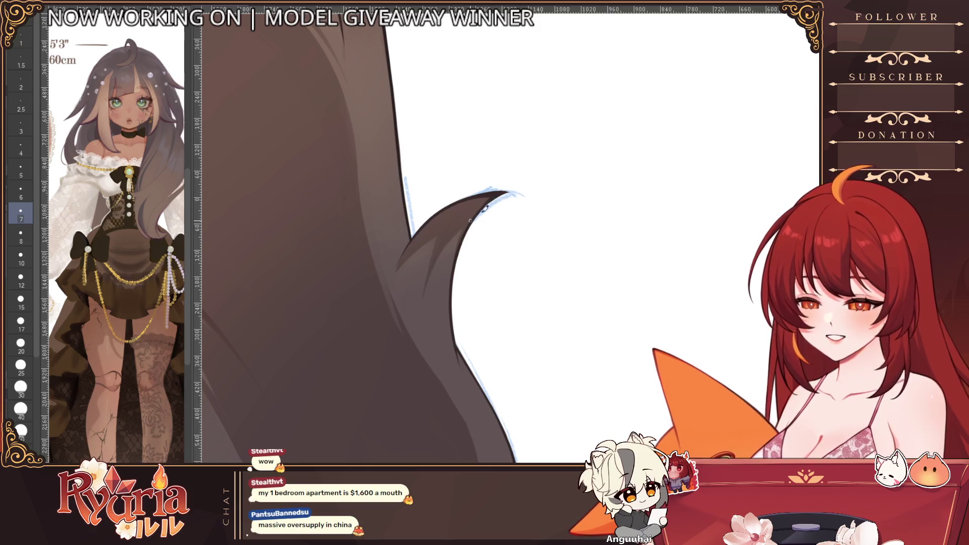
pyautogui.press('[')
pyautogui.moveTo(496, 199); pyautogui.dragTo(505, 188)
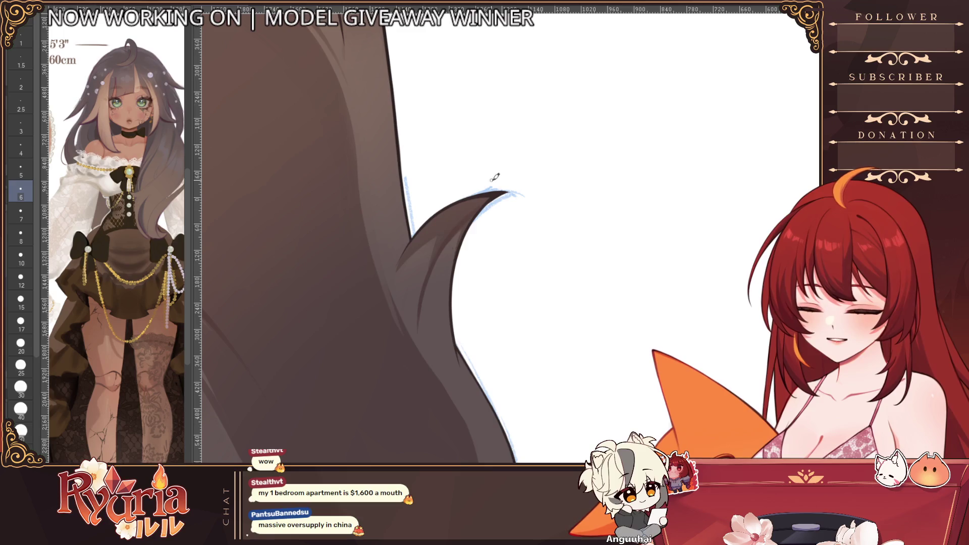
pyautogui.moveTo(465, 290); pyautogui.dragTo(394, 291)
pyautogui.moveTo(530, 258)
pyautogui.mouseDown()
pyautogui.moveTo(424, 252)
pyautogui.moveTo(485, 227)
pyautogui.moveTo(387, 153)
pyautogui.mouseUp()
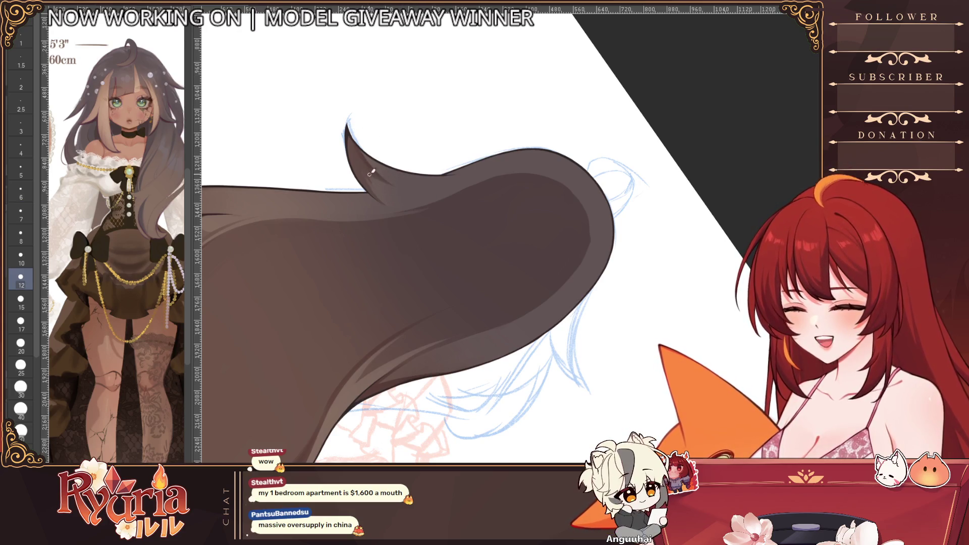
# - Add small dark strokes at the hair tip, then reset and reframe the view on the hair's right side
pyautogui.moveTo(406, 192)
pyautogui.mouseDown()
pyautogui.moveTo(362, 198)
pyautogui.moveTo(371, 212)
pyautogui.mouseUp()
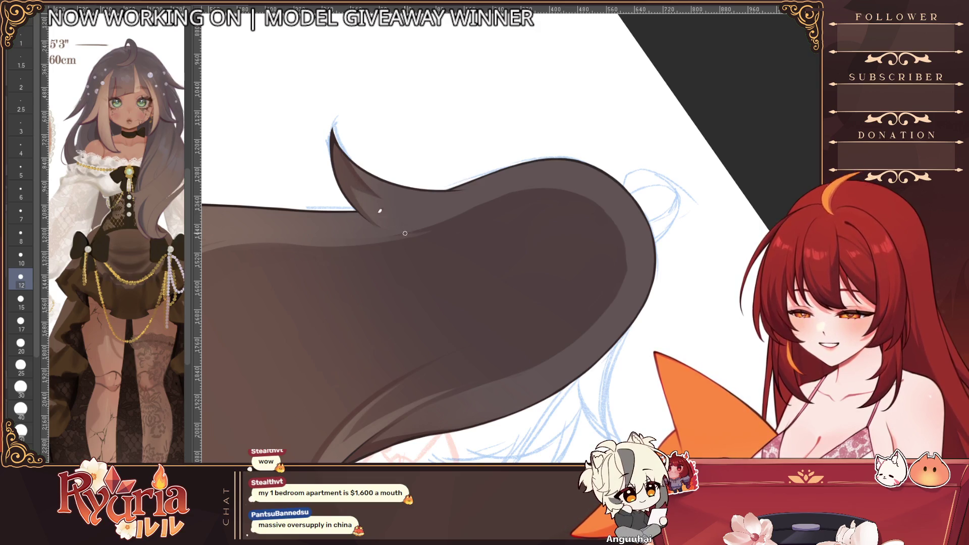
pyautogui.scroll(-2, 297, 89)
pyautogui.scroll(1, 389, 110)
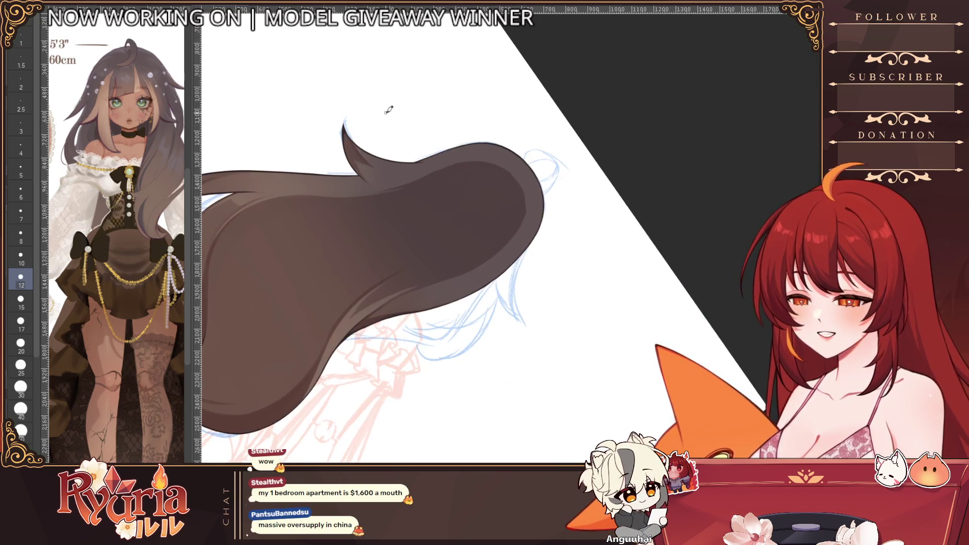
pyautogui.scroll(-1, 389, 110)
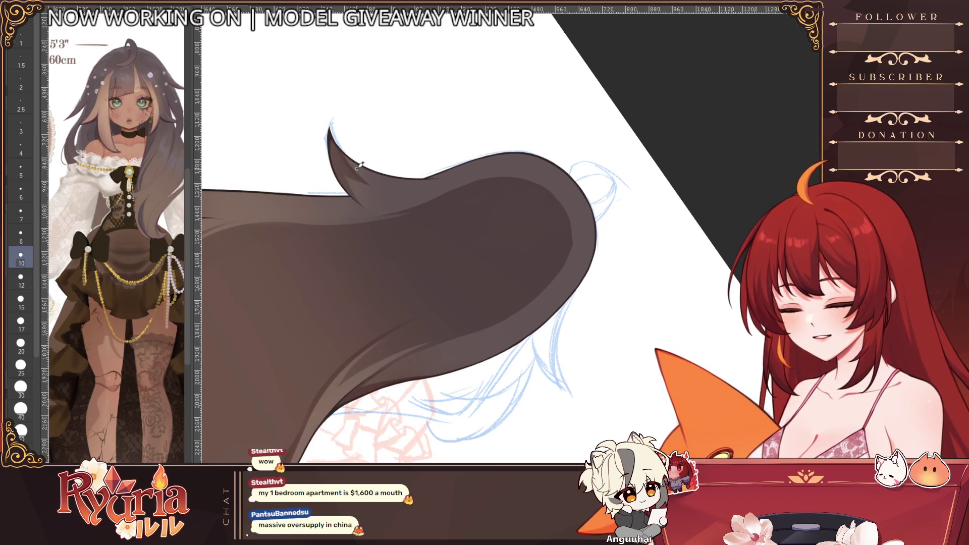
pyautogui.scroll(2, 389, 110)
pyautogui.moveTo(360, 178); pyautogui.dragTo(394, 192)
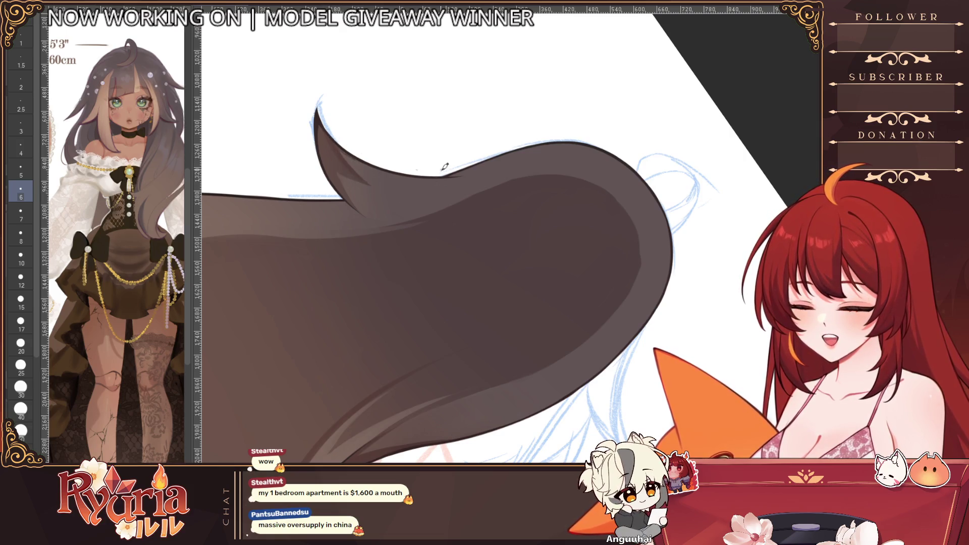
pyautogui.press('Escape')
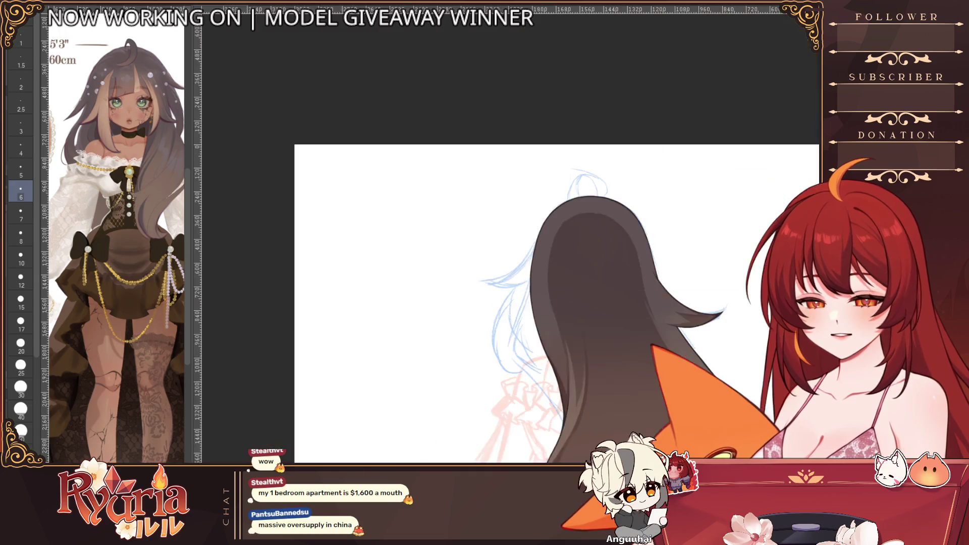
pyautogui.moveTo(424, 146); pyautogui.dragTo(412, 153)
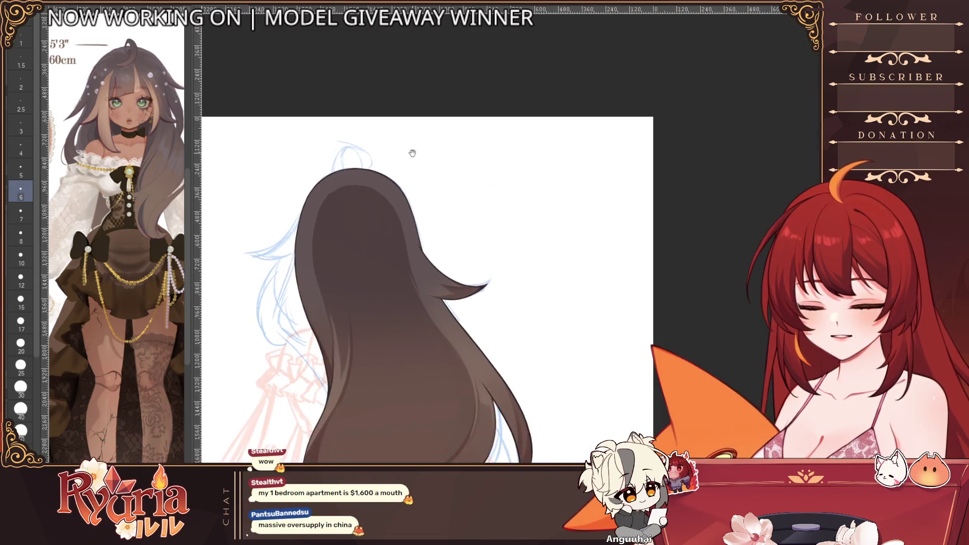
pyautogui.scroll(3, 412, 153)
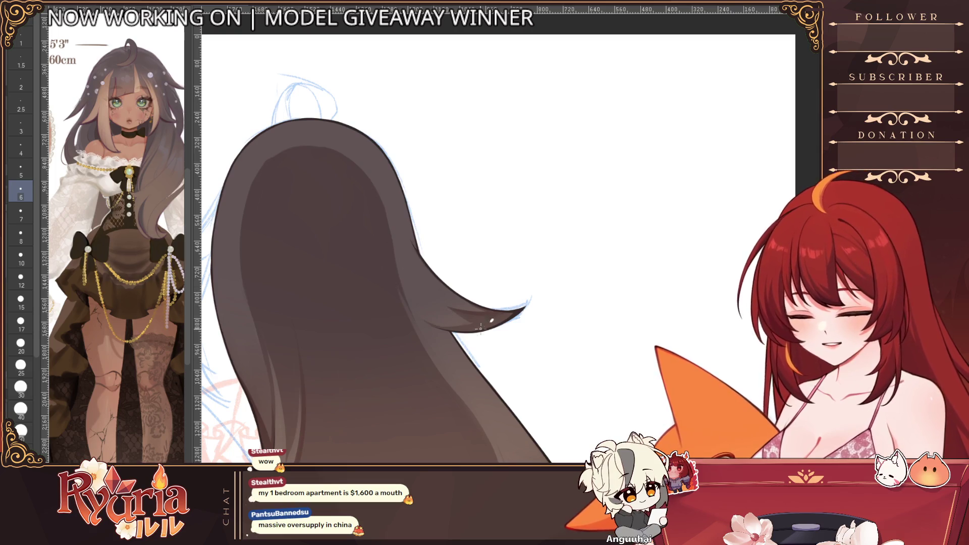
pyautogui.moveTo(481, 326); pyautogui.dragTo(454, 334)
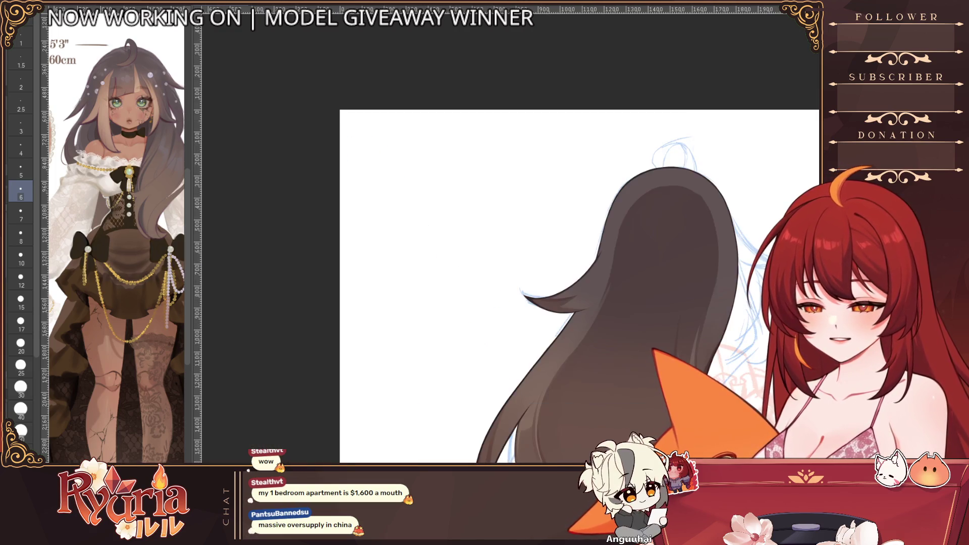
pyautogui.moveTo(379, 303); pyautogui.dragTo(644, 289)
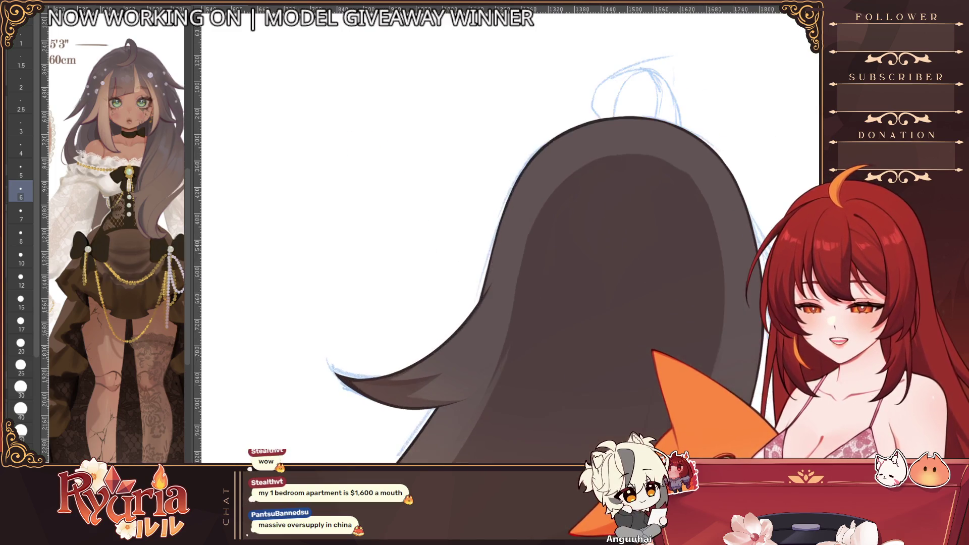
pyautogui.moveTo(485, 265); pyautogui.dragTo(378, 190)
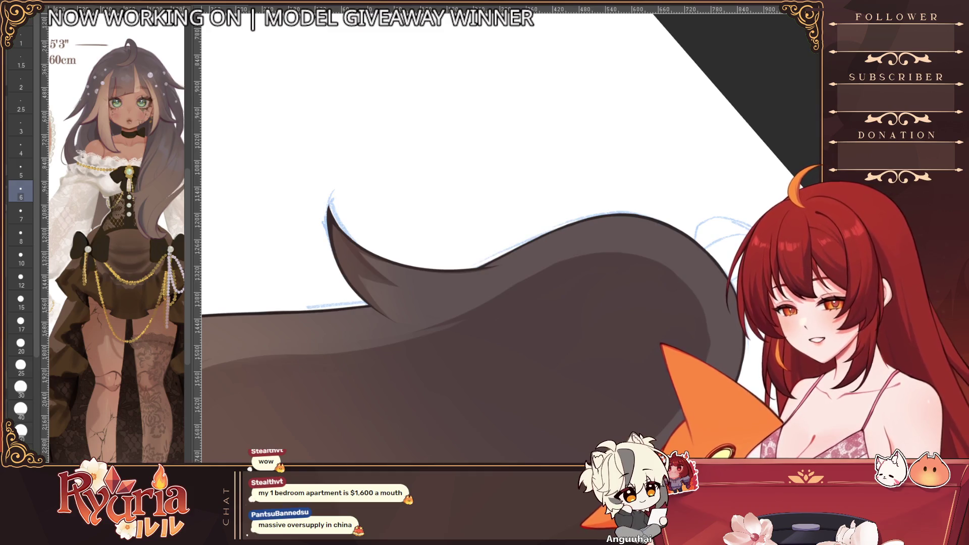
# - Step the pen down to a much finer size, then back up a few notches for the tip line work
pyautogui.press('[')
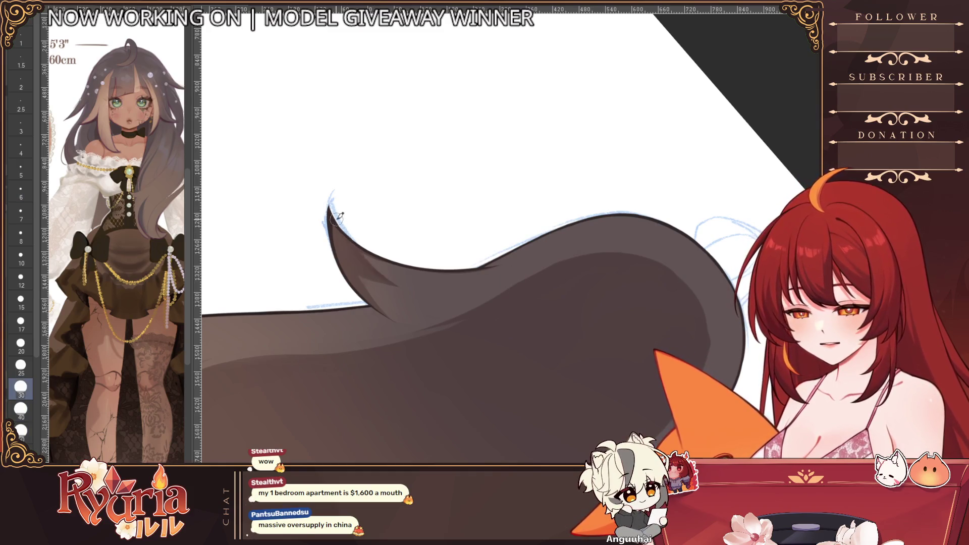
pyautogui.press('[')
pyautogui.press('[')
pyautogui.press('[')
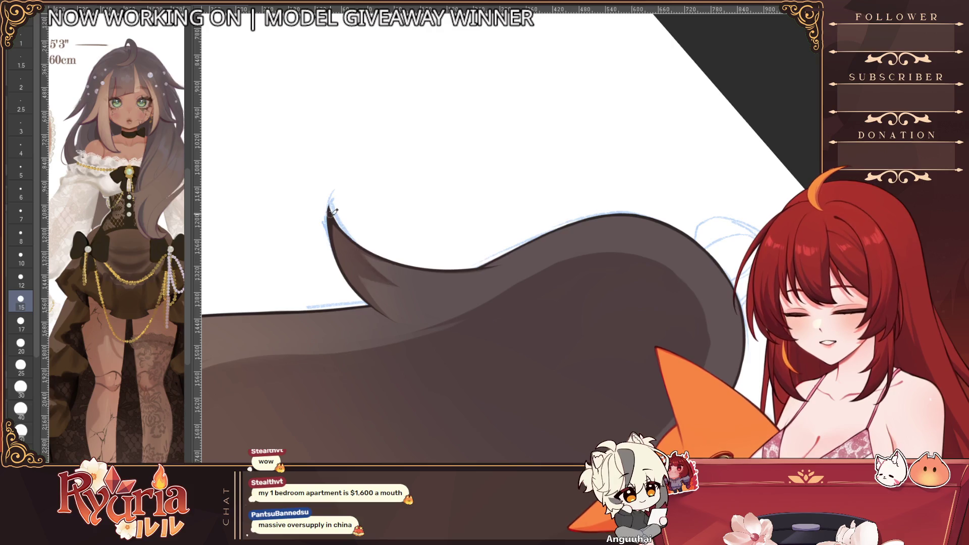
pyautogui.press('[')
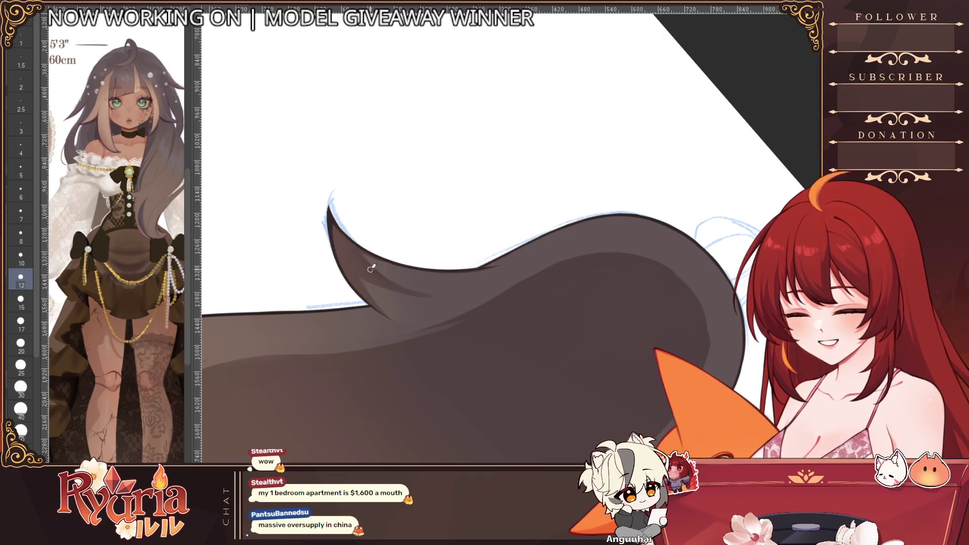
pyautogui.press('[')
pyautogui.press('[')
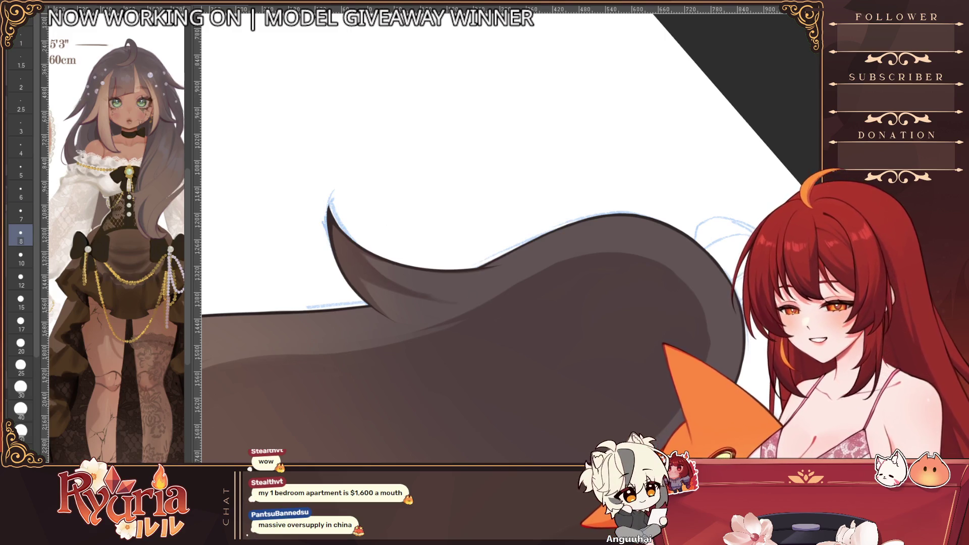
pyautogui.press('[')
pyautogui.press('[')
pyautogui.press('[')
pyautogui.press('[')
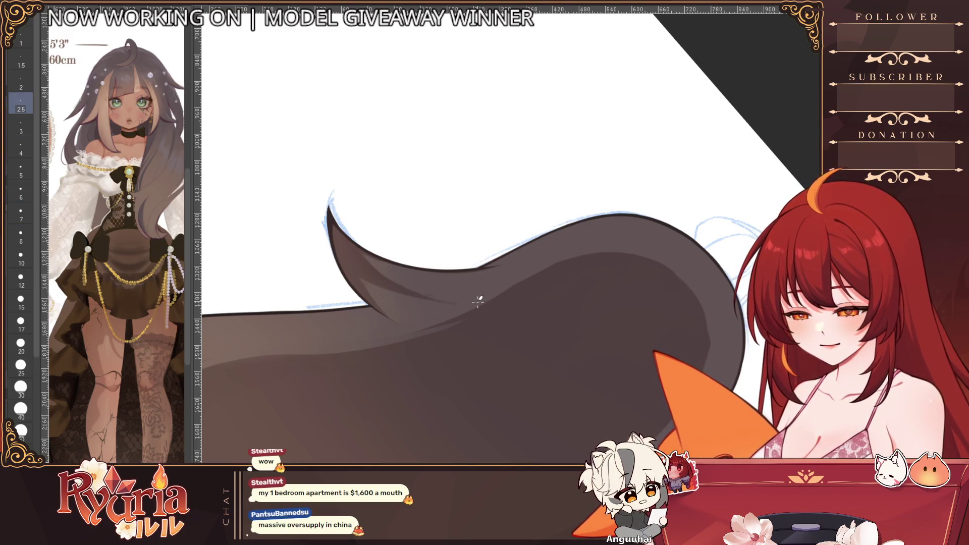
pyautogui.press(']')
pyautogui.press(']')
pyautogui.press('[')
pyautogui.press('[')
pyautogui.press('[')
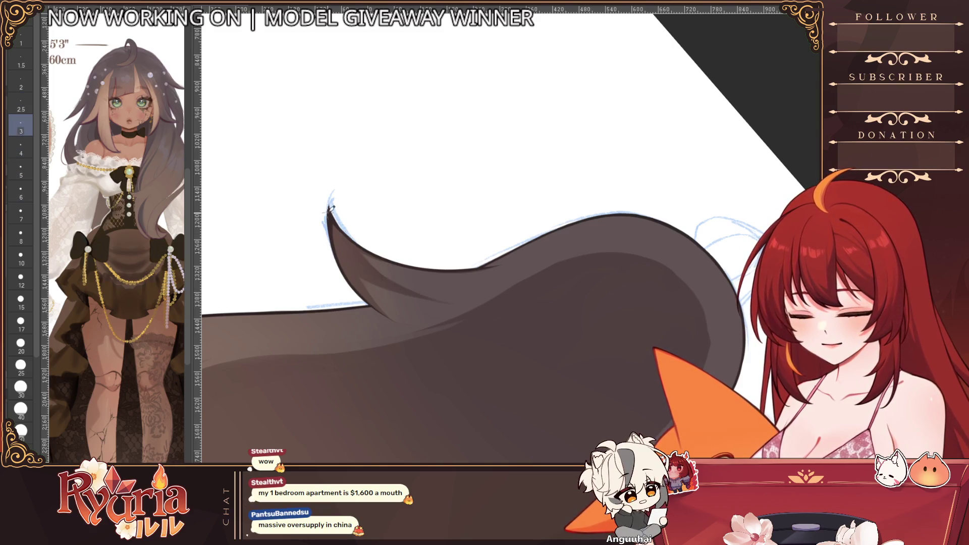
pyautogui.press(']')
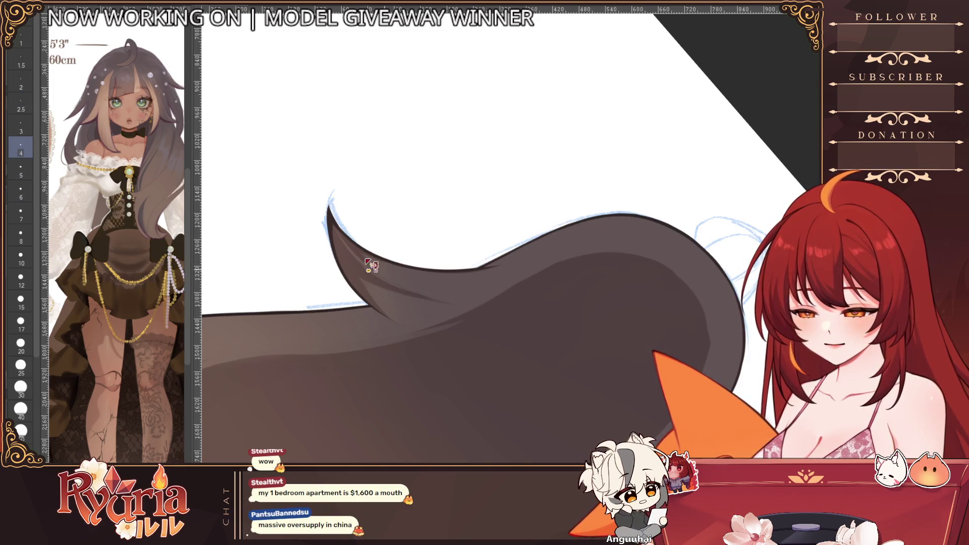
pyautogui.press(']')
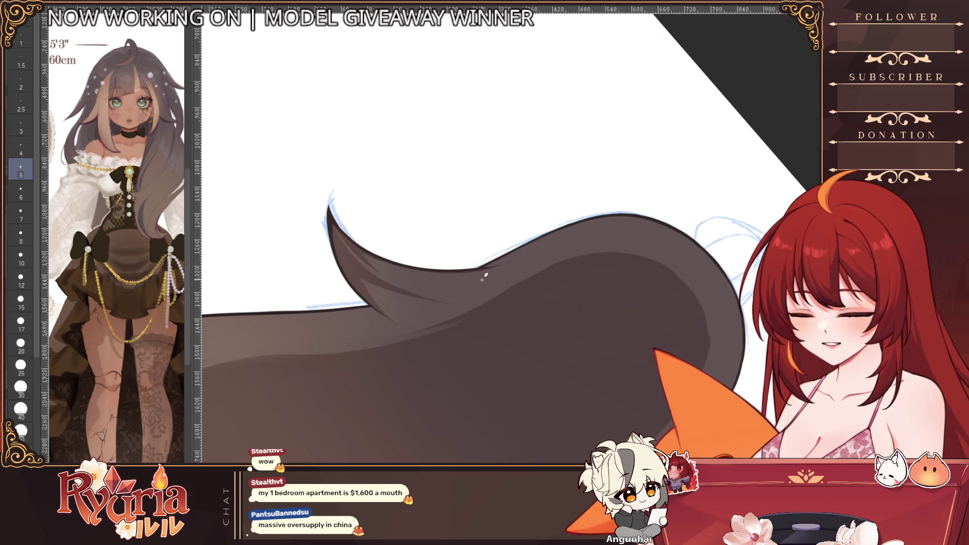
pyautogui.scroll(-2, 483, 278)
pyautogui.scroll(-2, 401, 316)
pyautogui.scroll(-3, 400, 317)
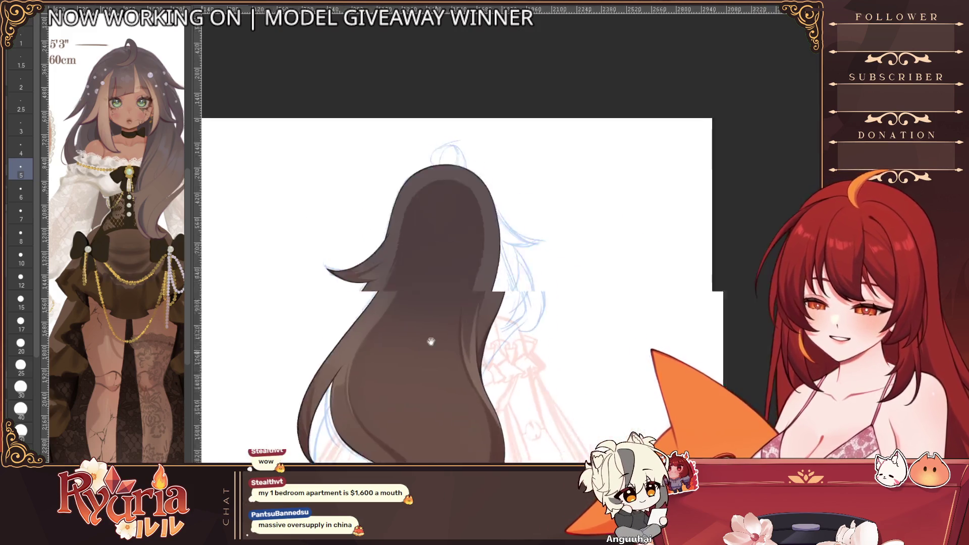
pyautogui.scroll(-3, 400, 316)
pyautogui.scroll(4, 400, 317)
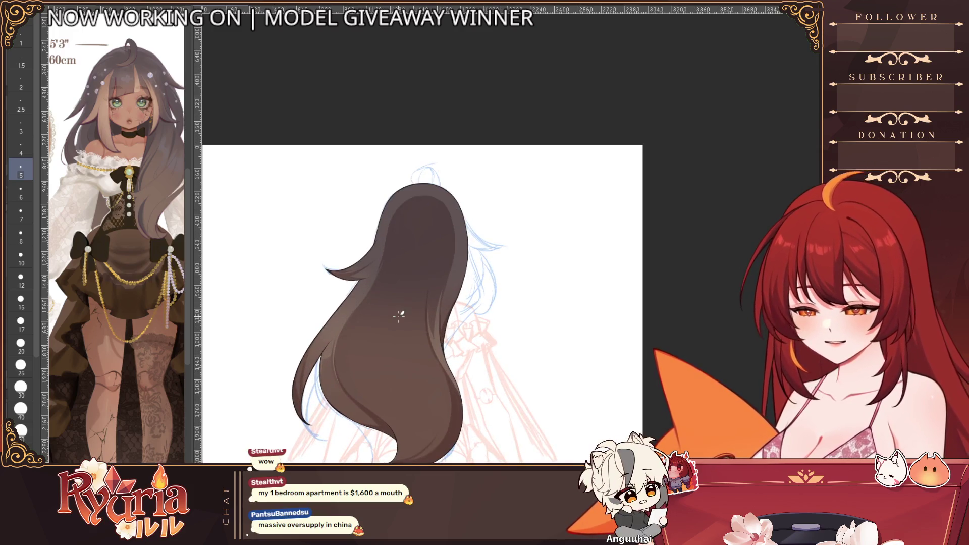
# - Show the face and hair-detail layers and mirror the canvas horizontally to check the drawing
pyautogui.press('shift')
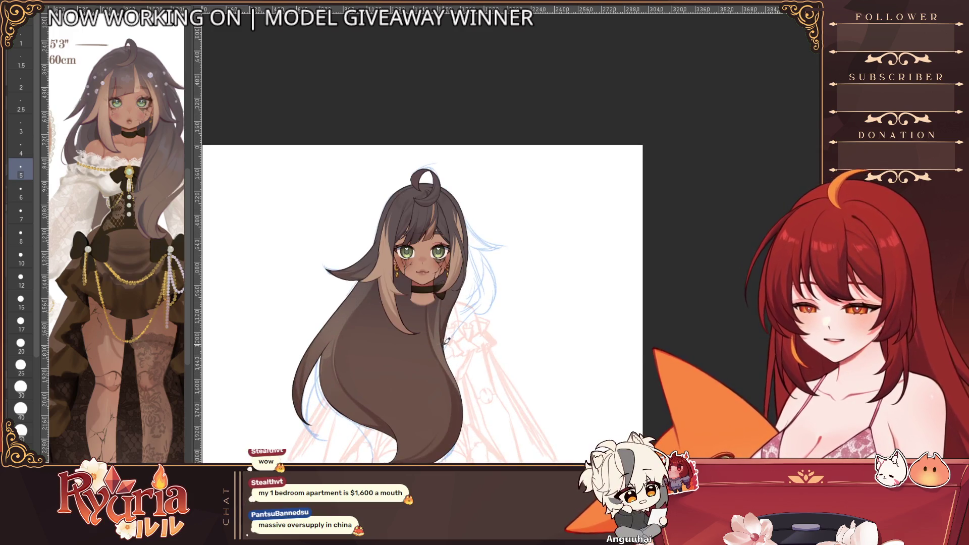
pyautogui.scroll(-2, 455, 336)
pyautogui.scroll(2, 455, 336)
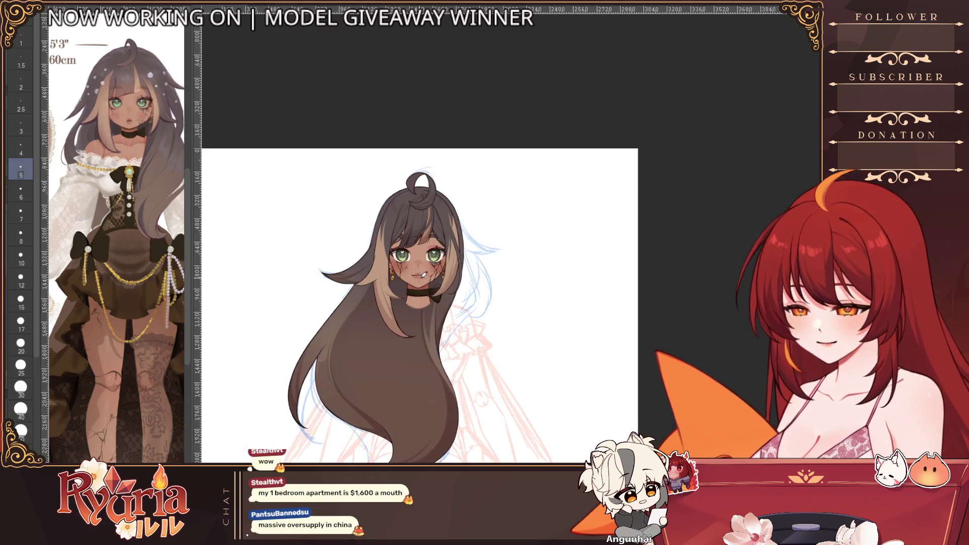
pyautogui.scroll(1, 454, 335)
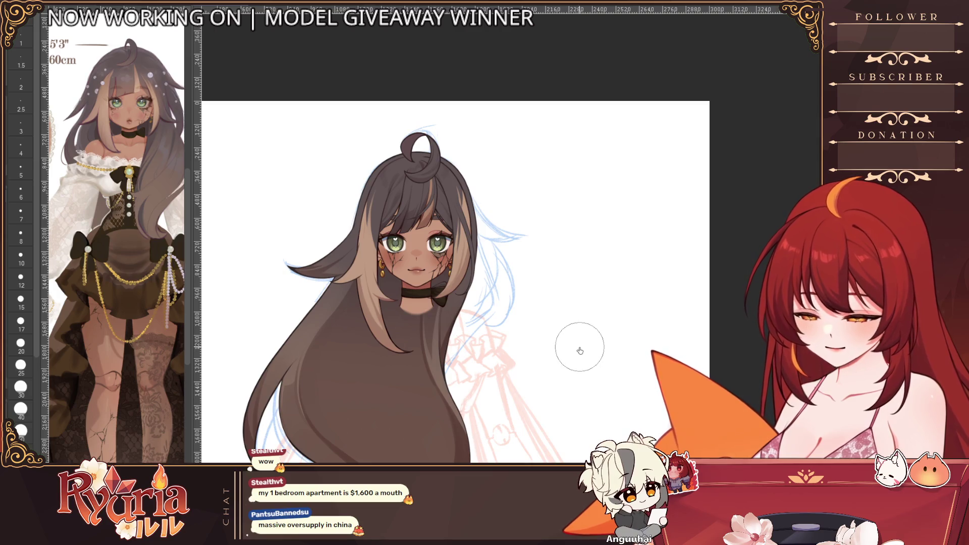
pyautogui.scroll(-3, 581, 345)
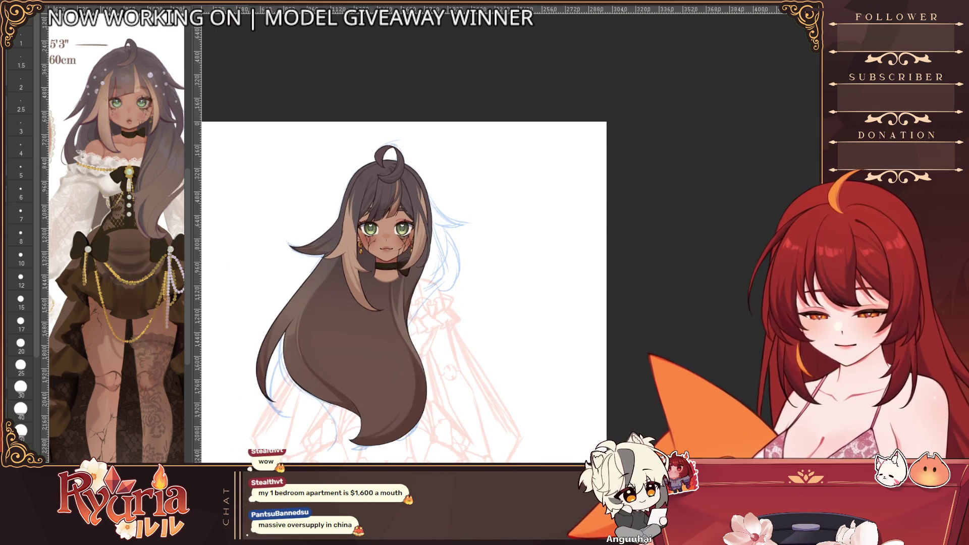
pyautogui.press('h')
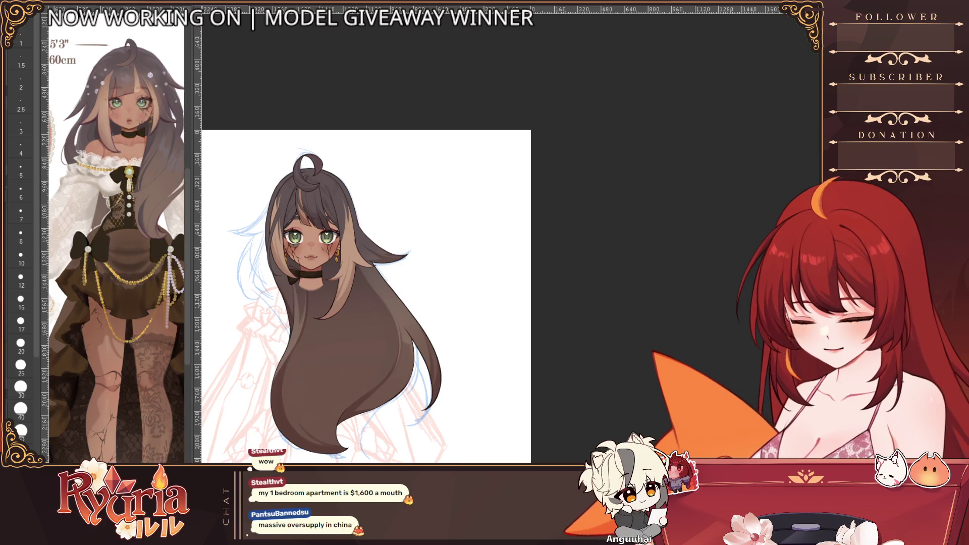
pyautogui.scroll(2, 346, 198)
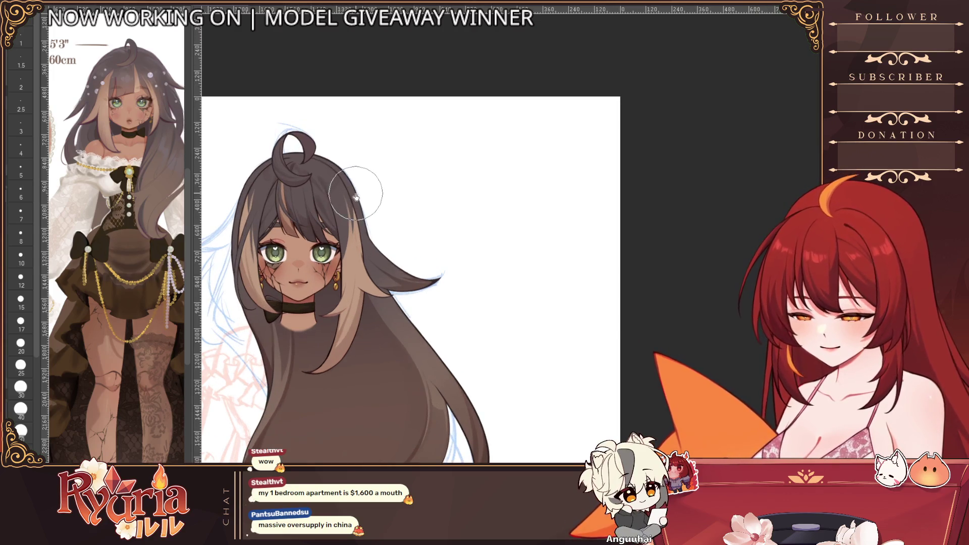
pyautogui.scroll(2, 345, 197)
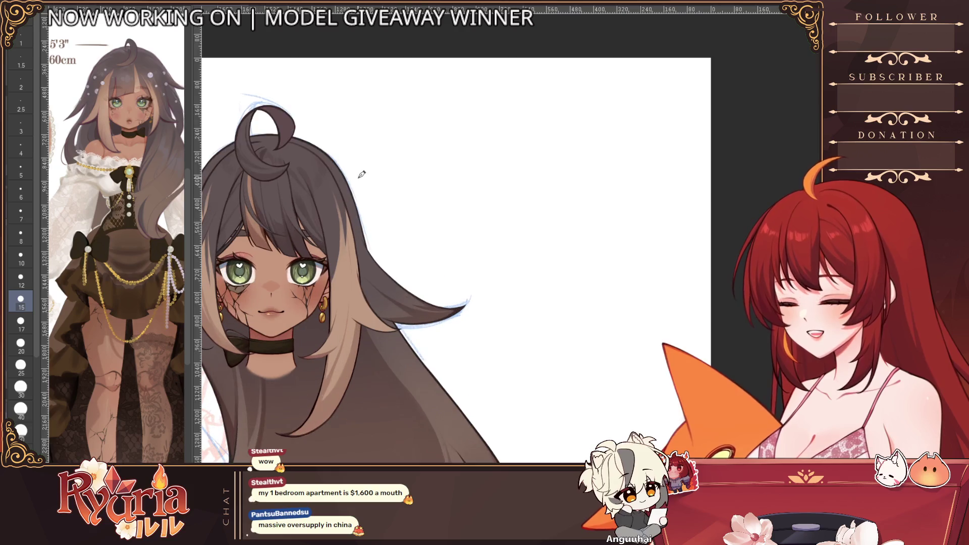
pyautogui.scroll(2, 347, 198)
pyautogui.scroll(-2, 346, 197)
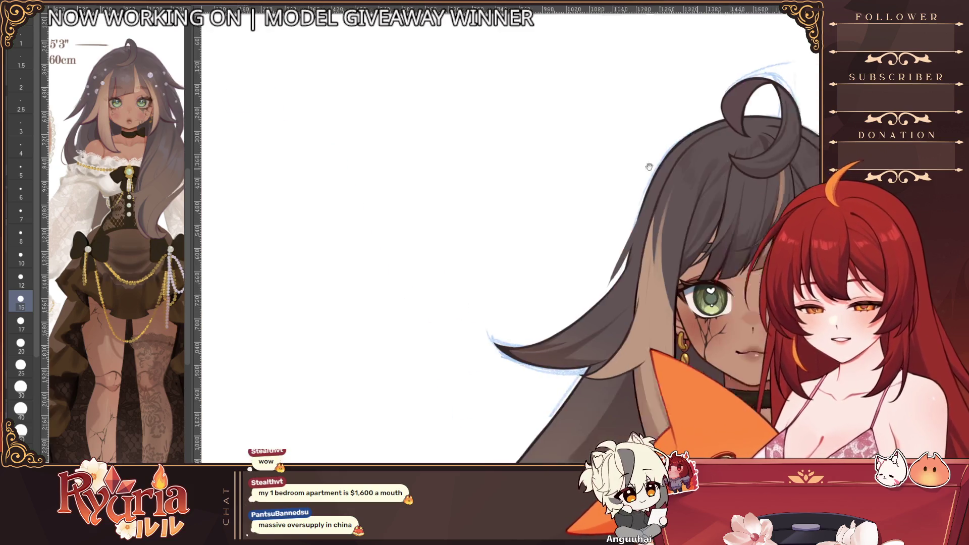
pyautogui.scroll(-1, 346, 198)
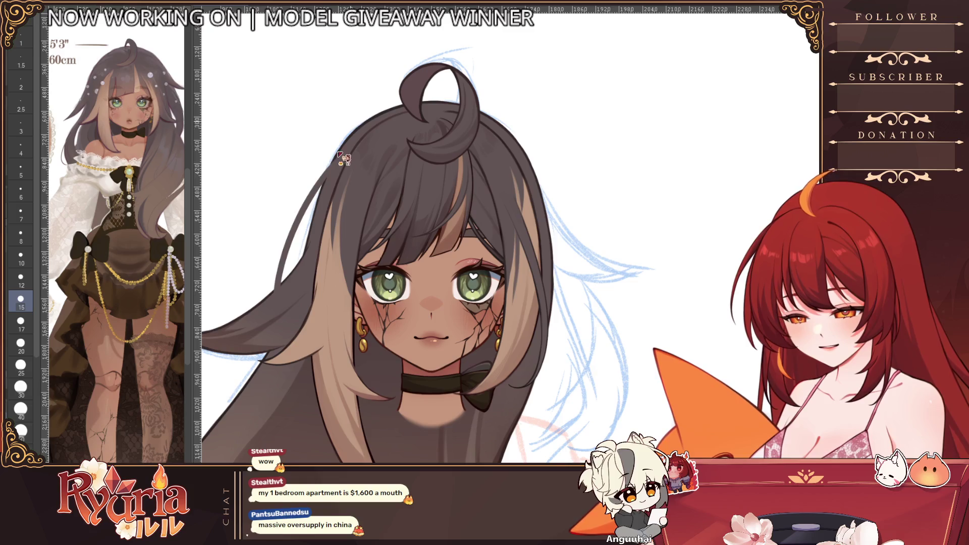
# - Undo the stray dark mark and draw two thin flyaway strands off the hair's outer edge
pyautogui.hotkey('ctrl', 'z')
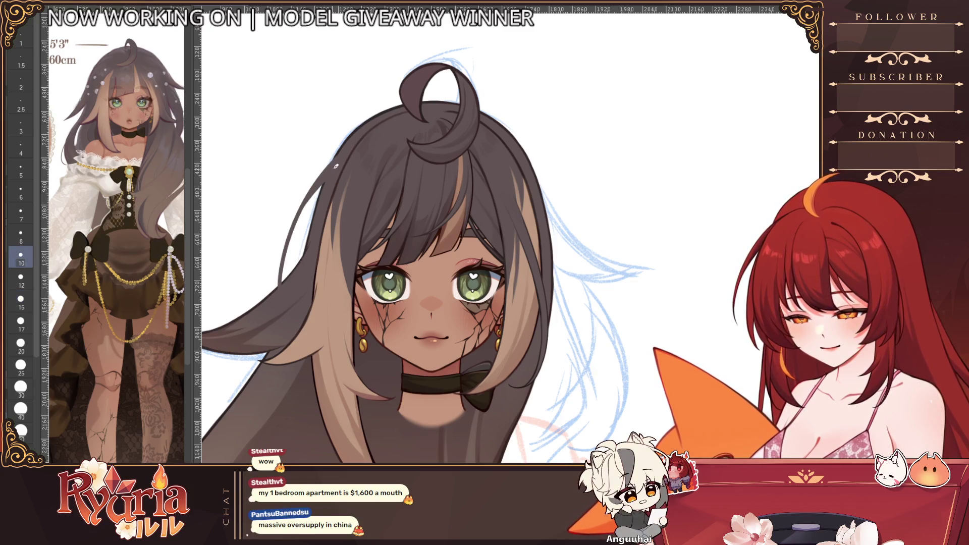
pyautogui.scroll(-2, 346, 198)
pyautogui.scroll(-1, 346, 198)
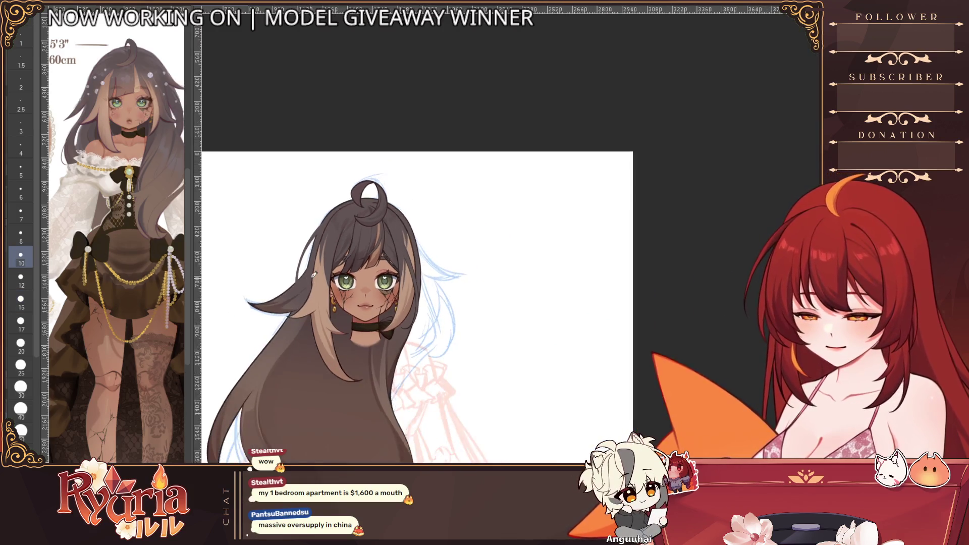
pyautogui.scroll(2, 468, 239)
pyautogui.scroll(2, 380, 227)
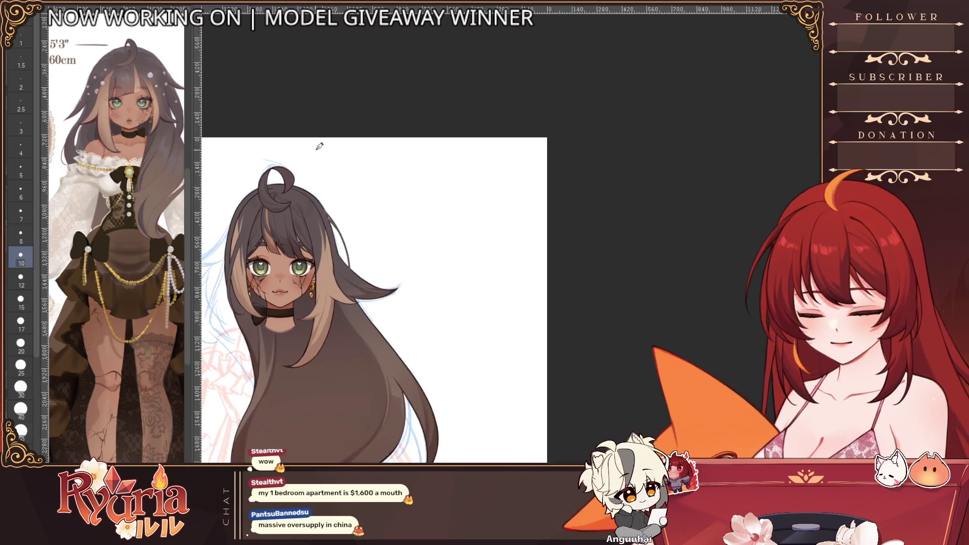
pyautogui.scroll(2, 321, 212)
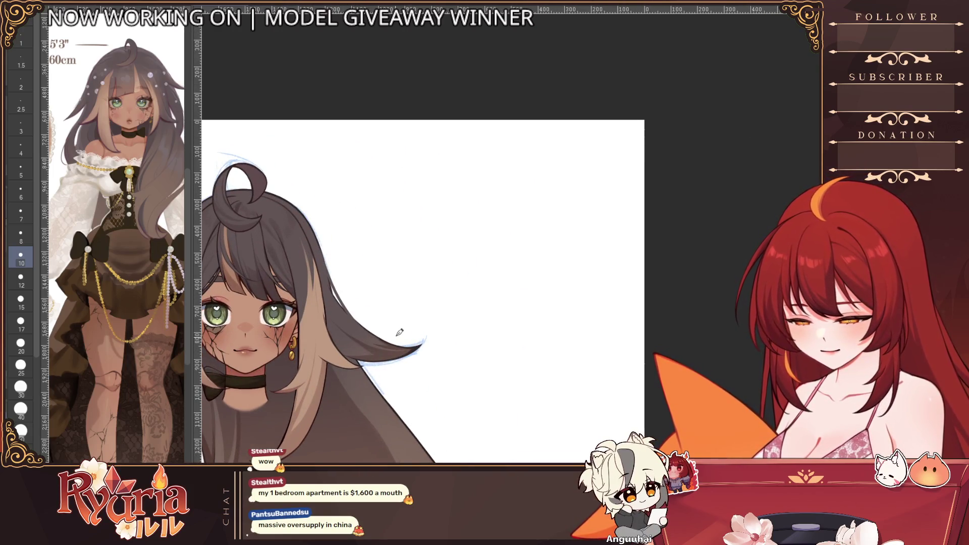
pyautogui.scroll(2, 384, 269)
pyautogui.scroll(-2, 356, 270)
pyautogui.moveTo(334, 220); pyautogui.dragTo(406, 325)
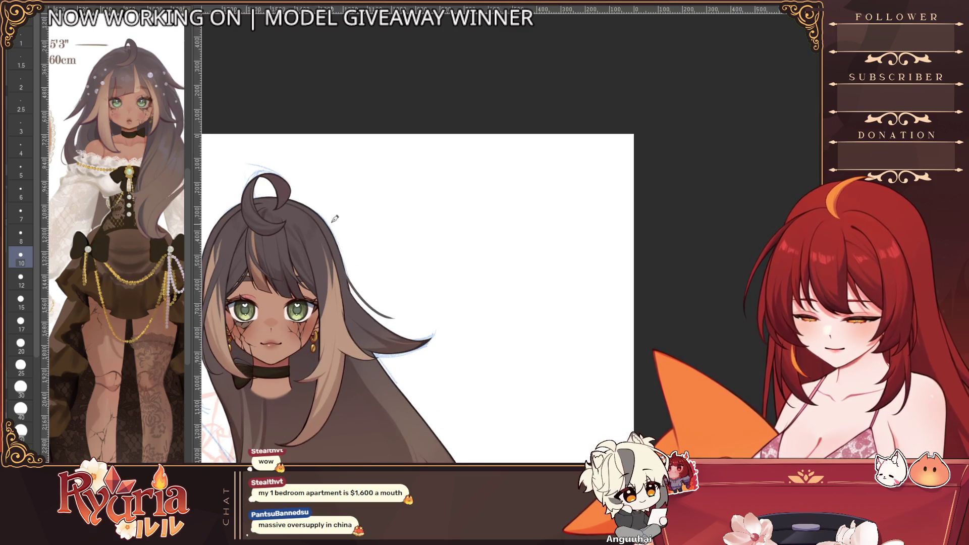
pyautogui.scroll(2, 350, 282)
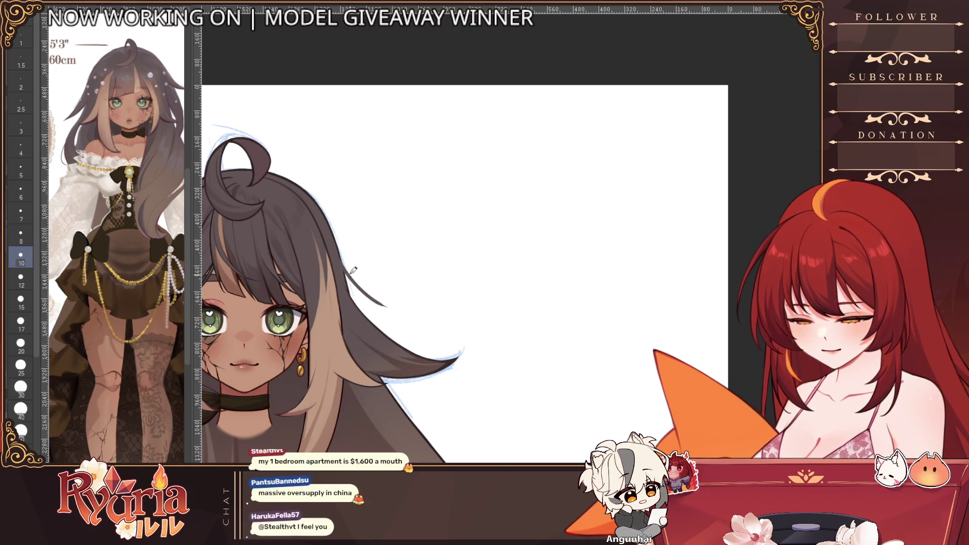
pyautogui.moveTo(349, 268); pyautogui.dragTo(384, 301)
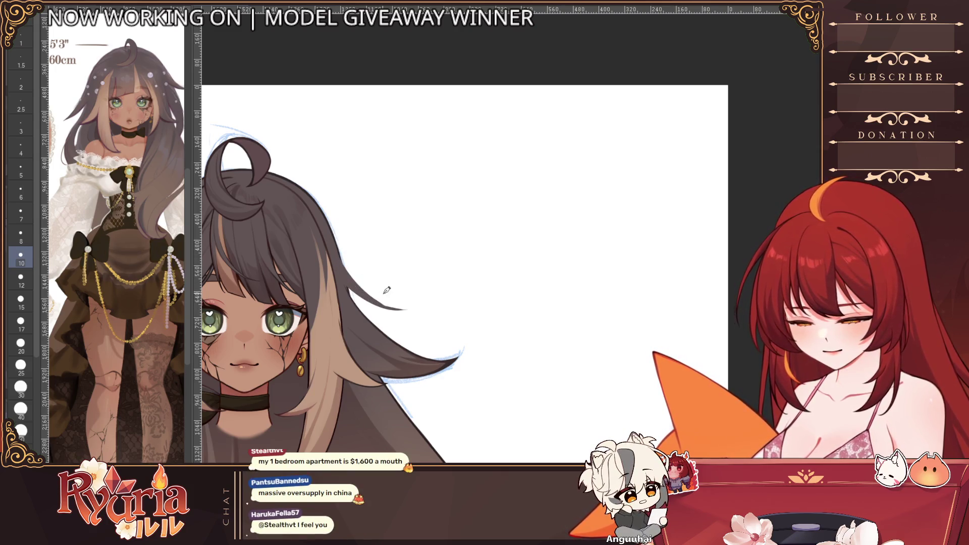
pyautogui.scroll(2, 387, 291)
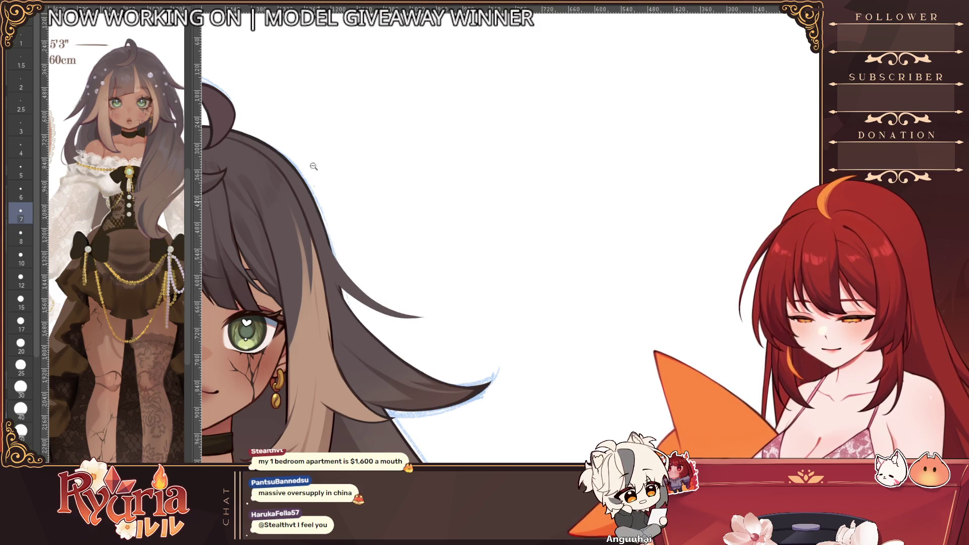
pyautogui.scroll(-5, 313, 167)
pyautogui.scroll(3, 352, 195)
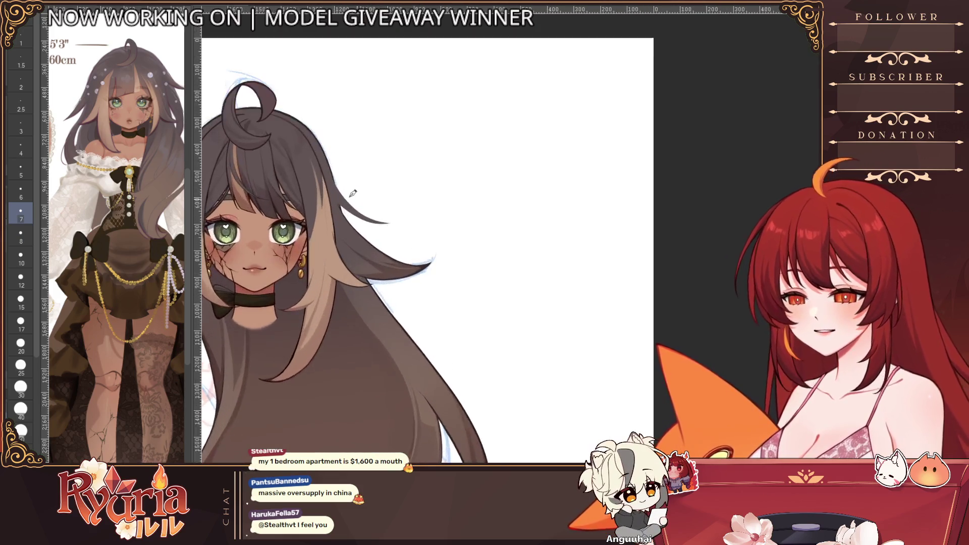
pyautogui.scroll(3, 352, 194)
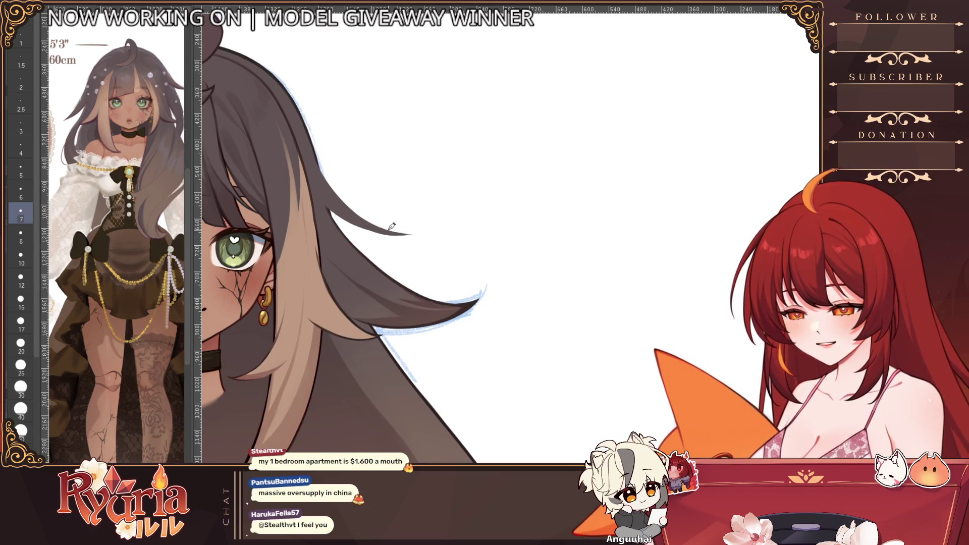
# - Erase the stray thin line at the flyaway strand's tip with a larger eraser
pyautogui.press(']')
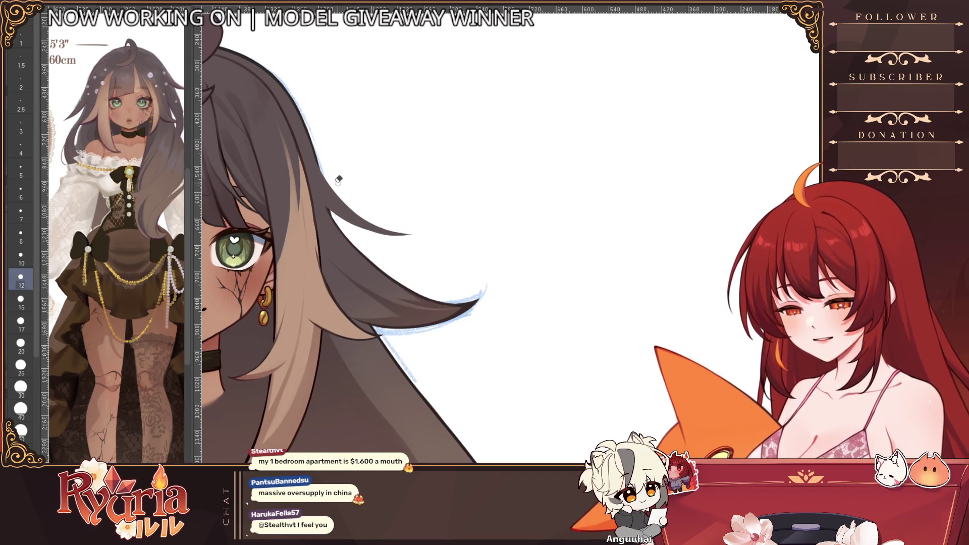
pyautogui.moveTo(399, 231); pyautogui.dragTo(337, 216)
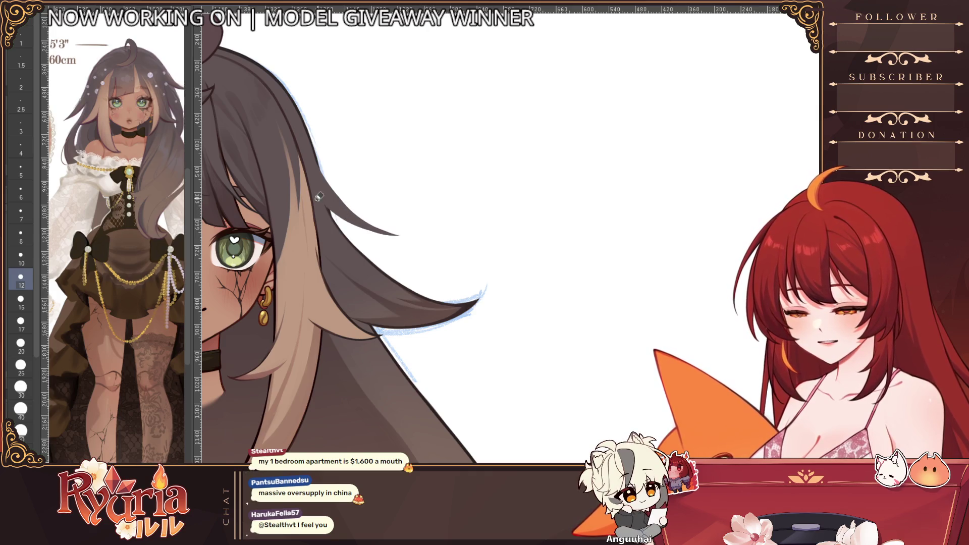
pyautogui.scroll(-4, 389, 141)
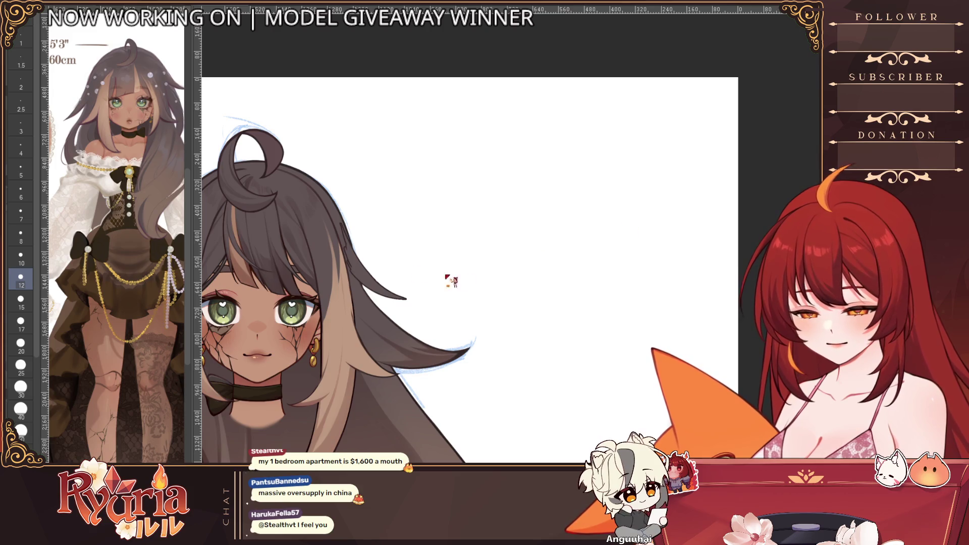
pyautogui.scroll(5, 379, 261)
pyautogui.scroll(2, 379, 261)
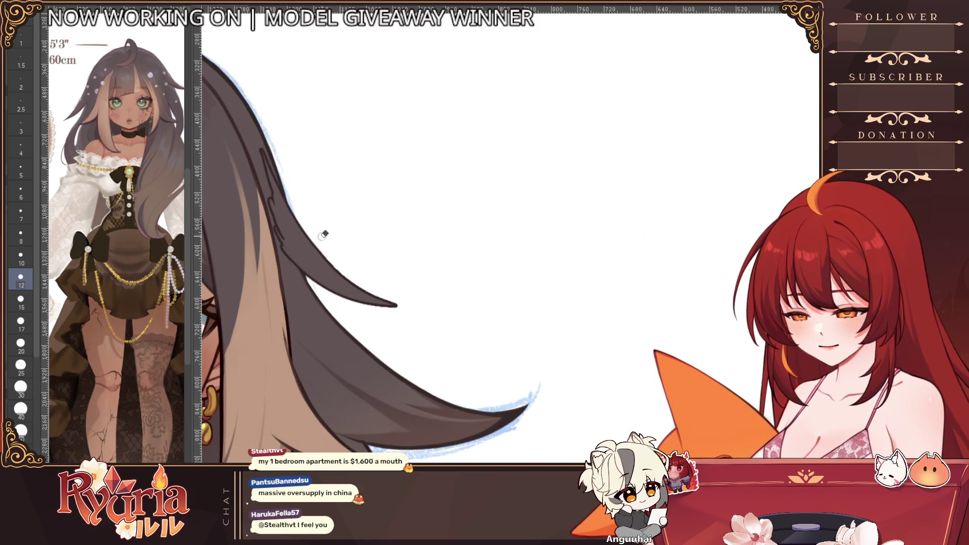
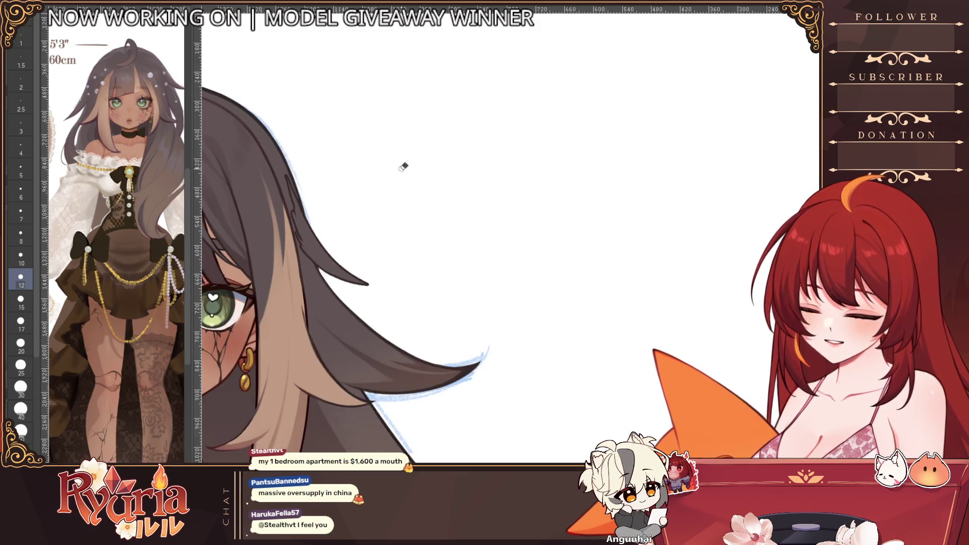
pyautogui.scroll(-5, 379, 295)
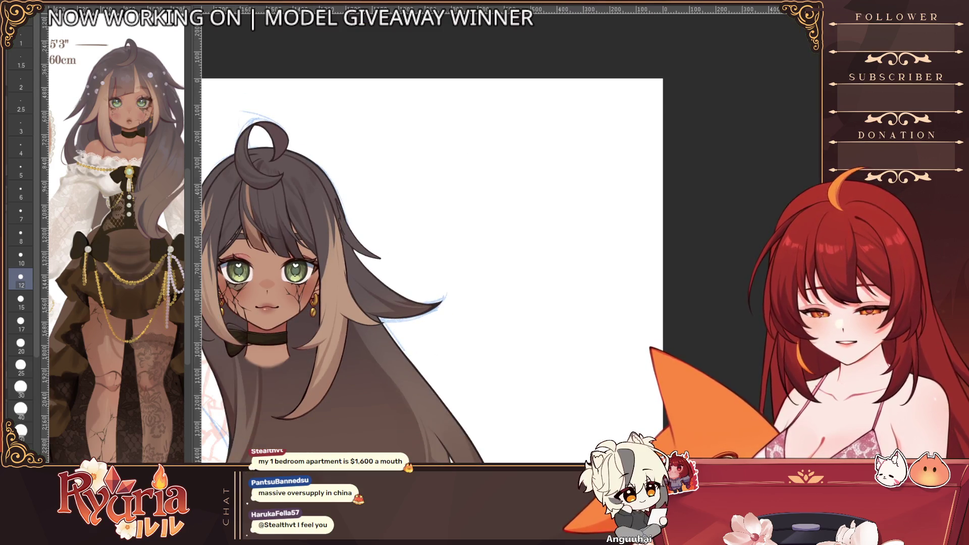
pyautogui.scroll(5, 367, 231)
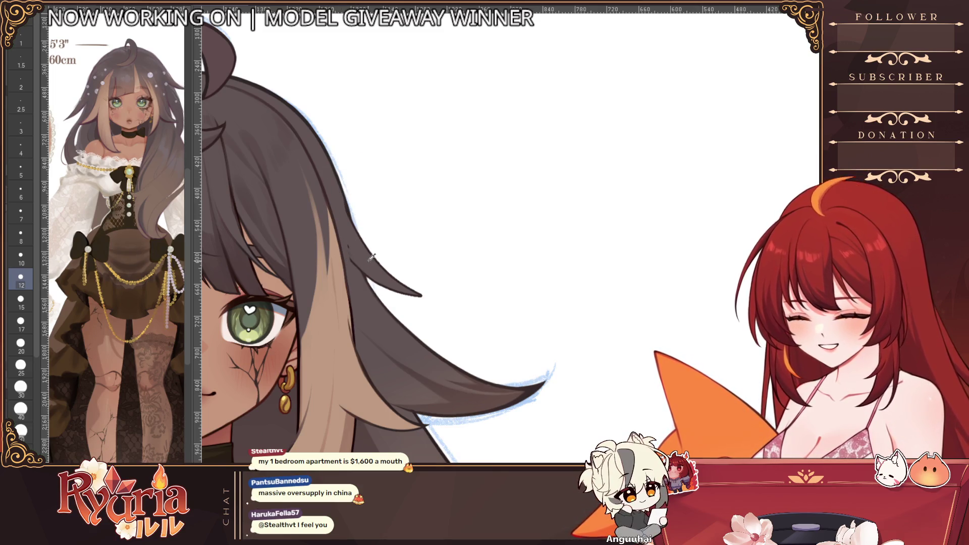
# - Settle on a fine brush size for detailing the hair tip
pyautogui.press(']')
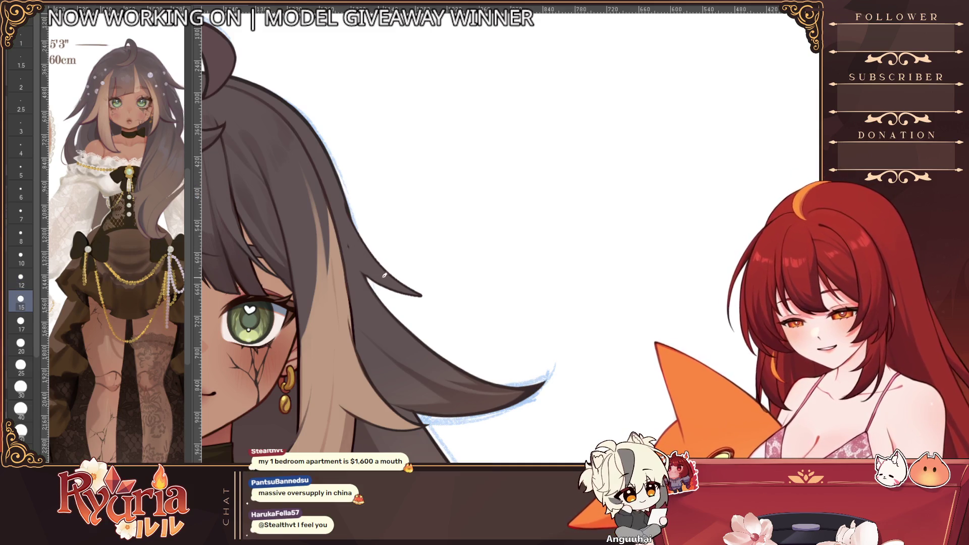
pyautogui.press('[')
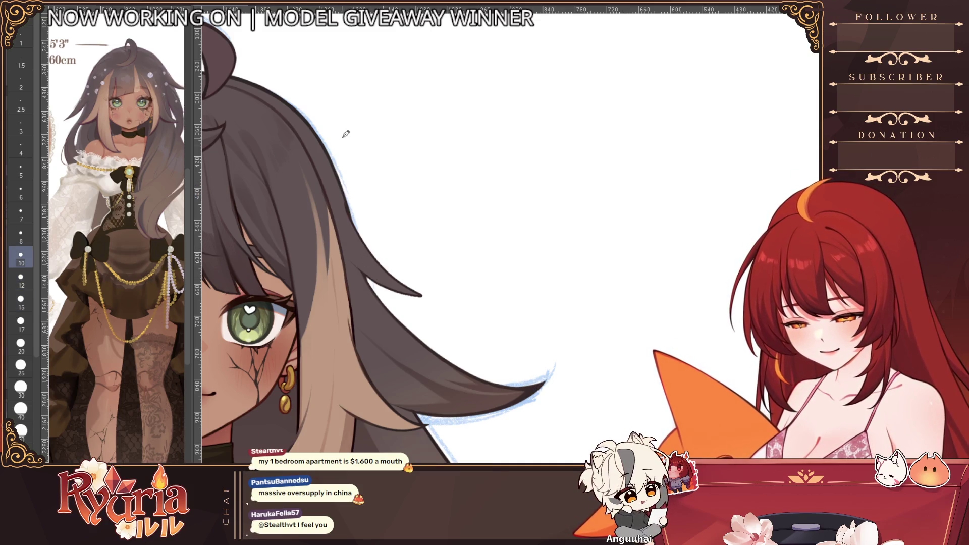
pyautogui.scroll(-2, 439, 185)
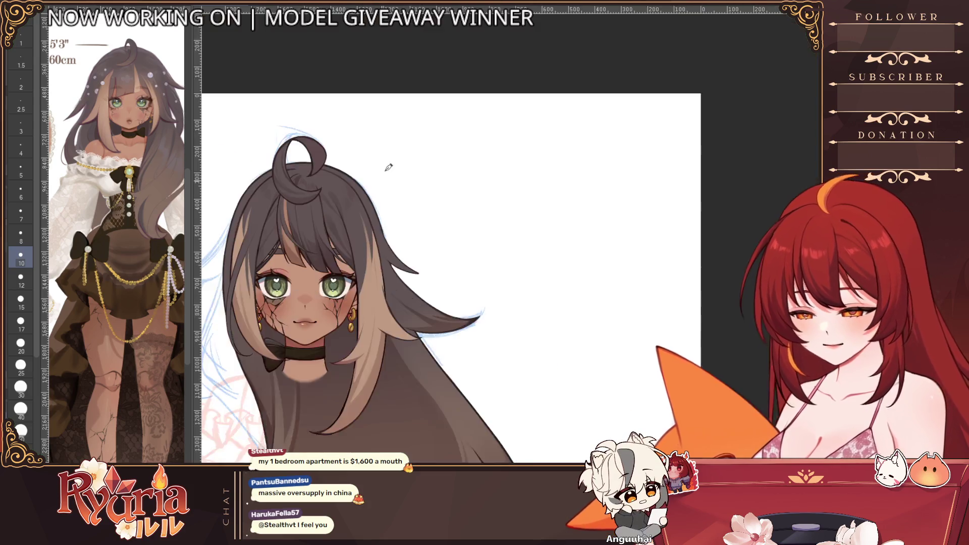
pyautogui.scroll(-1, 455, 212)
pyautogui.scroll(2, 462, 163)
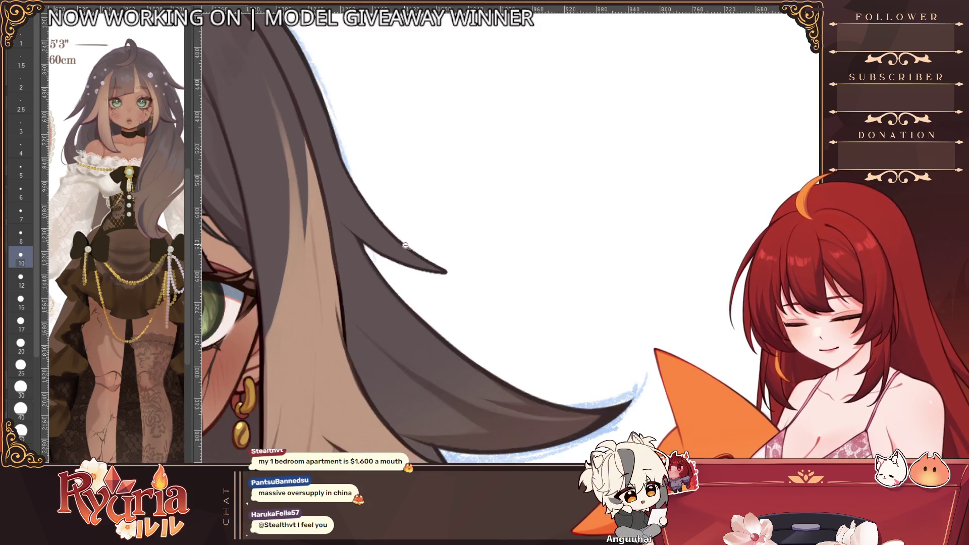
pyautogui.scroll(1, 462, 163)
pyautogui.press('[')
pyautogui.press('[')
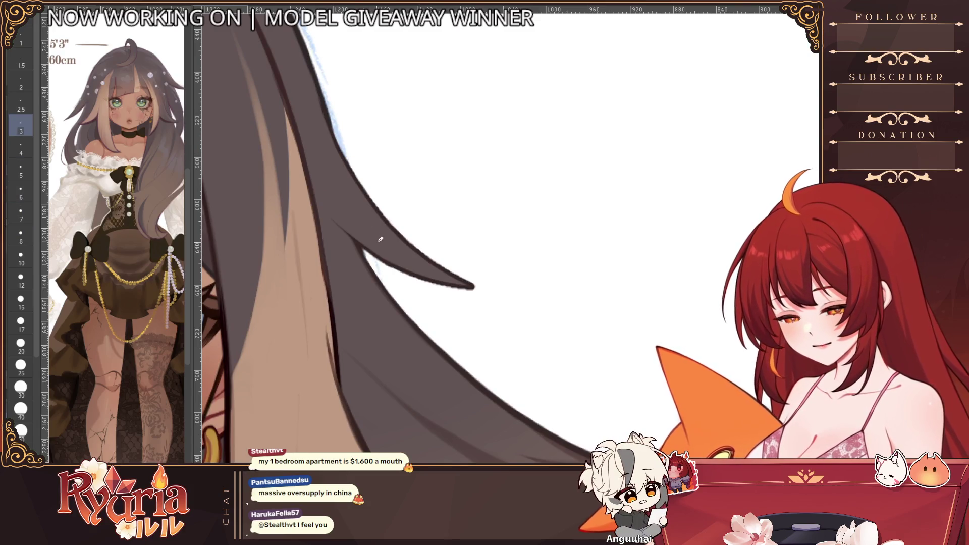
pyautogui.press('[')
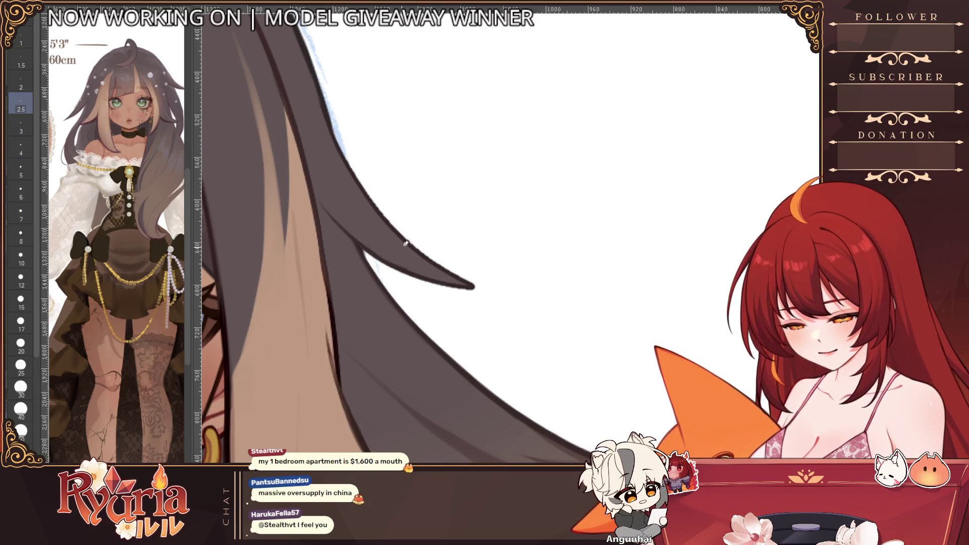
# - Redraw and clean the outline along the pointed hair tip, undoing an overlong stroke
pyautogui.moveTo(447, 282); pyautogui.dragTo(496, 287)
pyautogui.hotkey('ctrl', 'z')
pyautogui.press(']')
pyautogui.moveTo(414, 241); pyautogui.dragTo(447, 266)
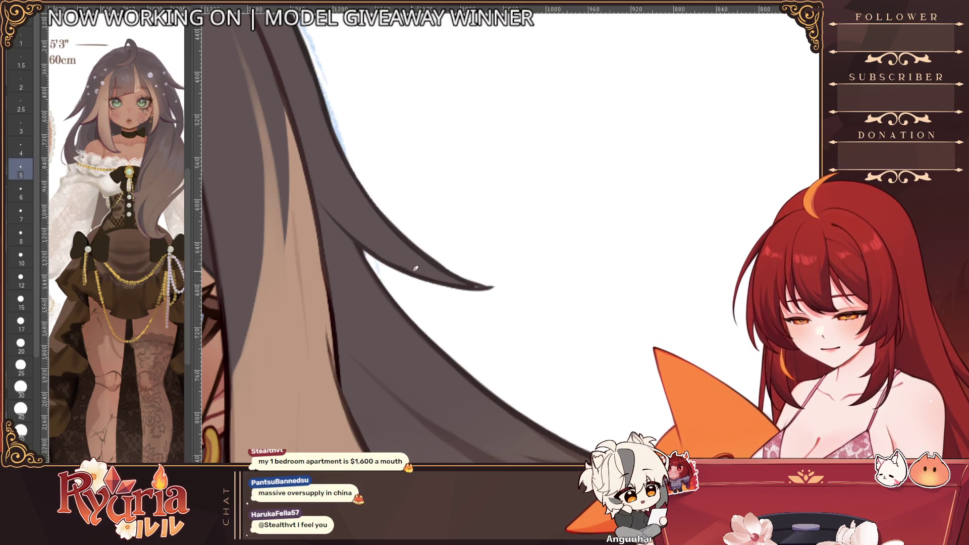
pyautogui.moveTo(446, 288); pyautogui.dragTo(484, 287)
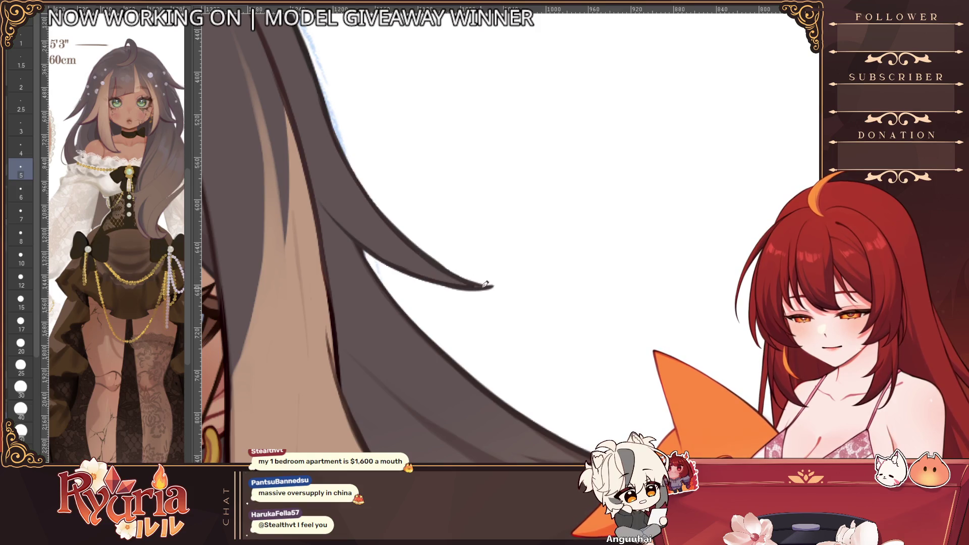
pyautogui.scroll(-5, 502, 282)
pyautogui.scroll(-5, 502, 282)
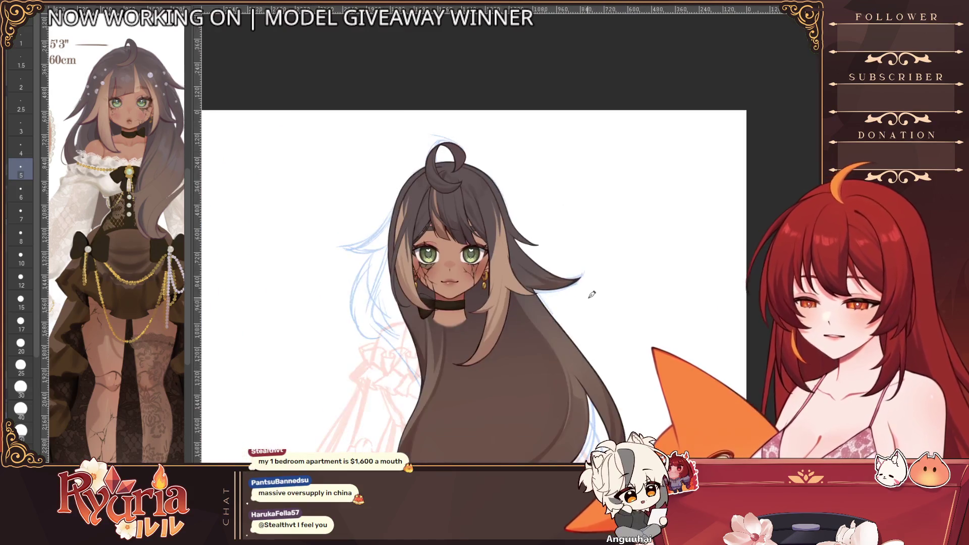
# - Mirror the canvas to check the figure, then undo the painted outer flyaway lock
pyautogui.press('h')
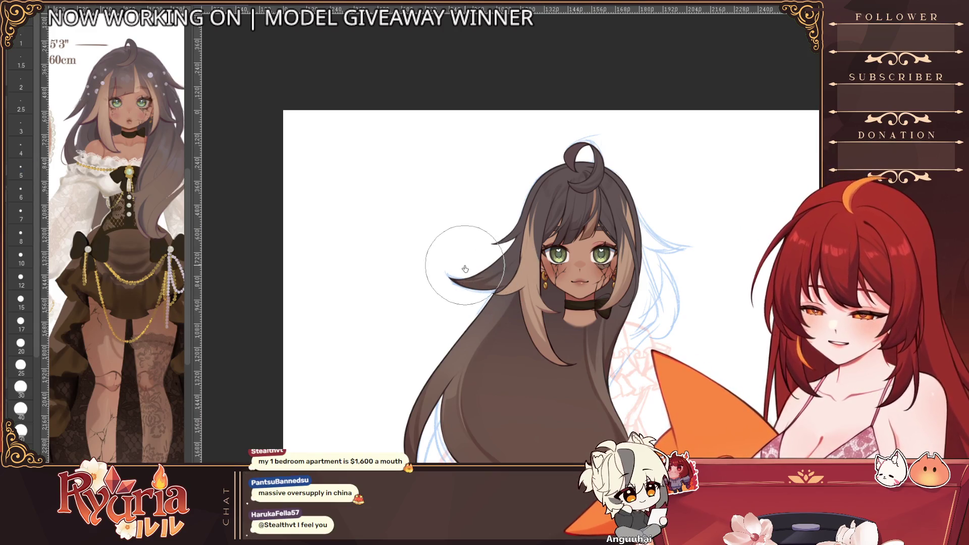
pyautogui.scroll(-2, 501, 277)
pyautogui.scroll(-3, 530, 303)
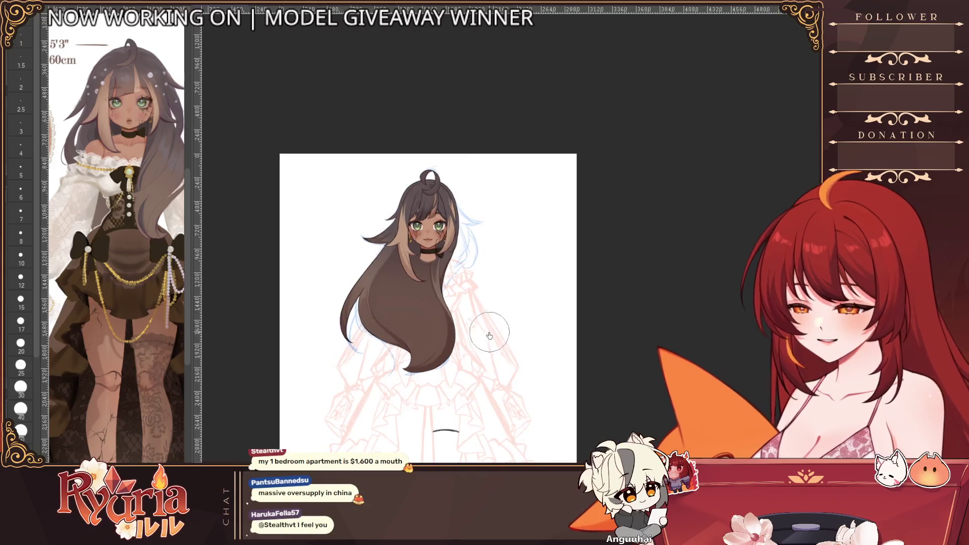
pyautogui.moveTo(530, 318); pyautogui.dragTo(475, 356)
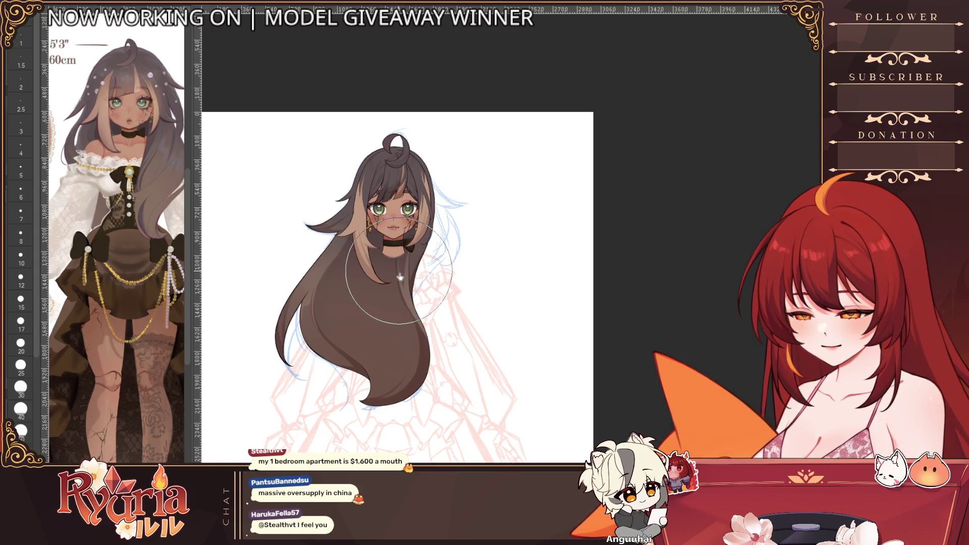
pyautogui.scroll(2, 405, 228)
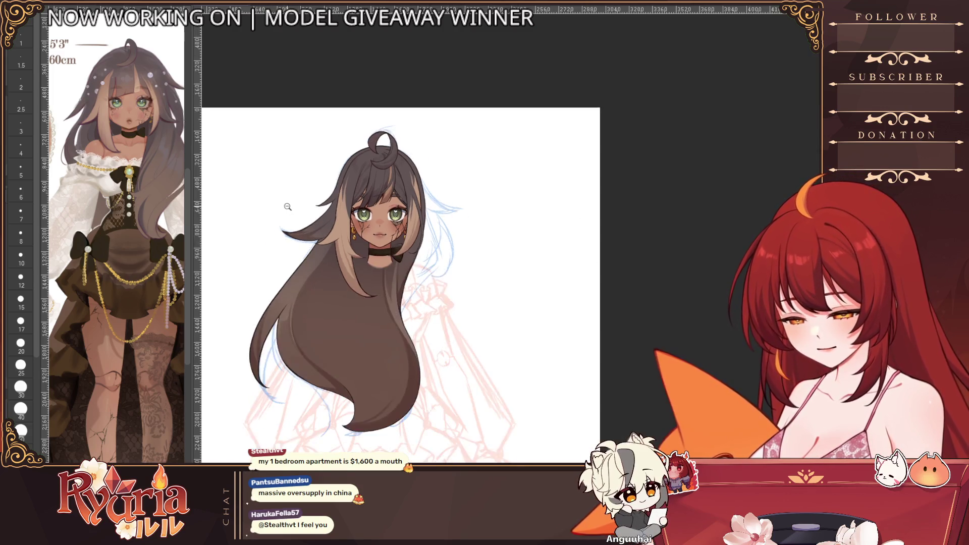
pyautogui.scroll(-3, 286, 219)
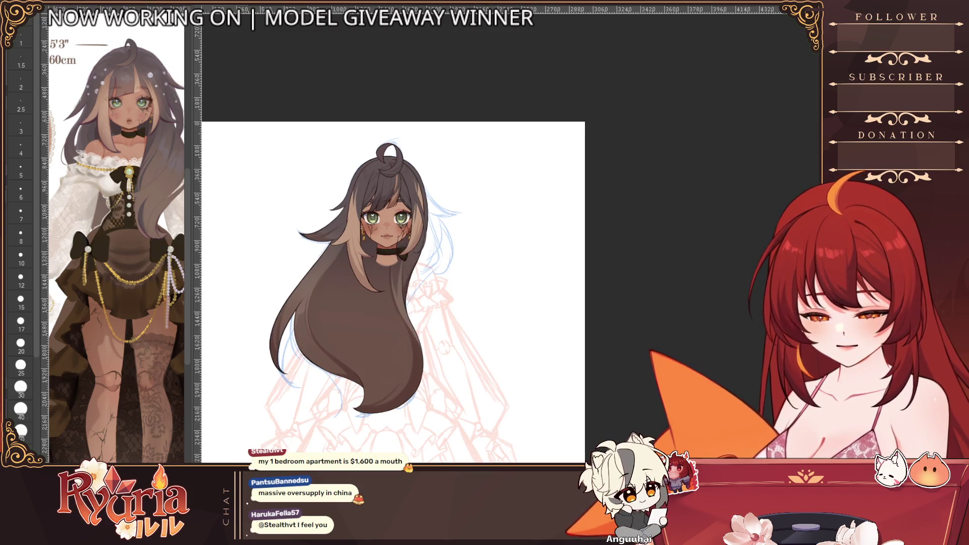
pyautogui.hotkey('ctrl', 'z')
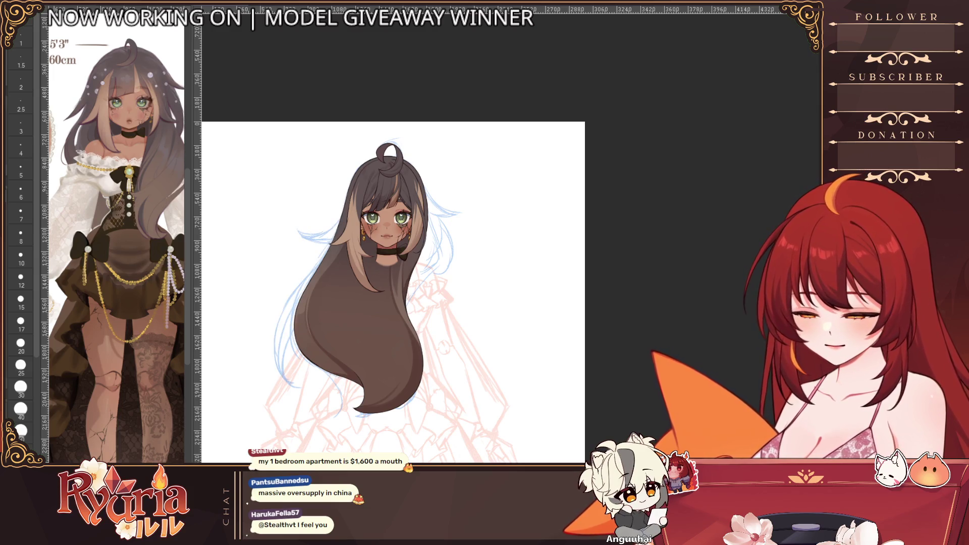
pyautogui.scroll(-2, 386, 287)
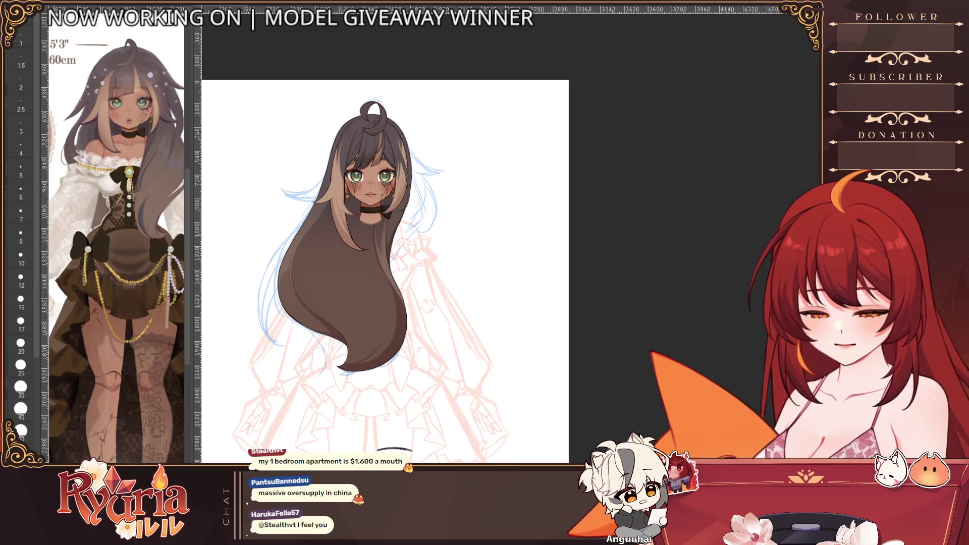
pyautogui.scroll(3, 425, 220)
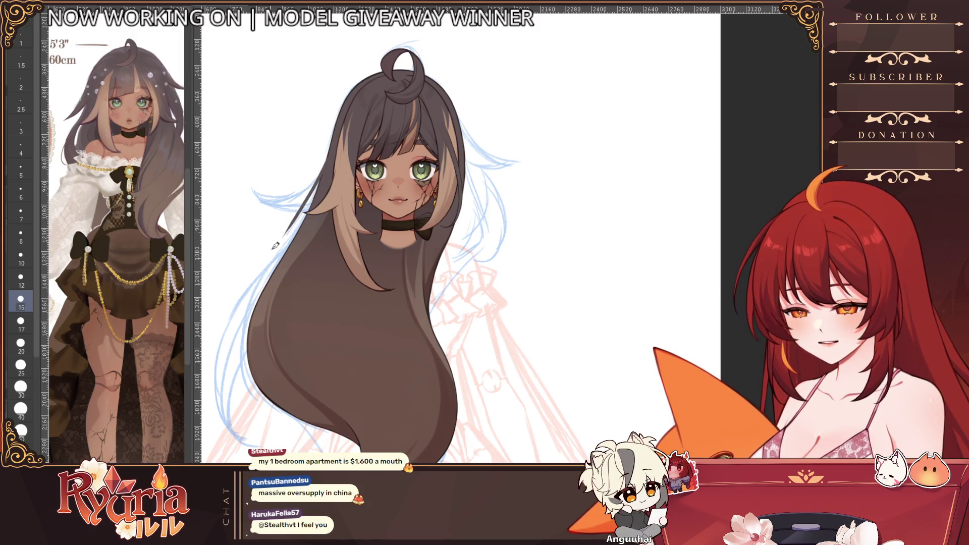
pyautogui.press('b')
pyautogui.moveTo(322, 171); pyautogui.dragTo(252, 310)
pyautogui.hotkey('ctrl', 'z')
pyautogui.moveTo(324, 170); pyautogui.dragTo(244, 337)
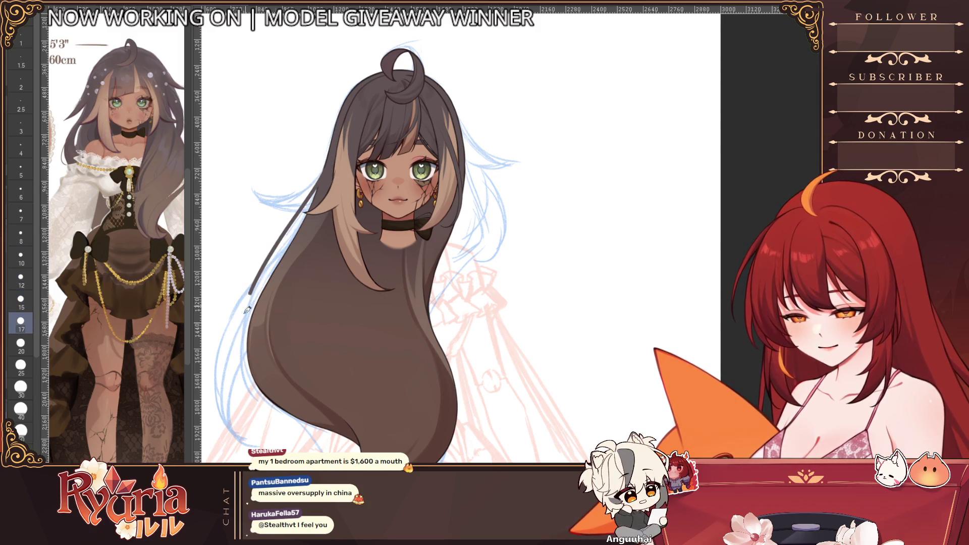
pyautogui.scroll(2, 379, 228)
pyautogui.scroll(2, 379, 228)
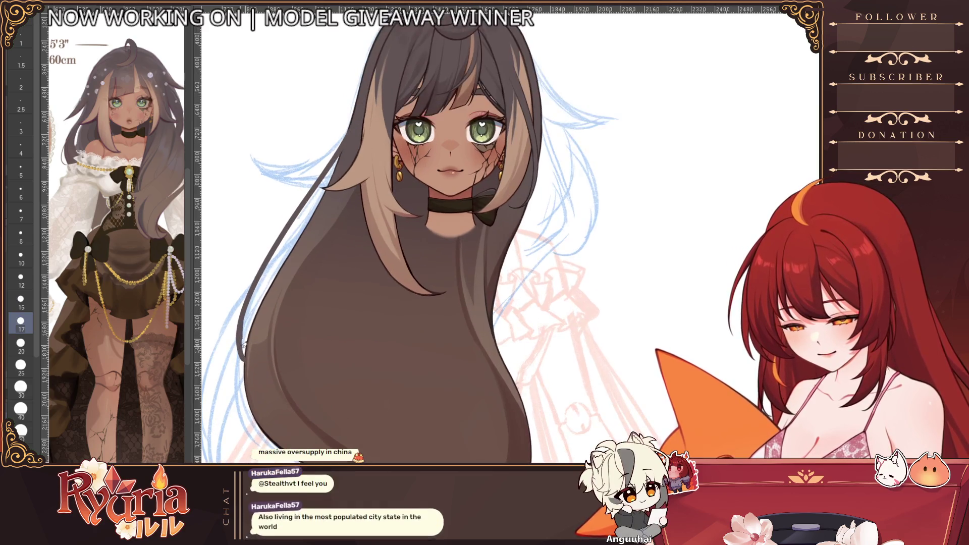
pyautogui.moveTo(256, 289); pyautogui.dragTo(246, 341)
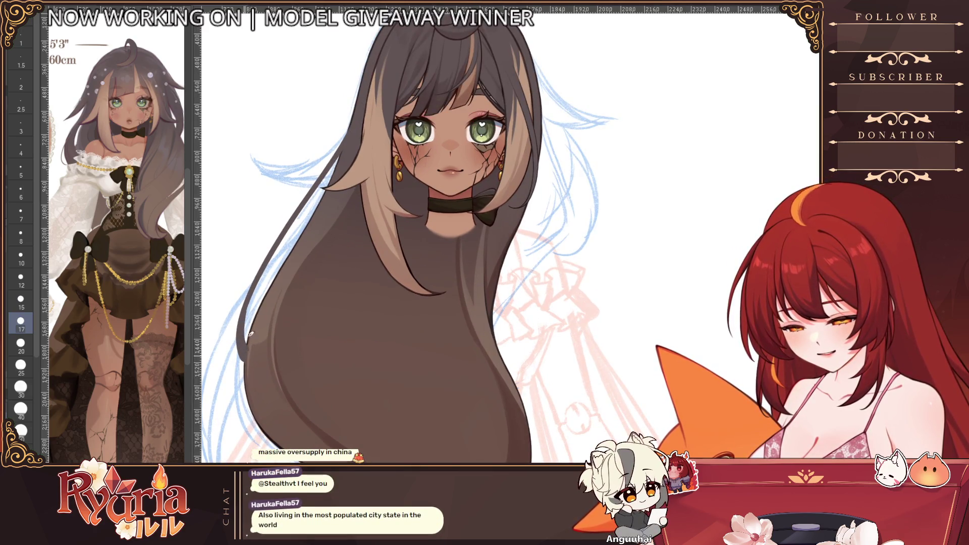
pyautogui.scroll(-2, 454, 227)
pyautogui.scroll(-3, 530, 295)
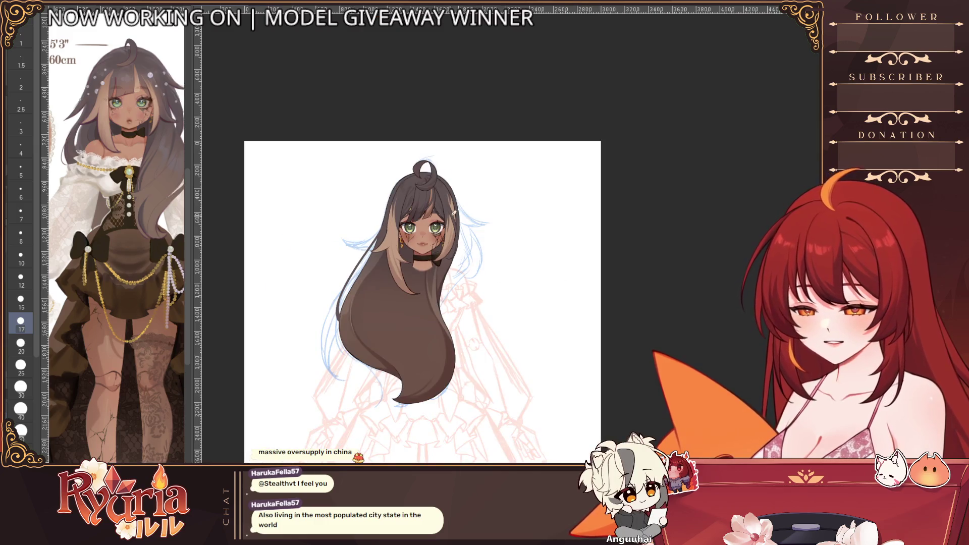
pyautogui.scroll(1, 455, 265)
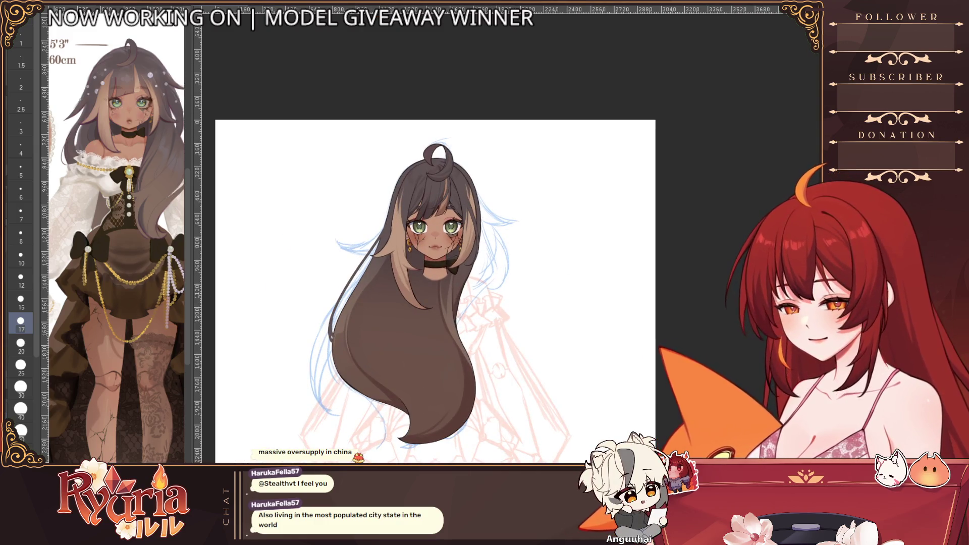
pyautogui.hotkey('ctrl', 'z')
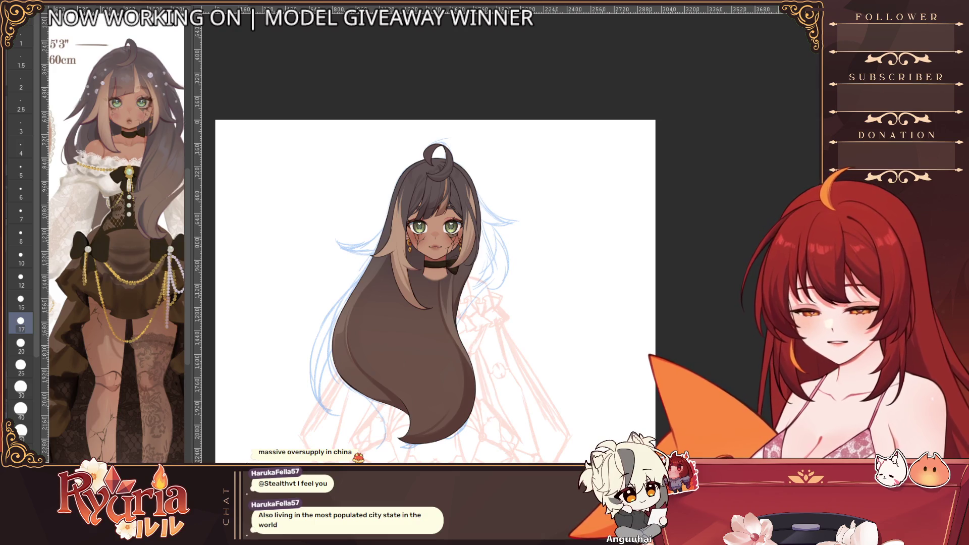
pyautogui.scroll(3, 454, 227)
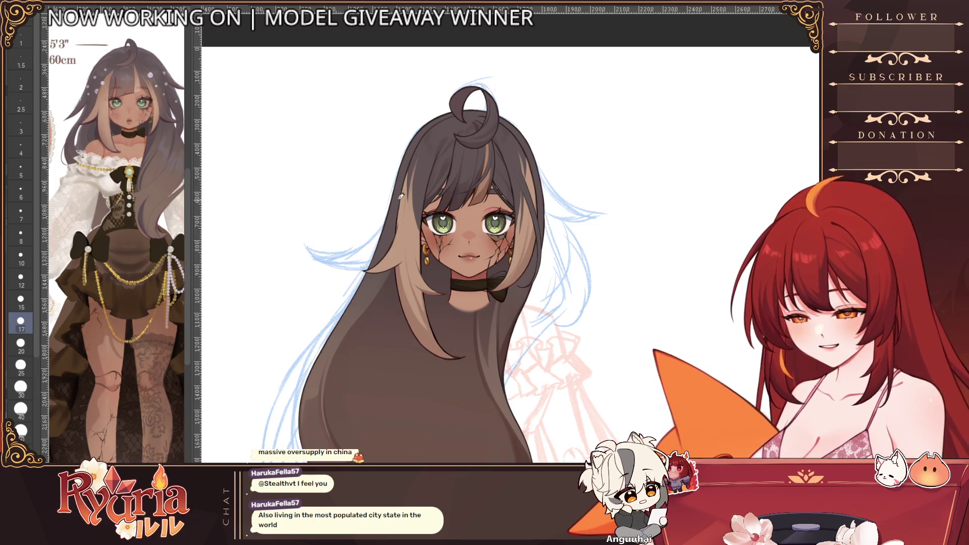
pyautogui.moveTo(400, 195); pyautogui.dragTo(300, 421)
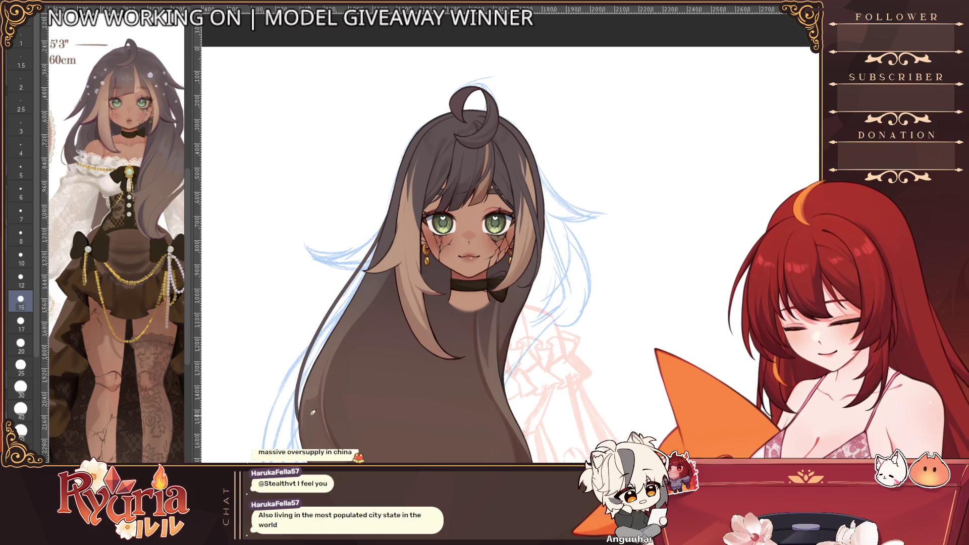
pyautogui.scroll(-2, 454, 265)
pyautogui.scroll(-2, 492, 288)
pyautogui.scroll(1, 559, 292)
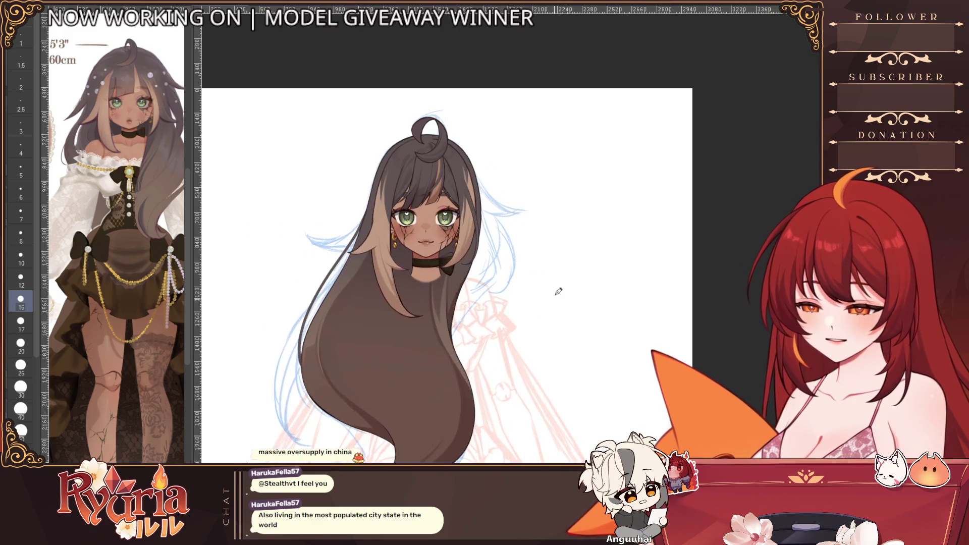
pyautogui.scroll(2, 436, 147)
pyautogui.scroll(2, 437, 147)
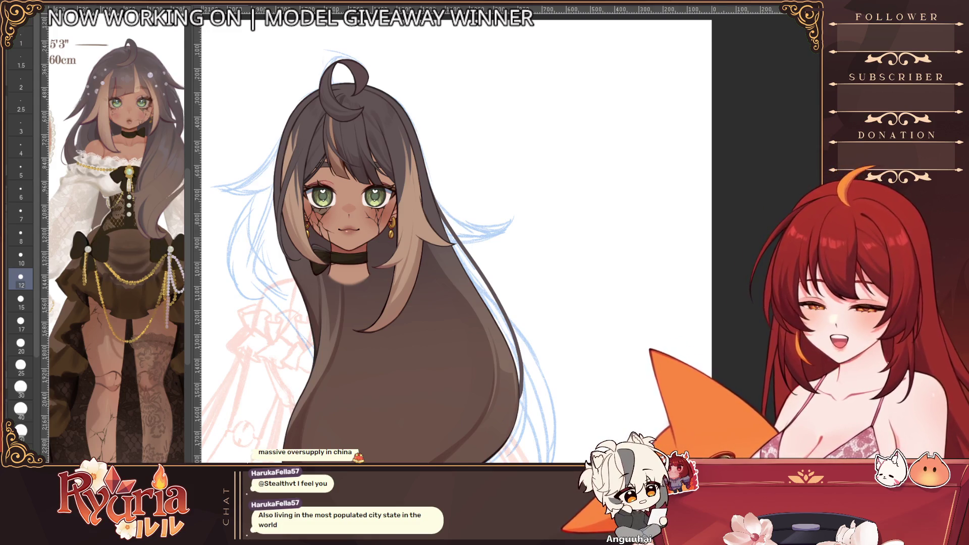
pyautogui.scroll(-3, 514, 220)
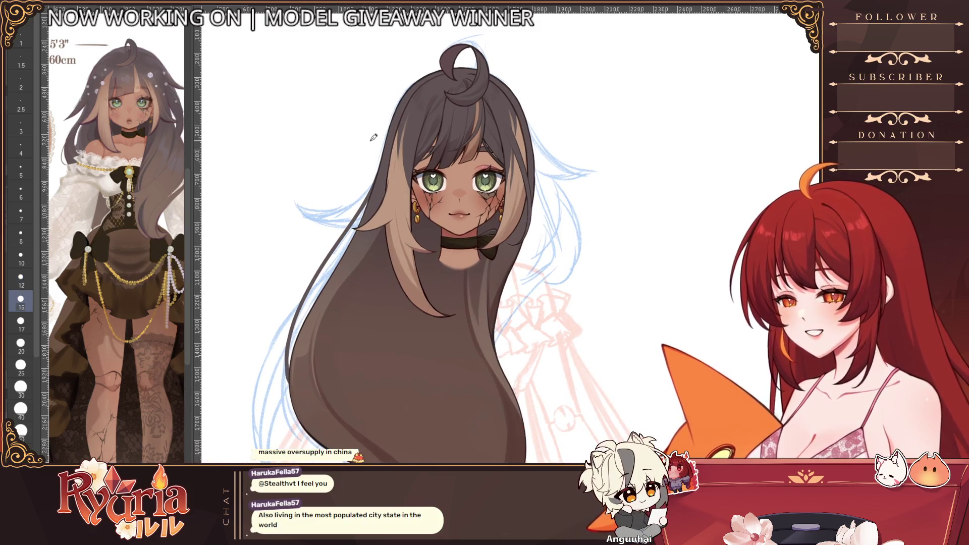
pyautogui.scroll(3, 373, 137)
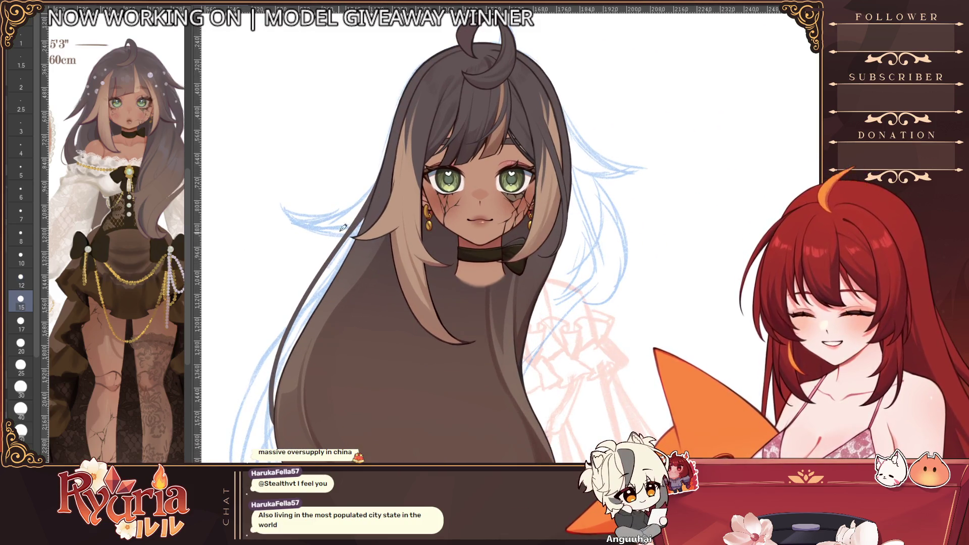
pyautogui.press('e')
pyautogui.press('b')
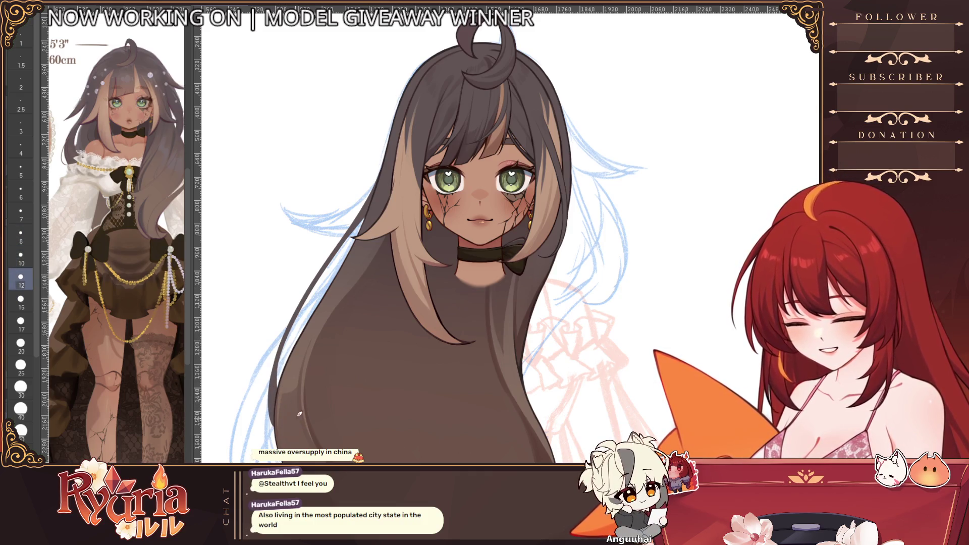
pyautogui.scroll(-5, 379, 303)
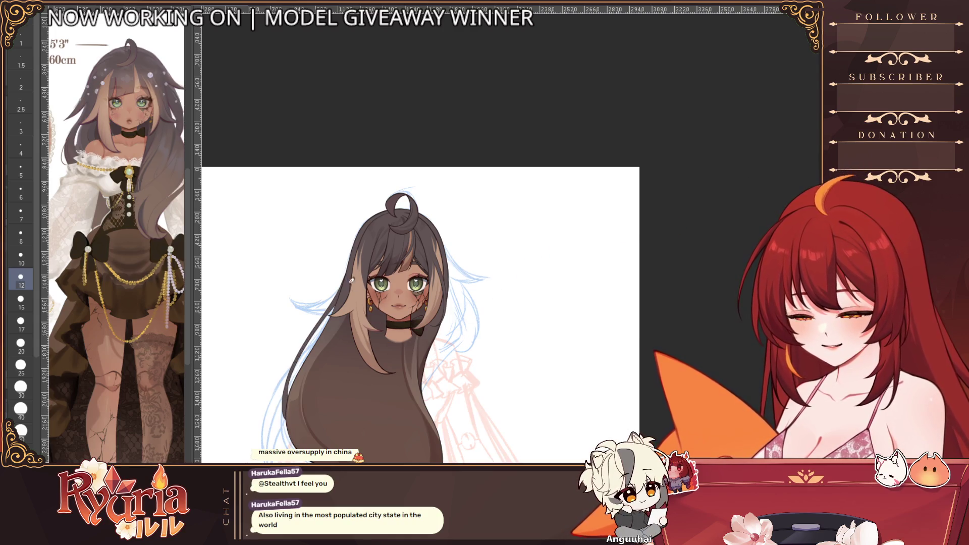
pyautogui.scroll(4, 352, 279)
pyautogui.scroll(4, 352, 276)
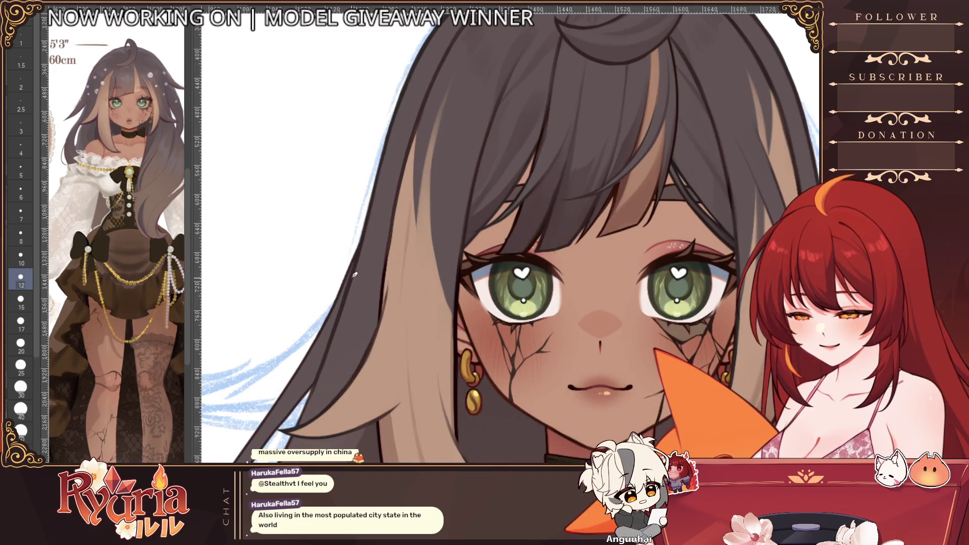
# - Pick a small brush and lighten the faint blue sketch line near the hair
pyautogui.press('[')
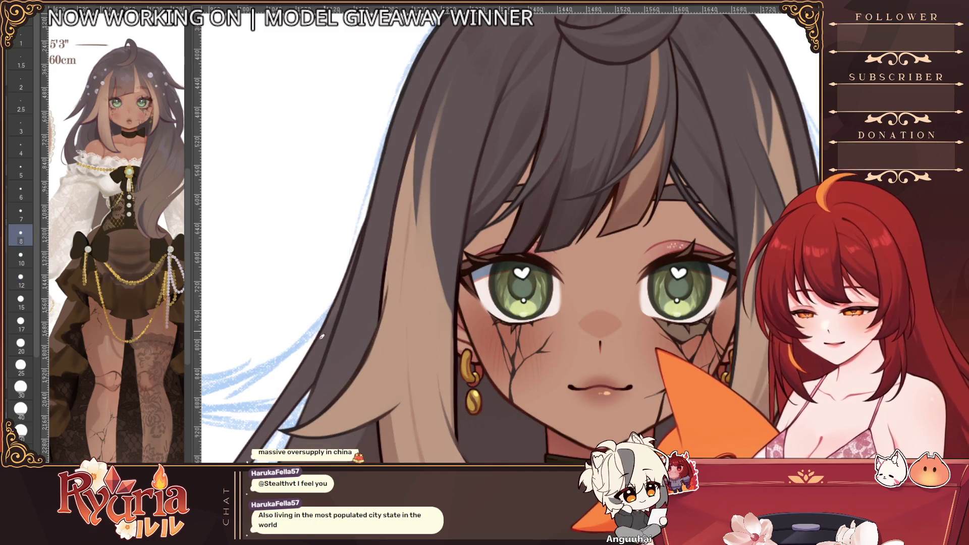
pyautogui.scroll(-2, 340, 365)
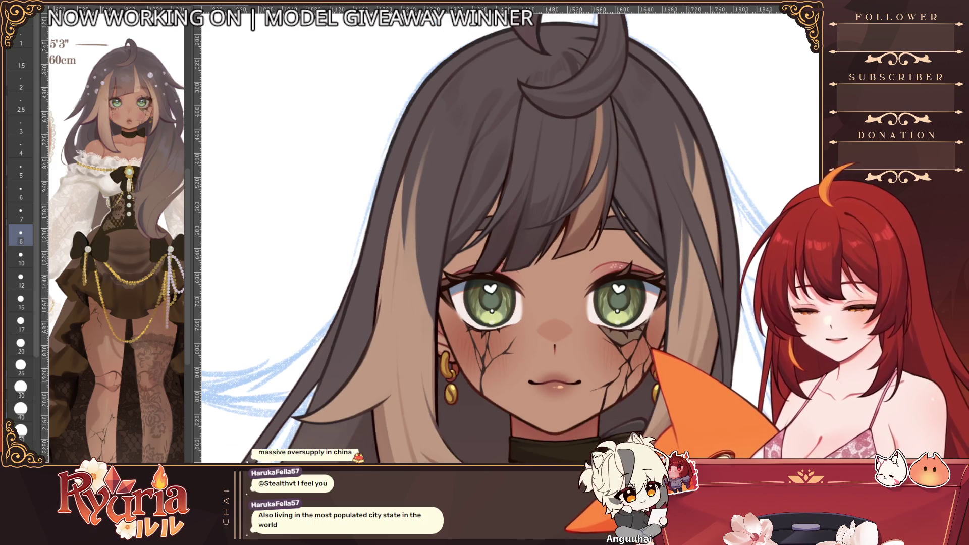
pyautogui.scroll(4, 363, 227)
pyautogui.press(']')
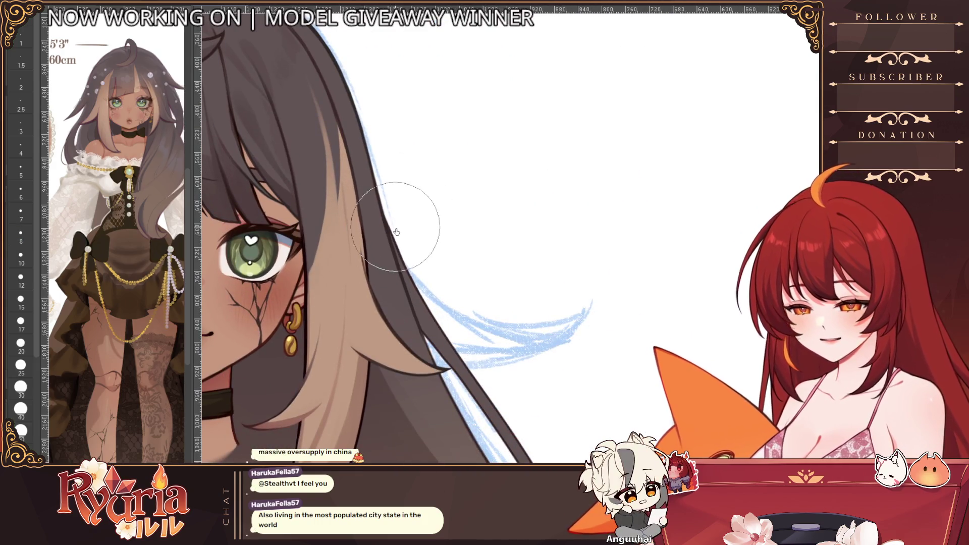
pyautogui.press('[')
pyautogui.press('[')
pyautogui.press('[')
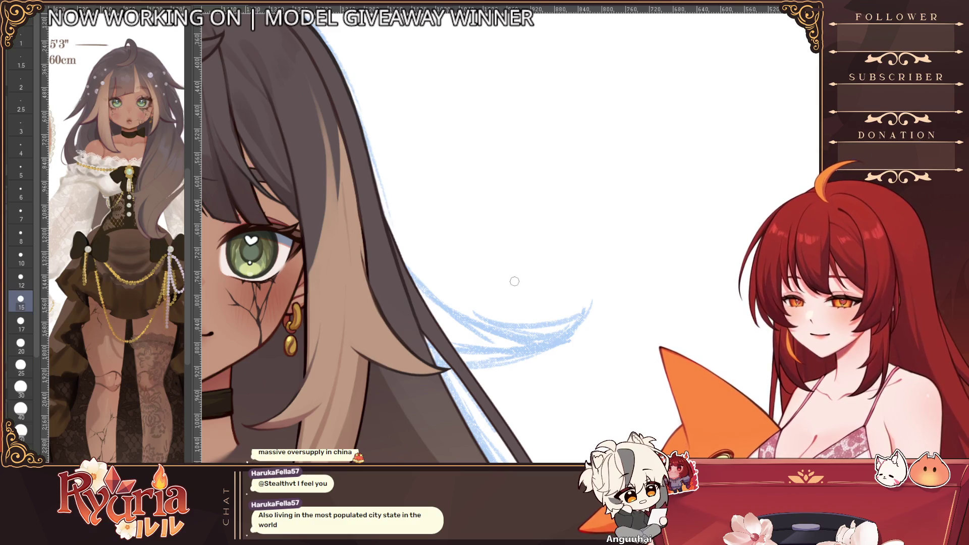
pyautogui.press('[')
pyautogui.press('[')
pyautogui.moveTo(394, 227); pyautogui.dragTo(443, 326)
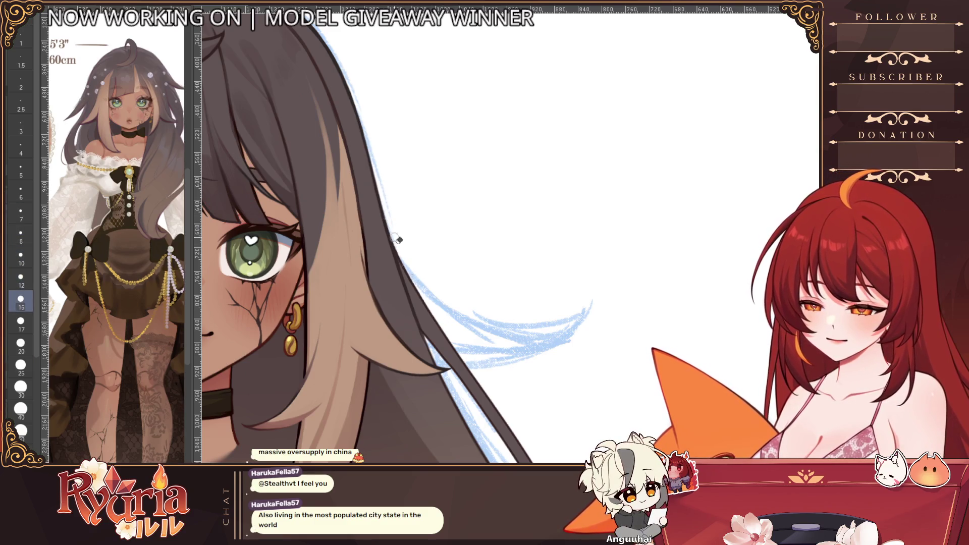
pyautogui.scroll(-4, 399, 240)
pyautogui.scroll(-3, 454, 288)
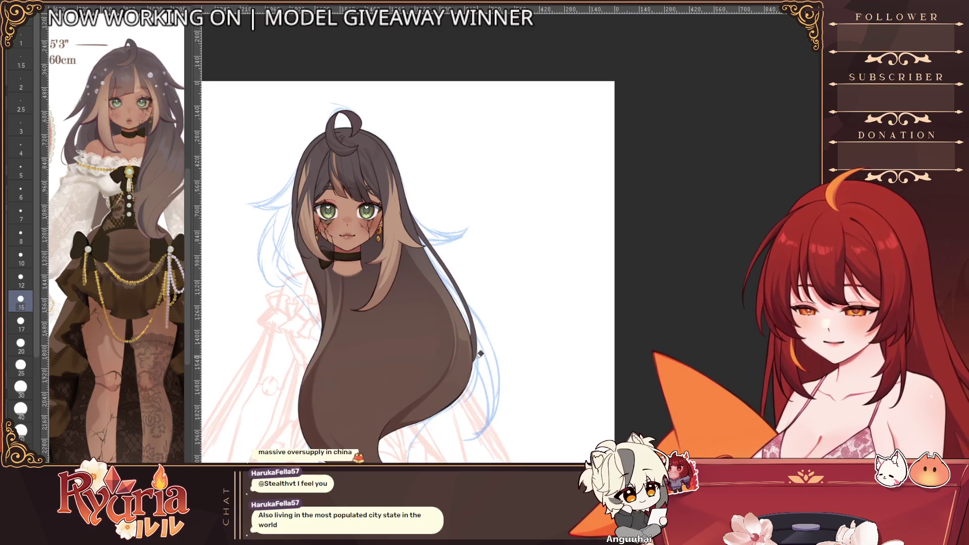
pyautogui.scroll(-1, 479, 355)
pyautogui.scroll(2, 455, 303)
pyautogui.scroll(2, 424, 265)
pyautogui.scroll(4, 379, 227)
pyautogui.scroll(2, 296, 303)
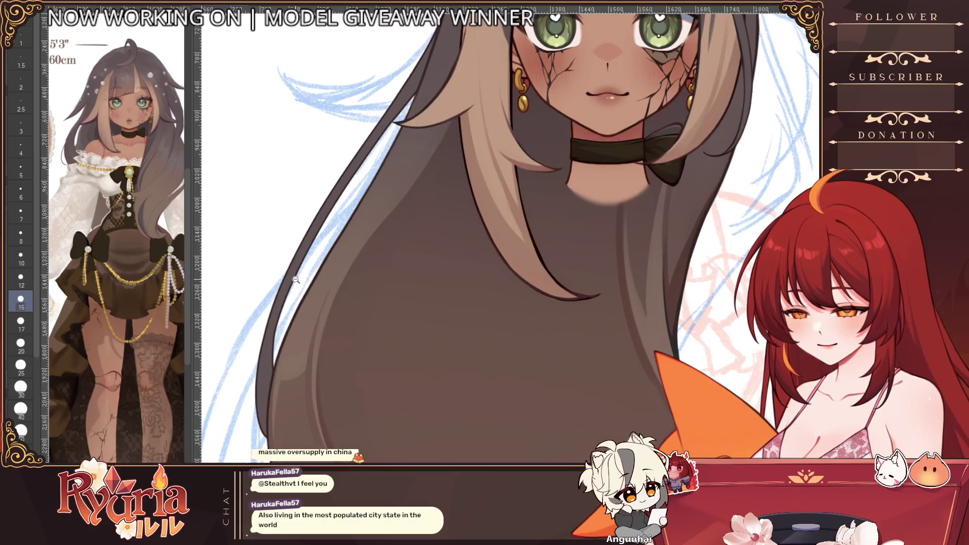
# - Hide the long back hair and start the loose strand's lower-left tip over the sketch
pyautogui.moveTo(280, 300); pyautogui.dragTo(282, 370)
pyautogui.hotkey('ctrl', 'z')
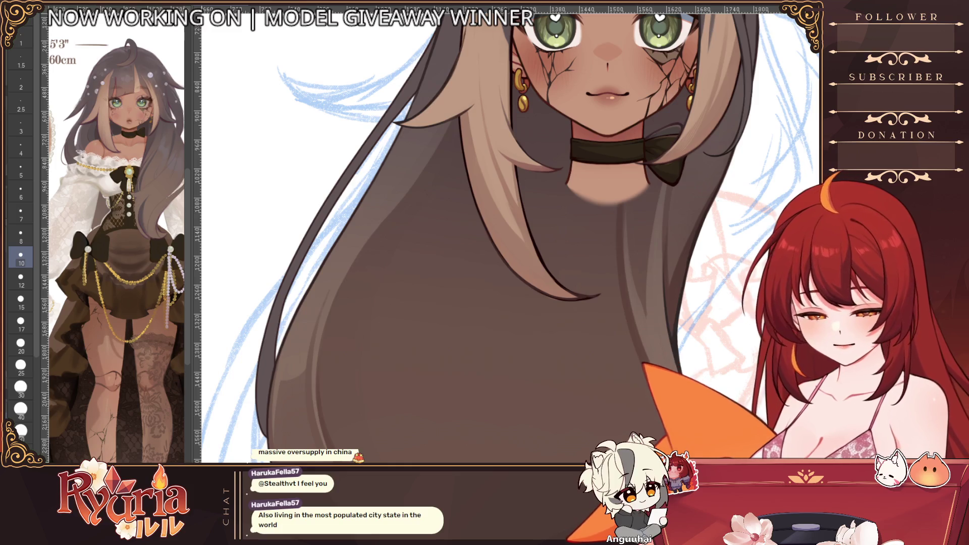
pyautogui.hotkey('ctrl', 'z')
pyautogui.moveTo(280, 386); pyautogui.dragTo(290, 435)
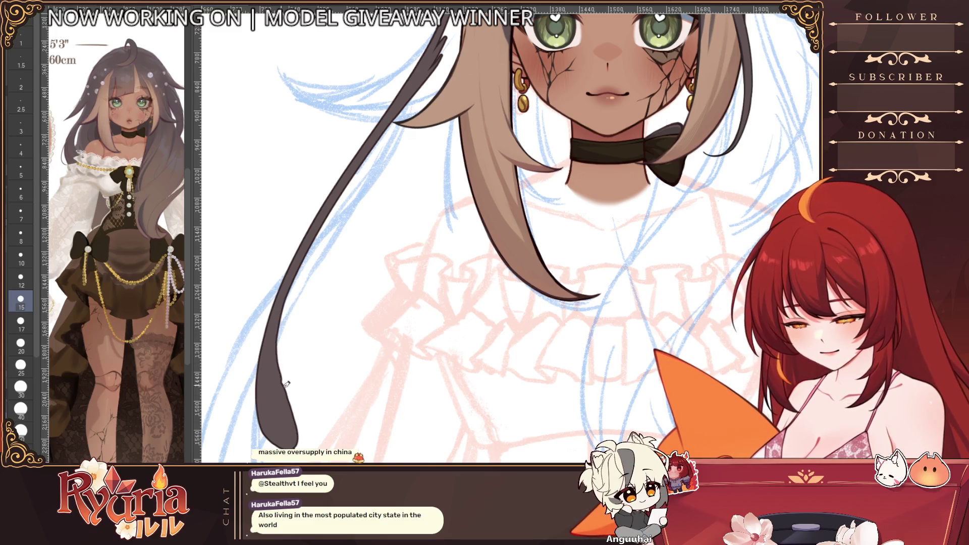
pyautogui.moveTo(394, 213); pyautogui.dragTo(379, 250)
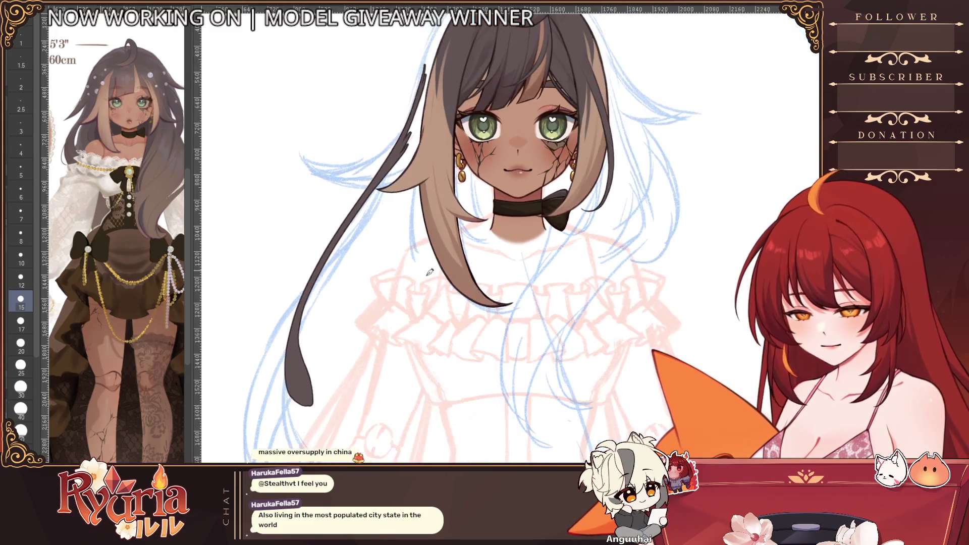
pyautogui.moveTo(424, 227); pyautogui.dragTo(406, 262)
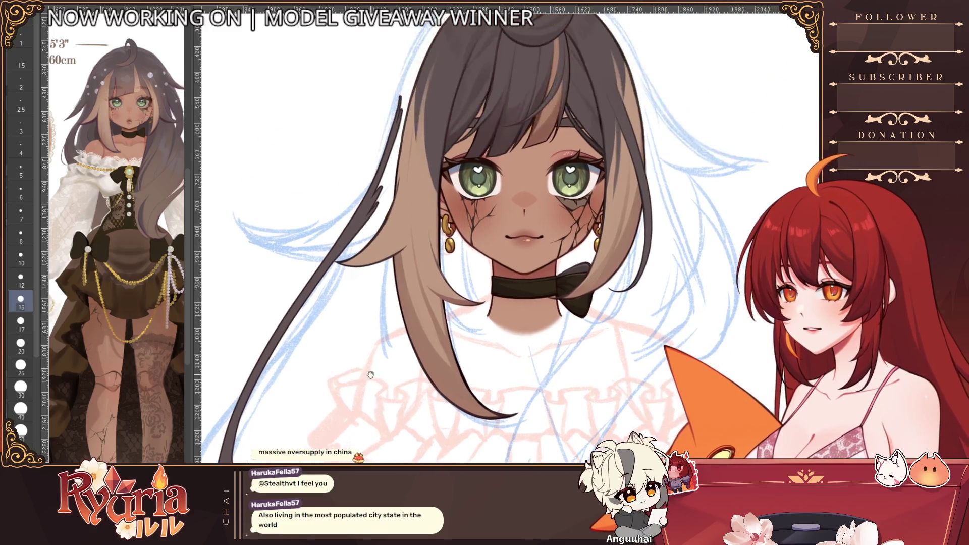
pyautogui.scroll(2, 410, 258)
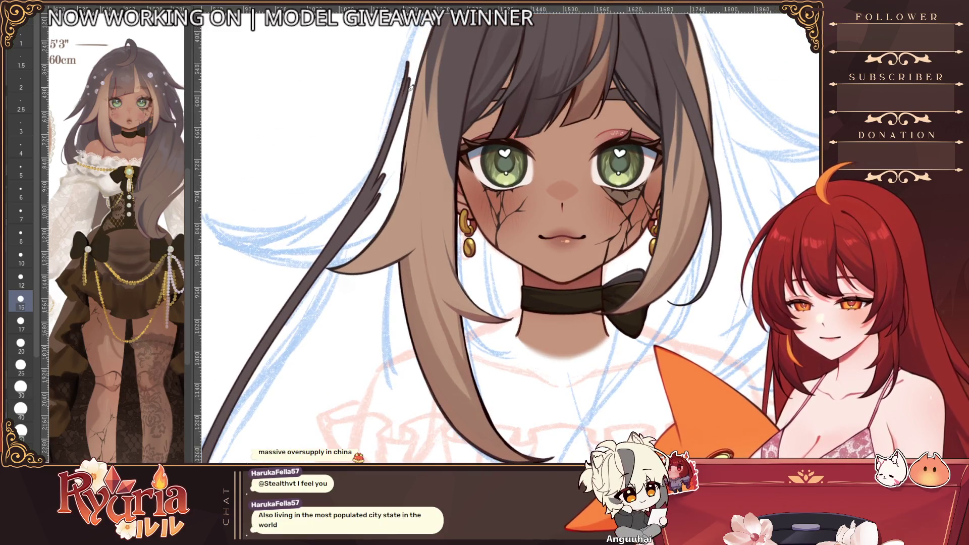
# - Draw the dark loose strand along the hair edge and show only the sketch layers
pyautogui.moveTo(413, 95); pyautogui.dragTo(385, 175)
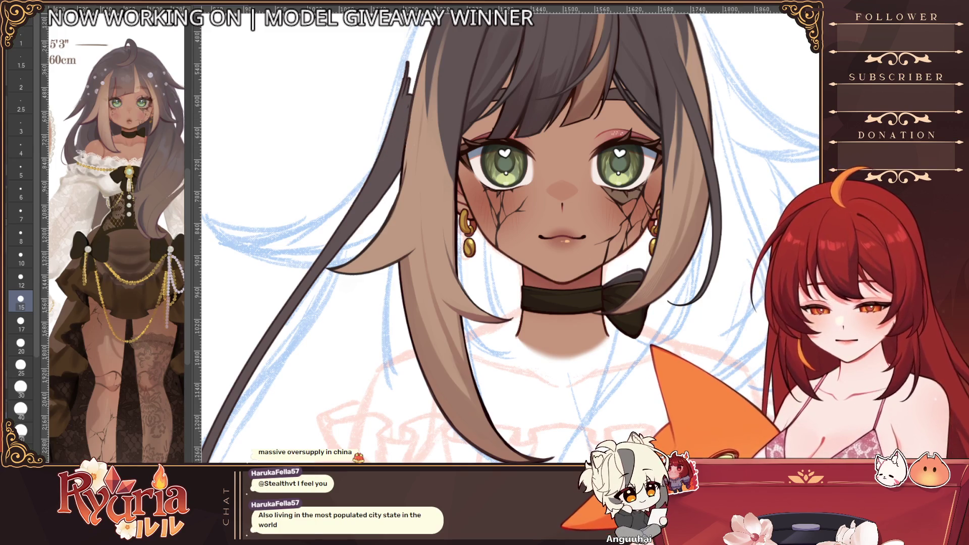
pyautogui.press('shift')
pyautogui.moveTo(425, 227); pyautogui.dragTo(383, 258)
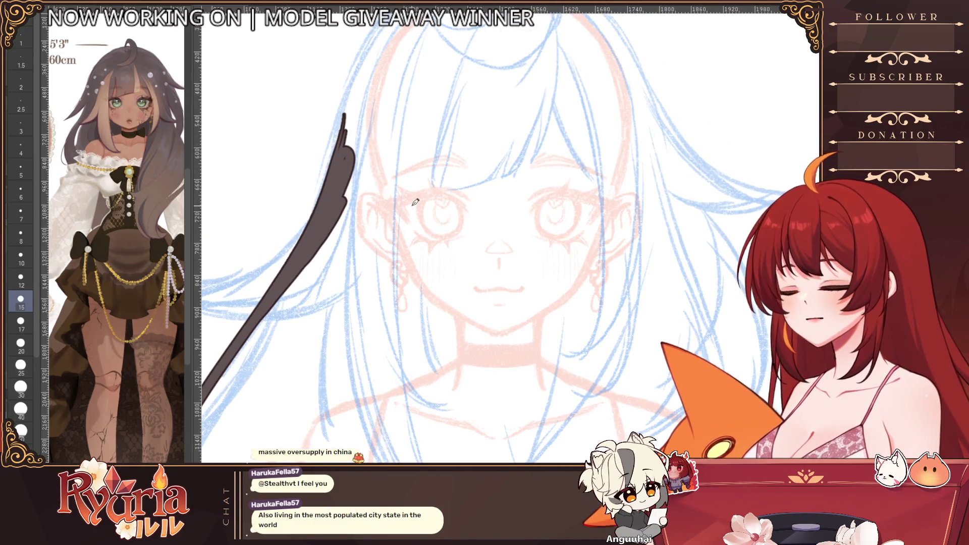
# - Reshape, thicken and extend the loose strand downward over the sketch
pyautogui.moveTo(345, 128); pyautogui.dragTo(353, 196)
pyautogui.moveTo(351, 150)
pyautogui.mouseDown()
pyautogui.moveTo(340, 216)
pyautogui.moveTo(318, 258)
pyautogui.mouseUp()
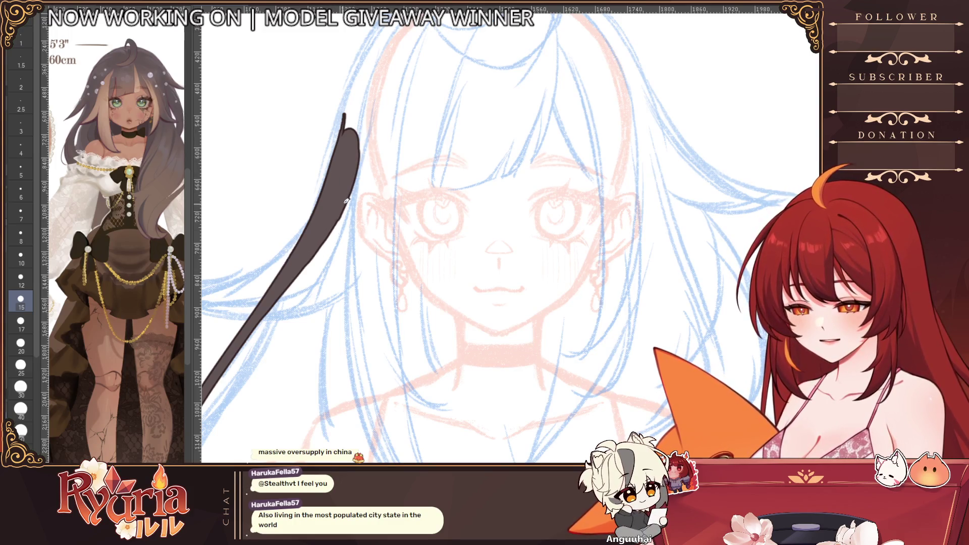
pyautogui.moveTo(334, 224); pyautogui.dragTo(288, 295)
pyautogui.scroll(-4, 327, 215)
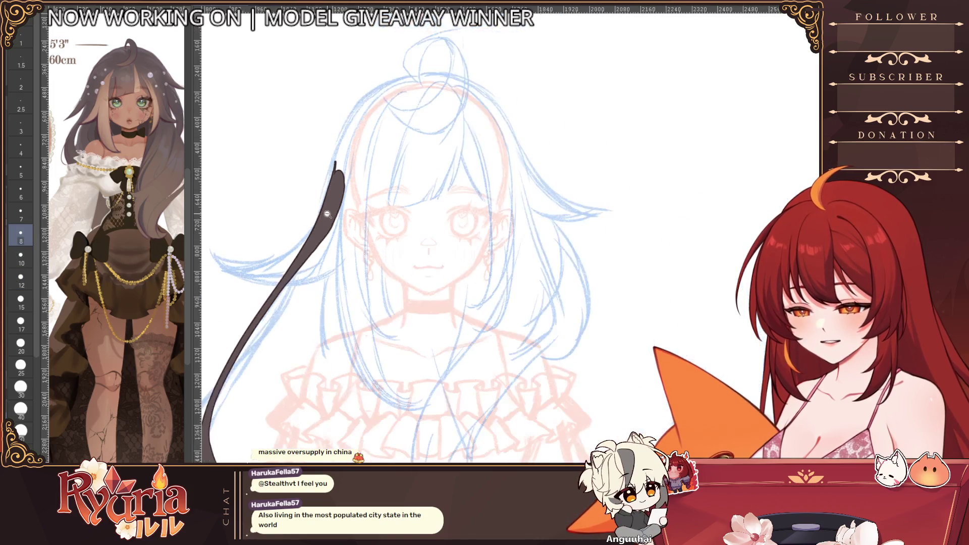
pyautogui.scroll(2, 335, 174)
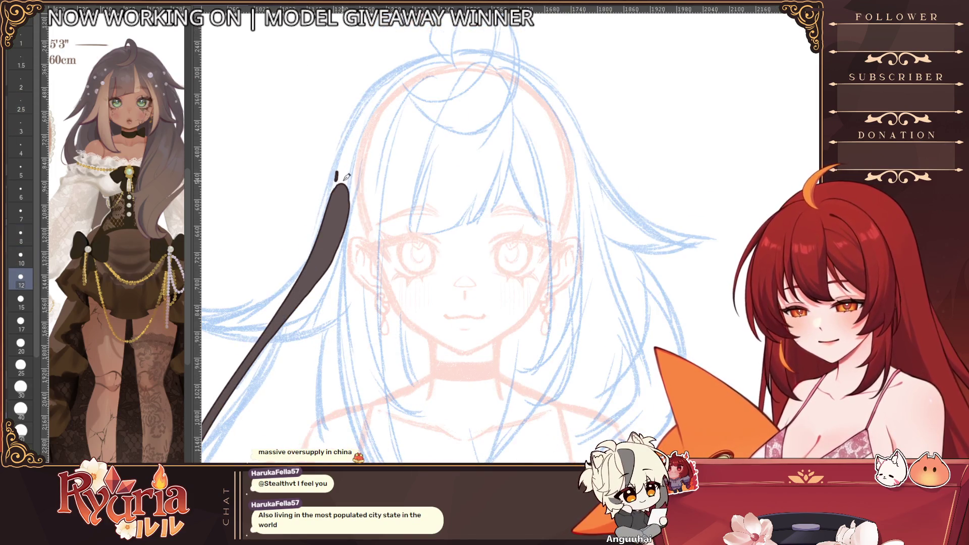
pyautogui.moveTo(340, 190); pyautogui.dragTo(328, 274)
pyautogui.hotkey('ctrl', 'z')
pyautogui.scroll(-4, 348, 215)
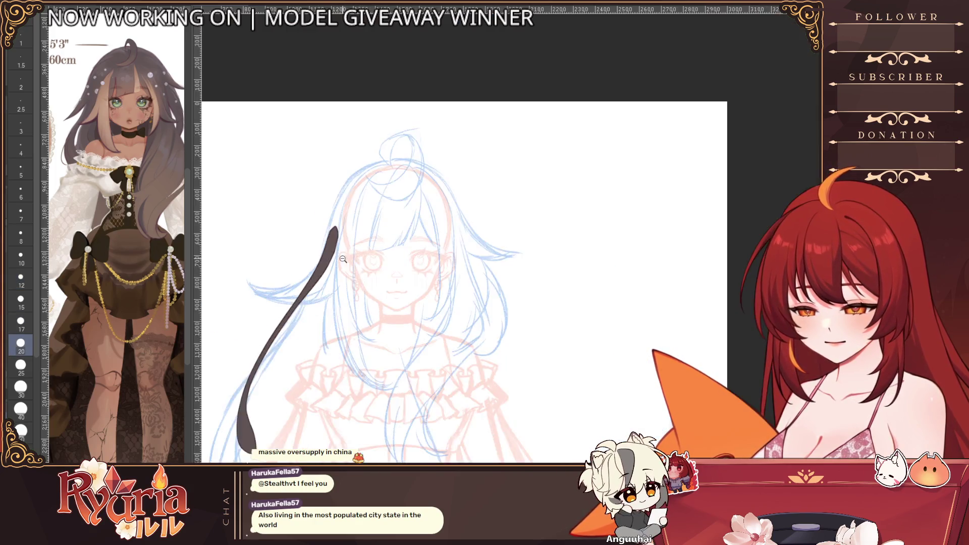
pyautogui.scroll(4, 303, 340)
pyautogui.scroll(3, 260, 397)
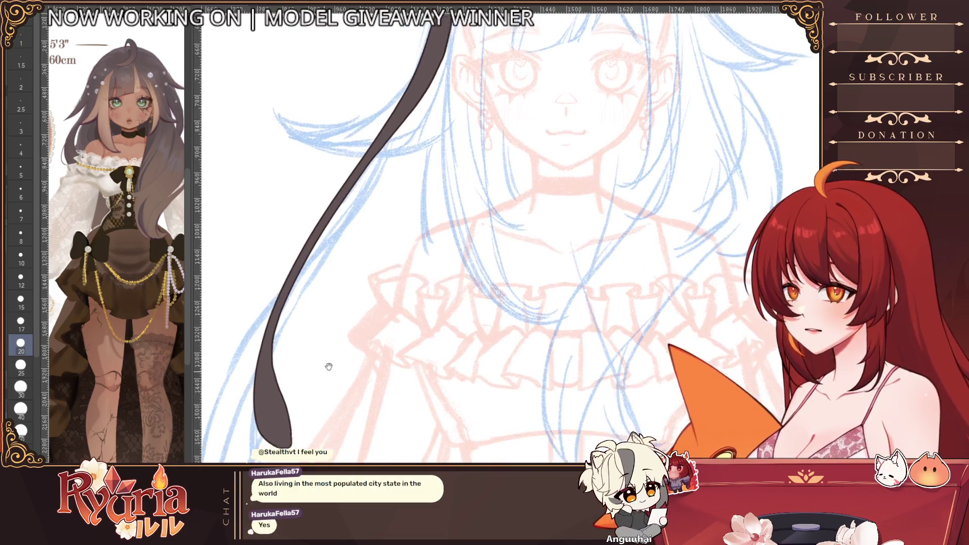
# - Bring the long back hair layer back into view beside the strand
pyautogui.moveTo(259, 358); pyautogui.dragTo(299, 318)
pyautogui.scroll(-3, 317, 439)
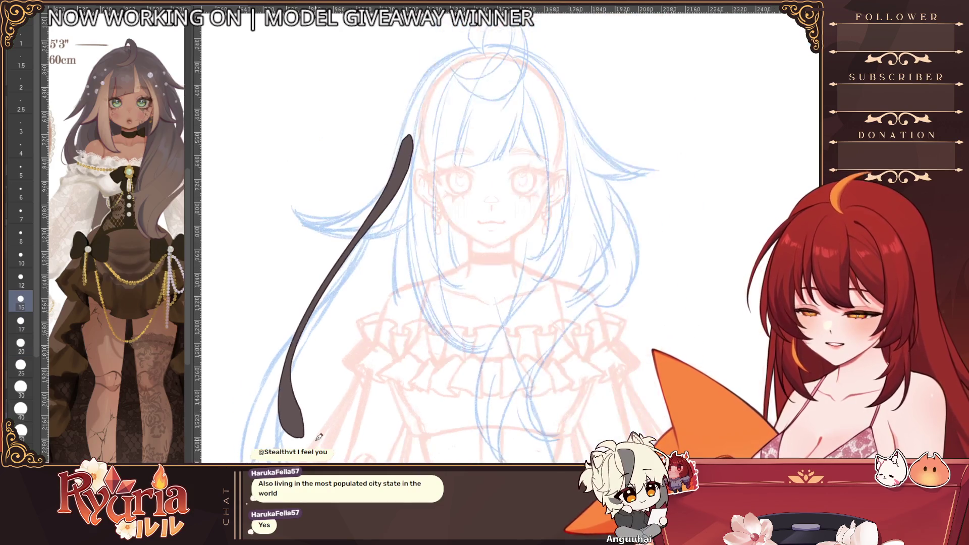
pyautogui.scroll(-4, 564, 285)
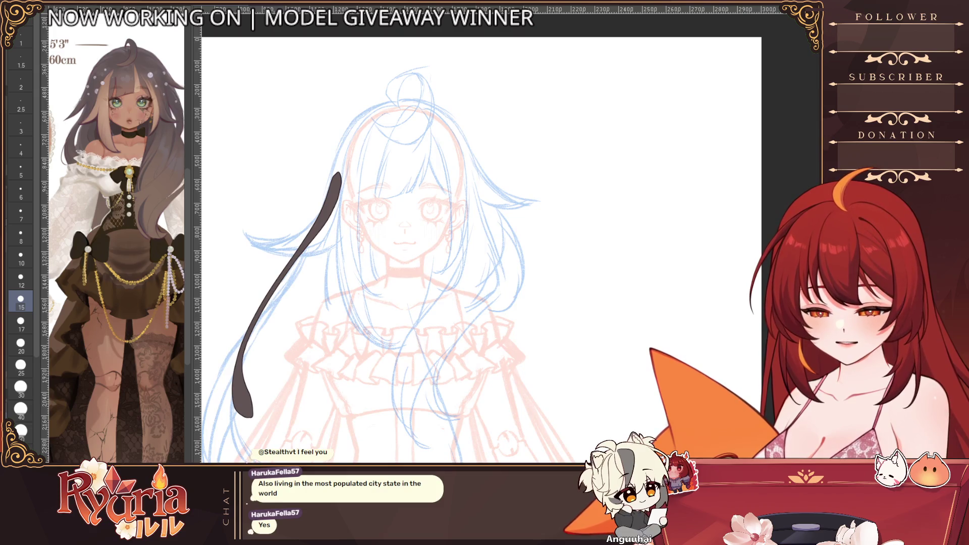
pyautogui.hotkey('ctrl', 'z')
pyautogui.scroll(-3, 262, 431)
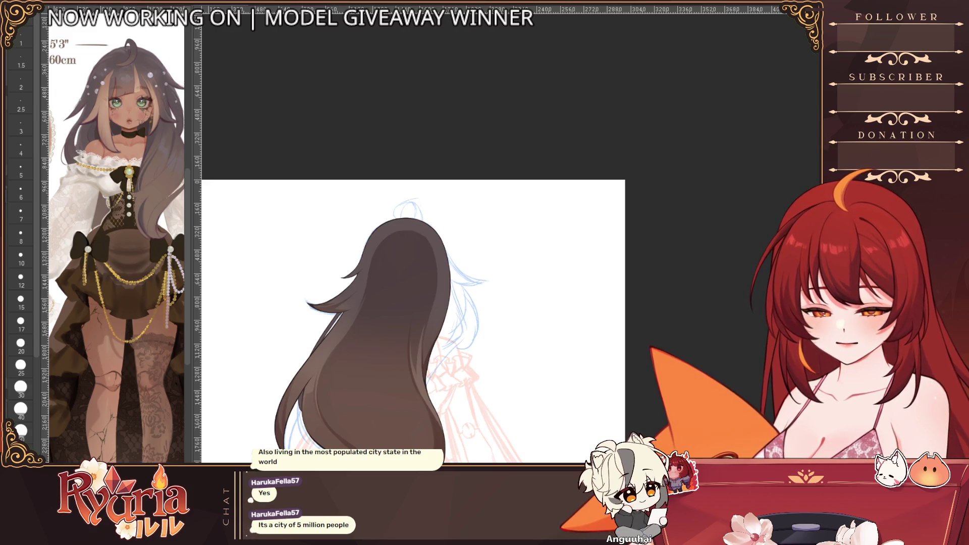
# - Enlarge the brush two steps while the full portrait is shown again
pyautogui.press(']')
pyautogui.press(']')
pyautogui.press(']')
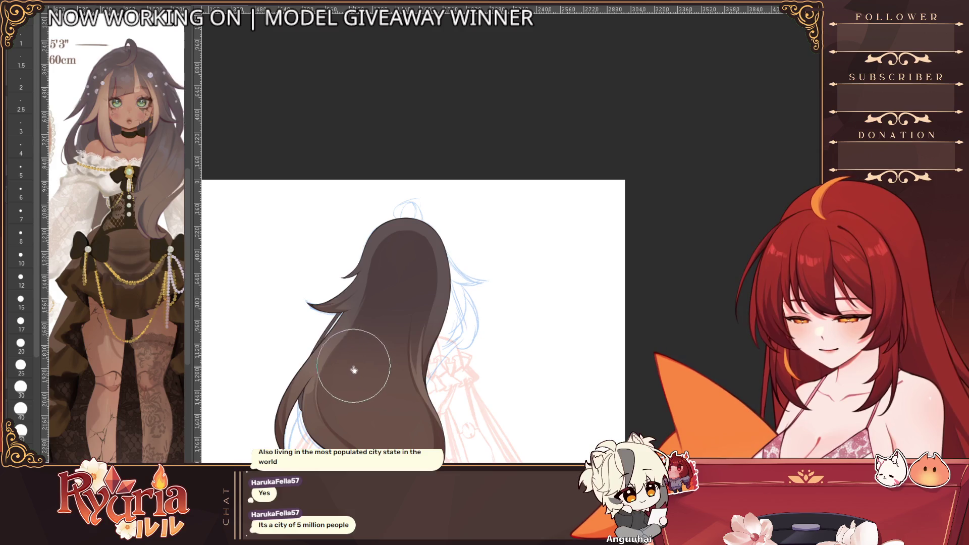
pyautogui.press(']')
pyautogui.press(']')
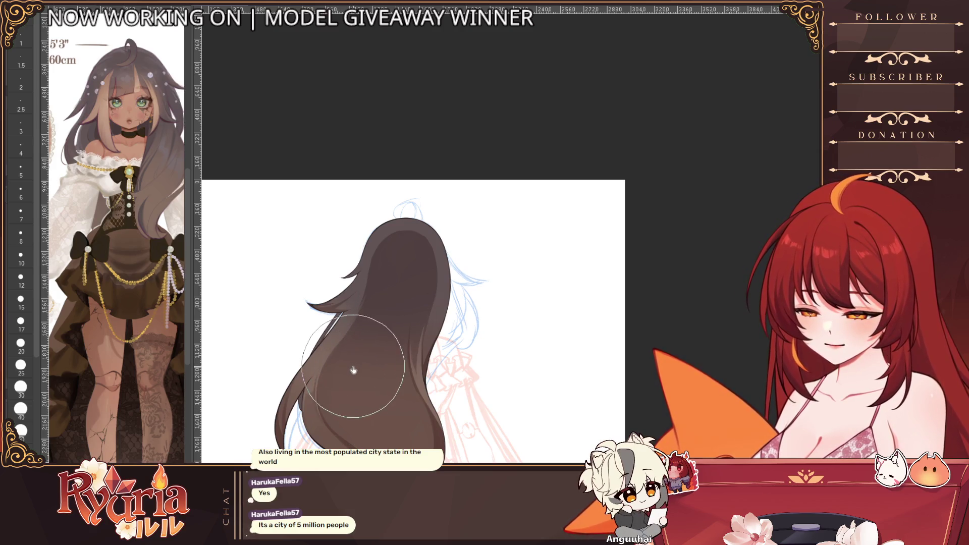
pyautogui.scroll(-3, 350, 377)
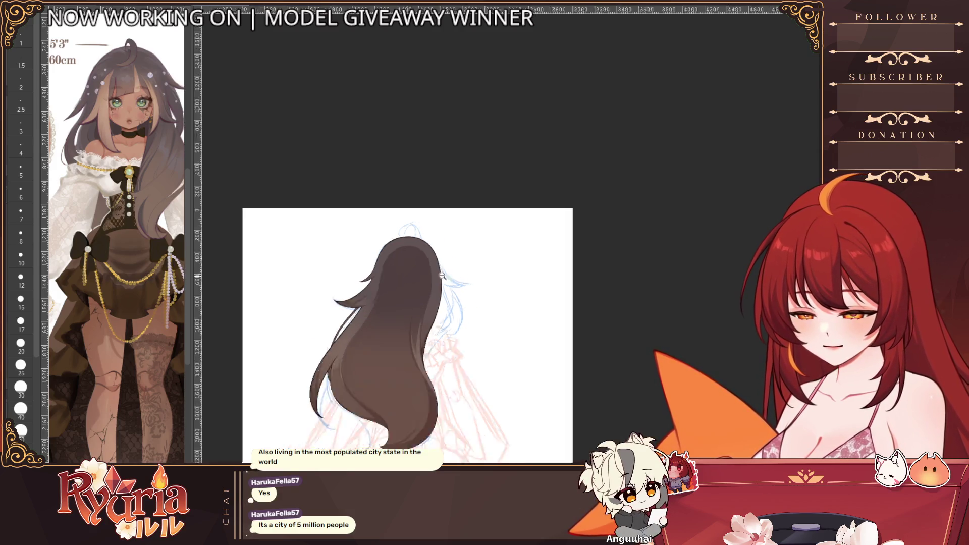
pyautogui.scroll(-2, 378, 326)
pyautogui.scroll(5, 381, 320)
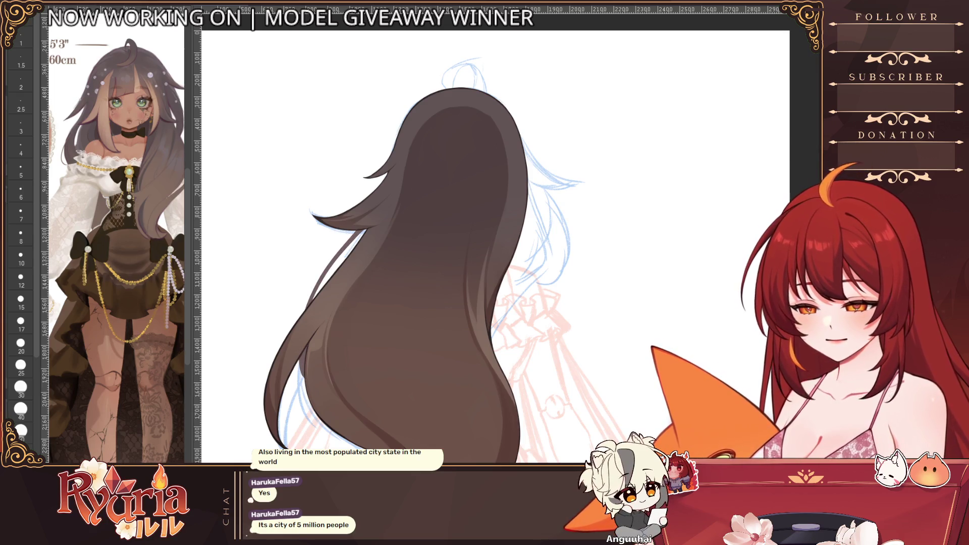
pyautogui.scroll(-3, 530, 303)
pyautogui.scroll(-3, 470, 325)
pyautogui.scroll(-2, 430, 355)
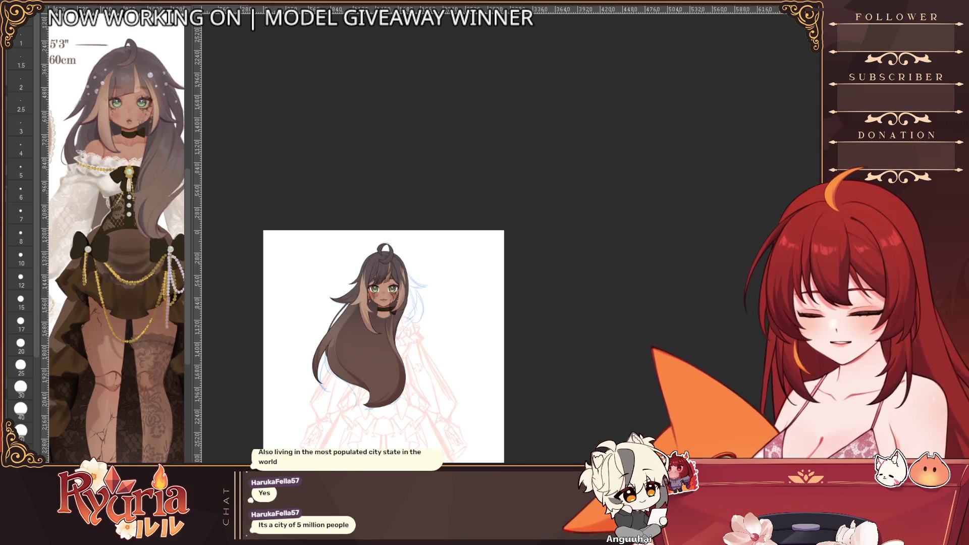
pyautogui.scroll(3, 424, 311)
pyautogui.scroll(3, 409, 333)
pyautogui.scroll(-1, 601, 237)
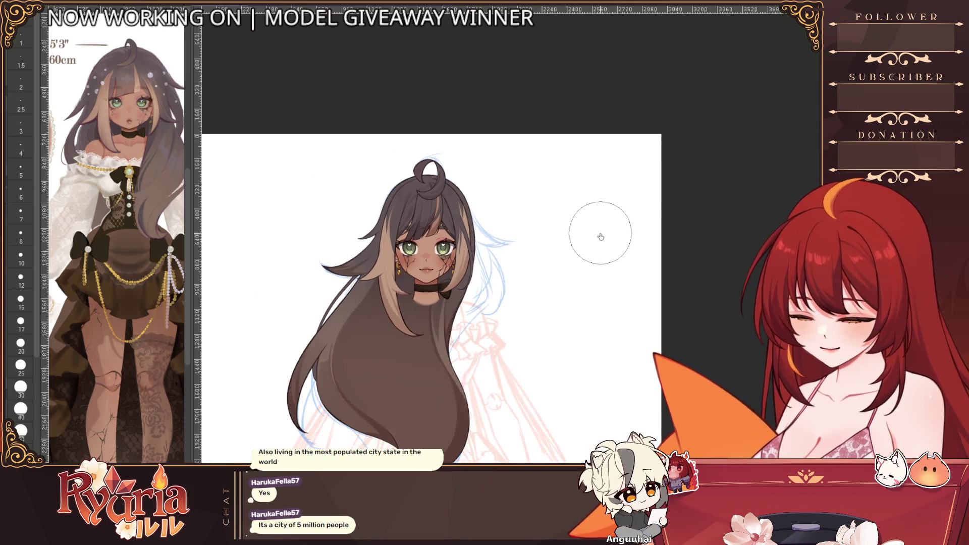
pyautogui.scroll(-1, 600, 237)
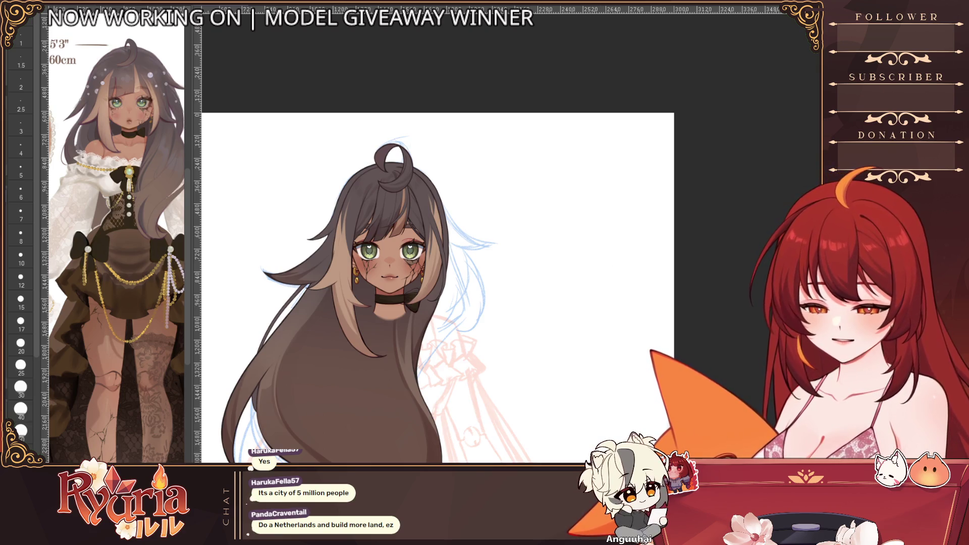
# - Hide the coloured hair and face layers, briefly checking the rendered hair, leaving only the sketch
pyautogui.hotkey('ctrl', 'z')
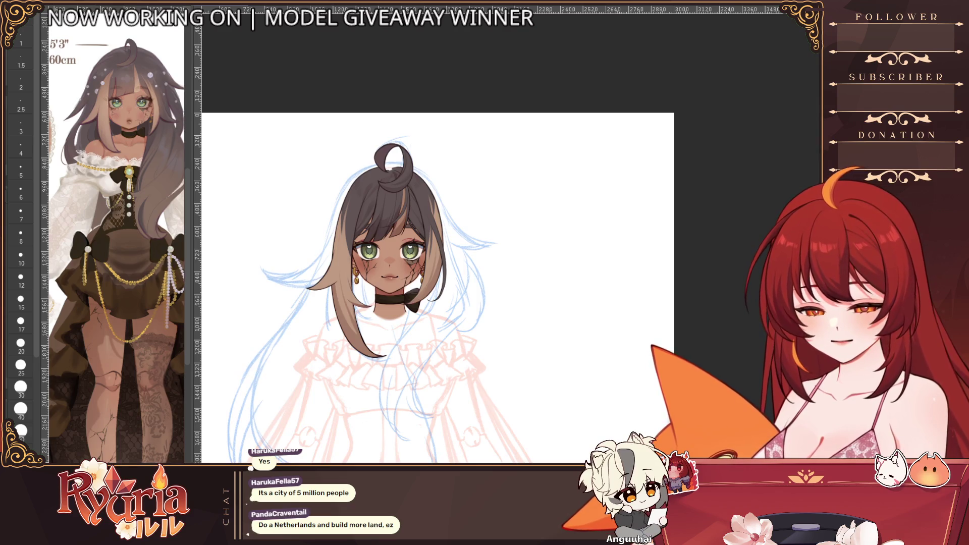
pyautogui.hotkey('ctrl', 'z')
pyautogui.moveTo(393, 287)
pyautogui.mouseDown()
pyautogui.moveTo(640, 288)
pyautogui.moveTo(424, 242)
pyautogui.mouseUp()
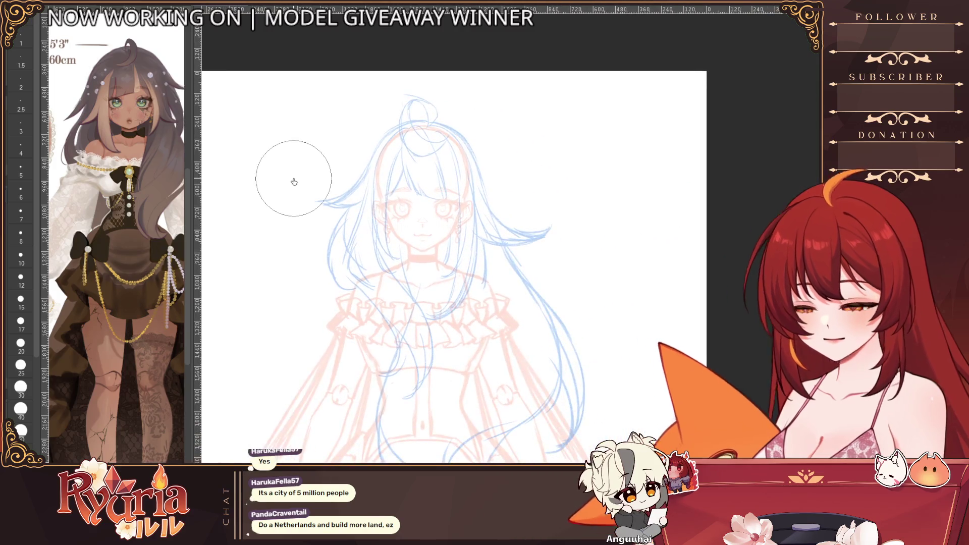
pyautogui.scroll(3, 129, 134)
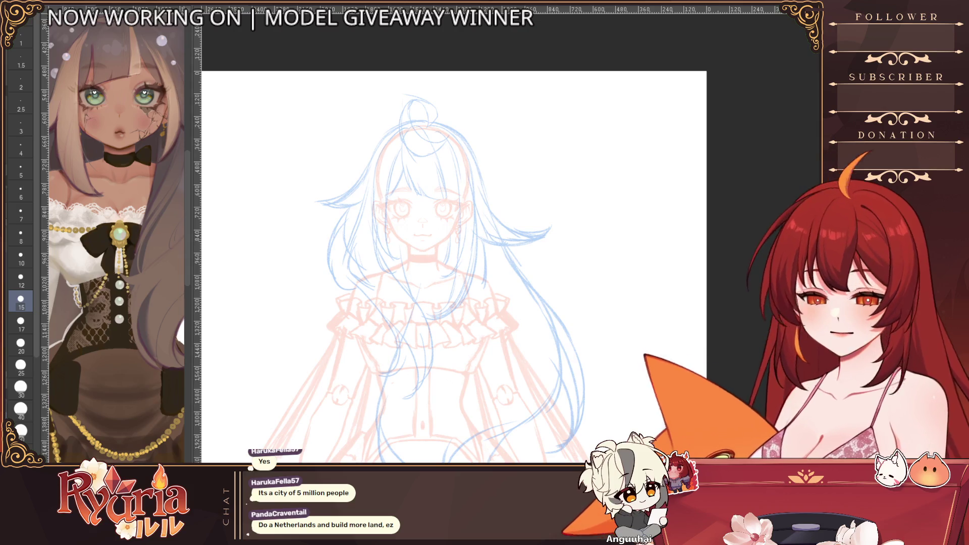
pyautogui.hotkey('ctrl', 'z')
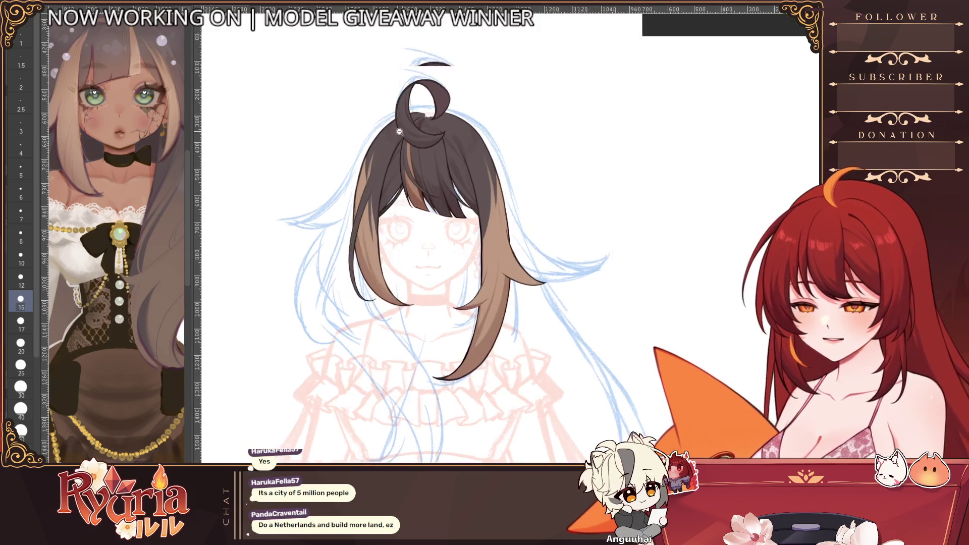
pyautogui.scroll(5, 424, 190)
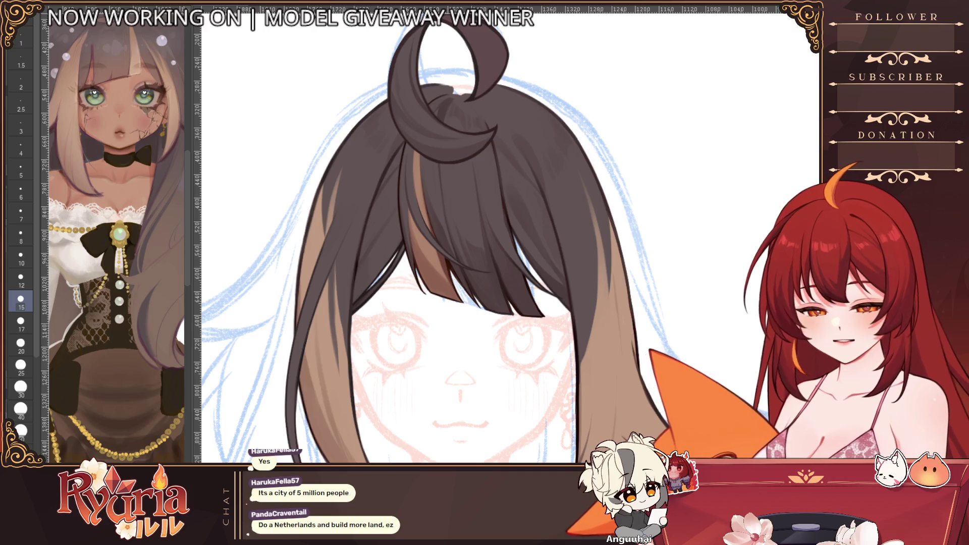
pyautogui.hotkey('ctrl', 'z')
pyautogui.scroll(-4, 425, 190)
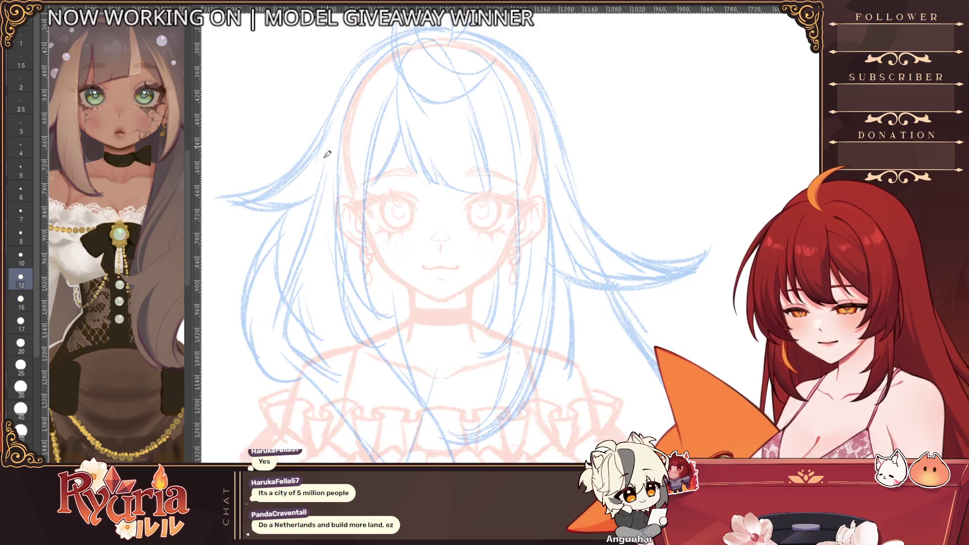
# - With a finer line width, start a long hair strand beside the face
pyautogui.press('[')
pyautogui.press('[')
pyautogui.moveTo(330, 148); pyautogui.dragTo(294, 347)
# - Ink a long strand beside the face and a second one curving down the chest, checking mirrored
pyautogui.hotkey('ctrl', 'z')
pyautogui.moveTo(326, 152); pyautogui.dragTo(297, 354)
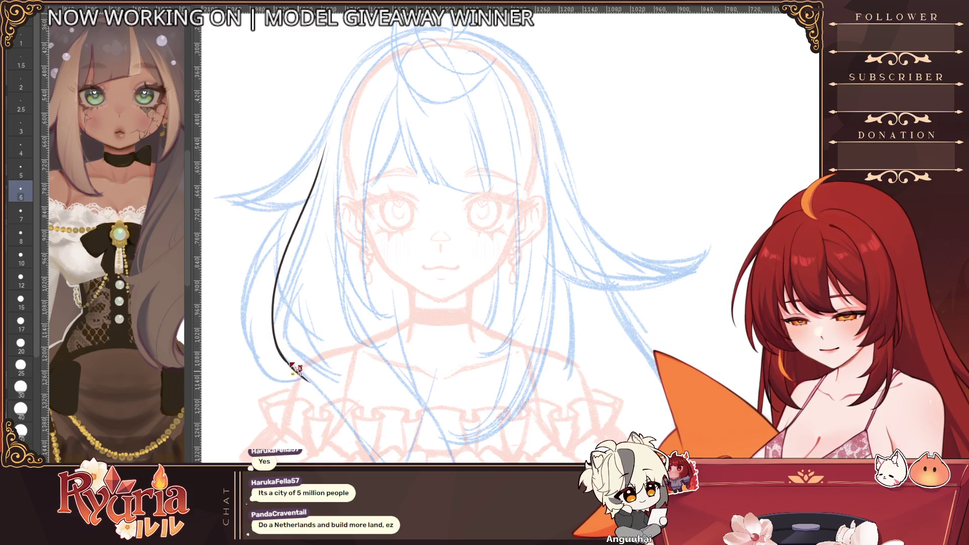
pyautogui.moveTo(298, 366); pyautogui.dragTo(333, 455)
pyautogui.scroll(-3, 524, 353)
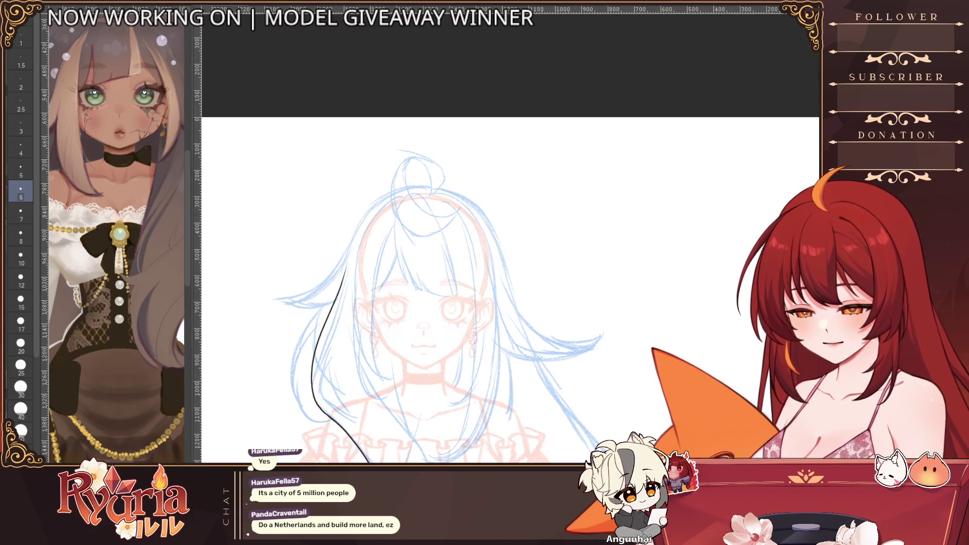
pyautogui.press('h')
pyautogui.scroll(3, 414, 221)
pyautogui.moveTo(397, 227); pyautogui.dragTo(357, 453)
pyautogui.scroll(2, 423, 368)
pyautogui.moveTo(435, 342); pyautogui.dragTo(406, 450)
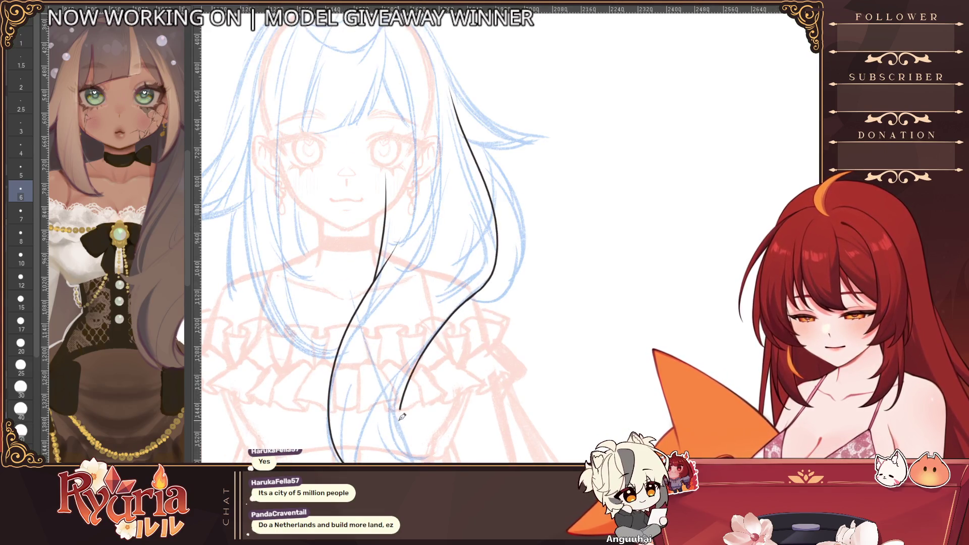
pyautogui.scroll(-2, 425, 379)
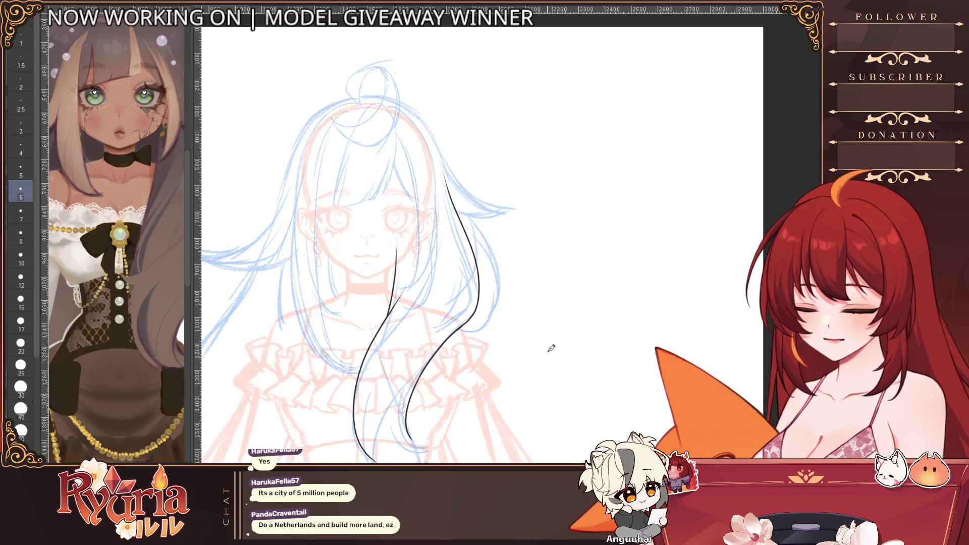
# - Erase and reconnect parts of the left strand, keeping the lower halves intact
pyautogui.press('e')
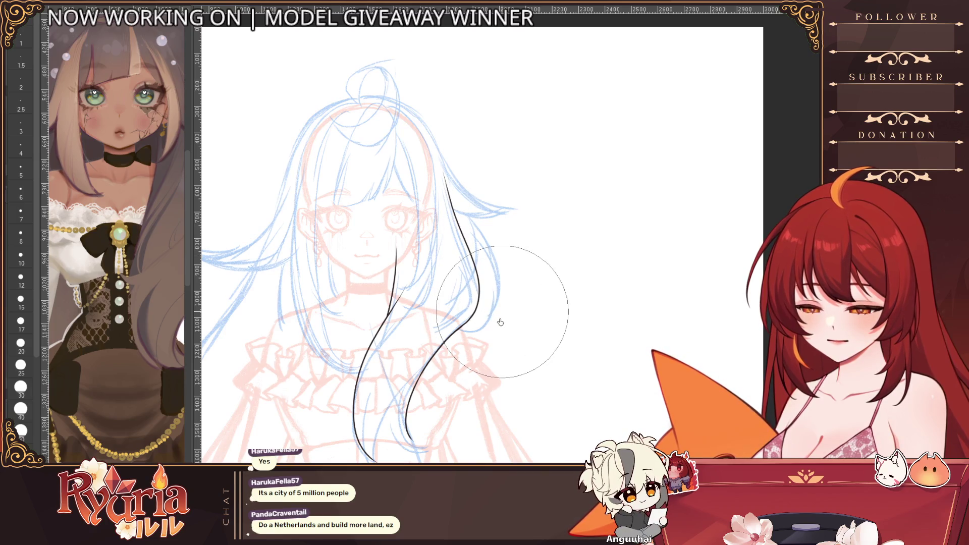
pyautogui.scroll(2, 500, 371)
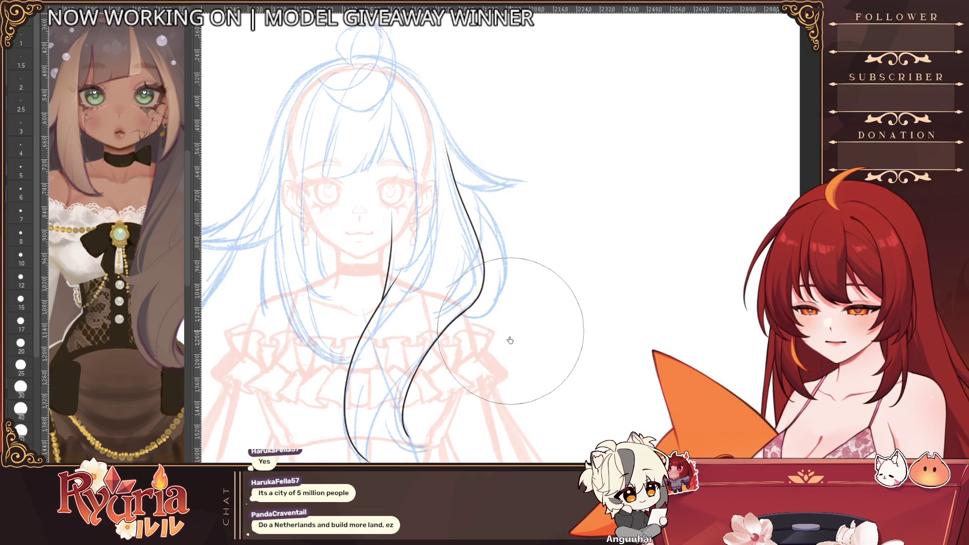
pyautogui.moveTo(394, 251); pyautogui.dragTo(446, 228)
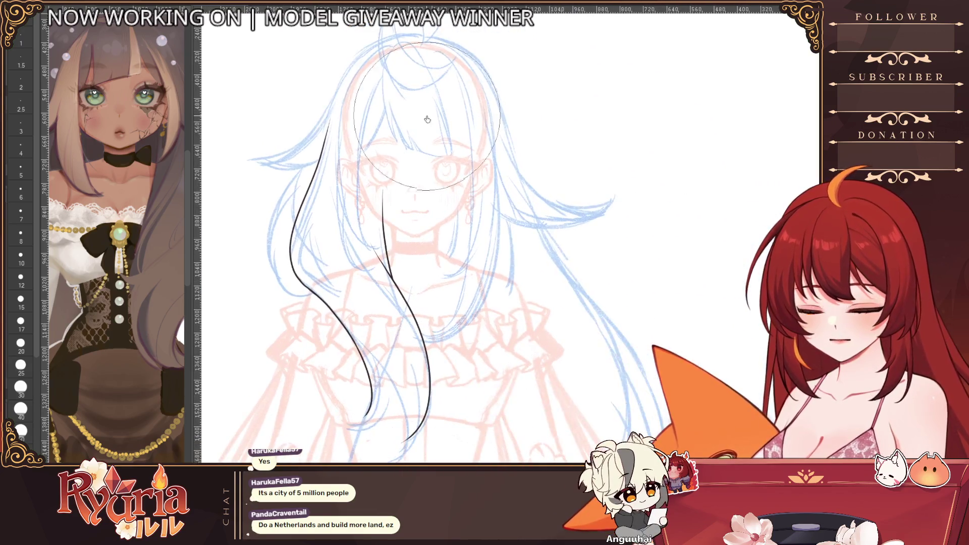
pyautogui.moveTo(296, 236); pyautogui.dragTo(322, 303)
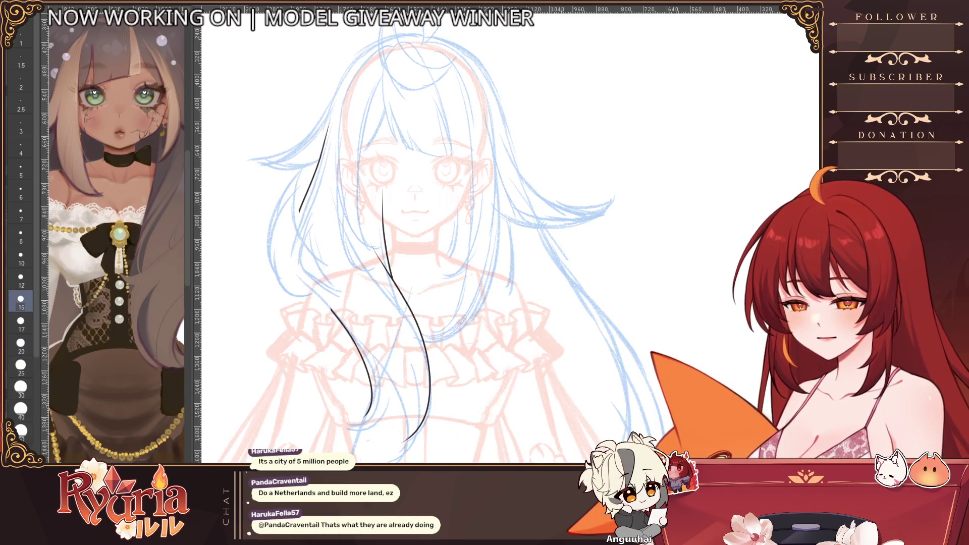
pyautogui.moveTo(328, 137); pyautogui.dragTo(333, 319)
pyautogui.moveTo(364, 409); pyautogui.dragTo(402, 265)
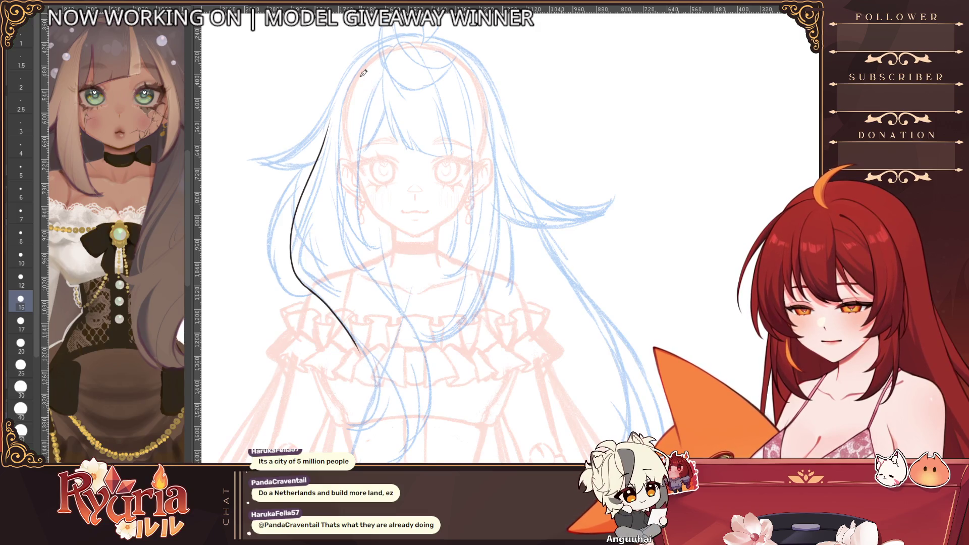
pyautogui.hotkey('ctrl', 'z')
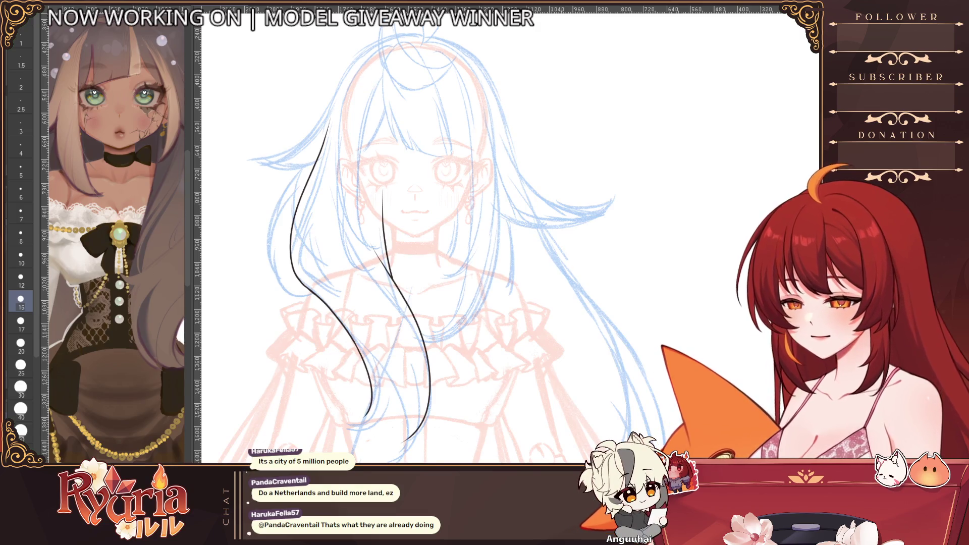
pyautogui.moveTo(328, 121)
pyautogui.mouseDown()
pyautogui.moveTo(336, 311)
pyautogui.moveTo(372, 416)
pyautogui.mouseUp()
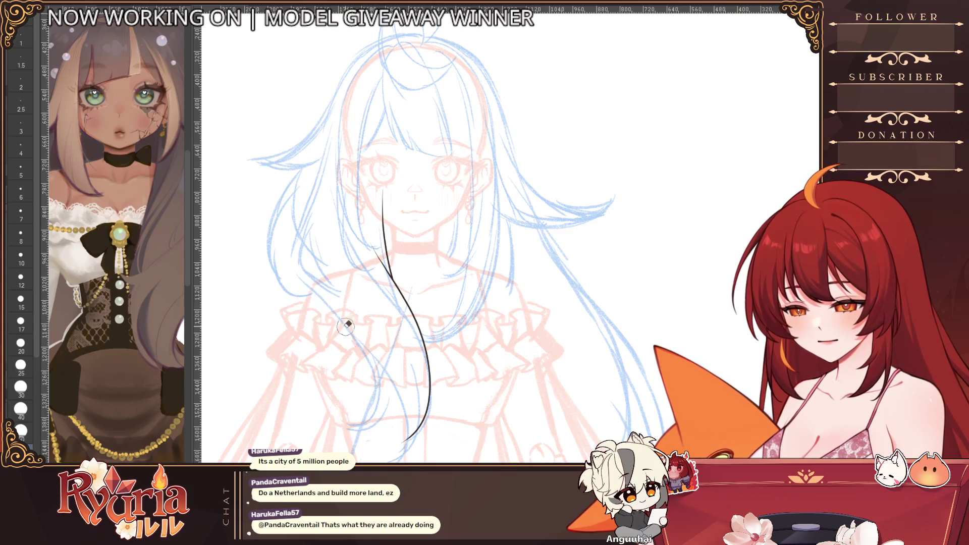
# - Redraw a longer upper left strand and extend it down along the hair lock to the chest
pyautogui.press('b')
pyautogui.moveTo(327, 134); pyautogui.dragTo(305, 227)
pyautogui.hotkey('ctrl', 'z')
pyautogui.moveTo(330, 127); pyautogui.dragTo(294, 254)
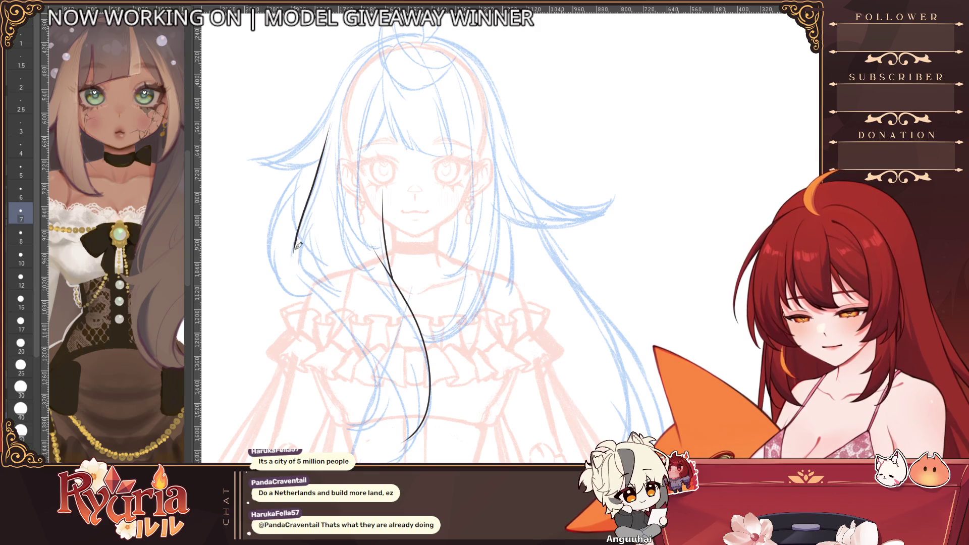
pyautogui.moveTo(337, 307); pyautogui.dragTo(379, 378)
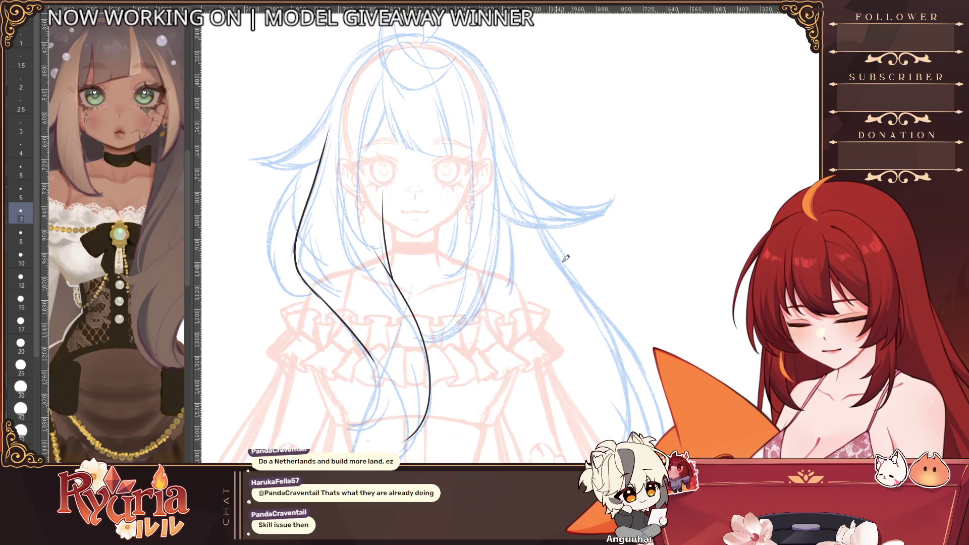
pyautogui.press('h')
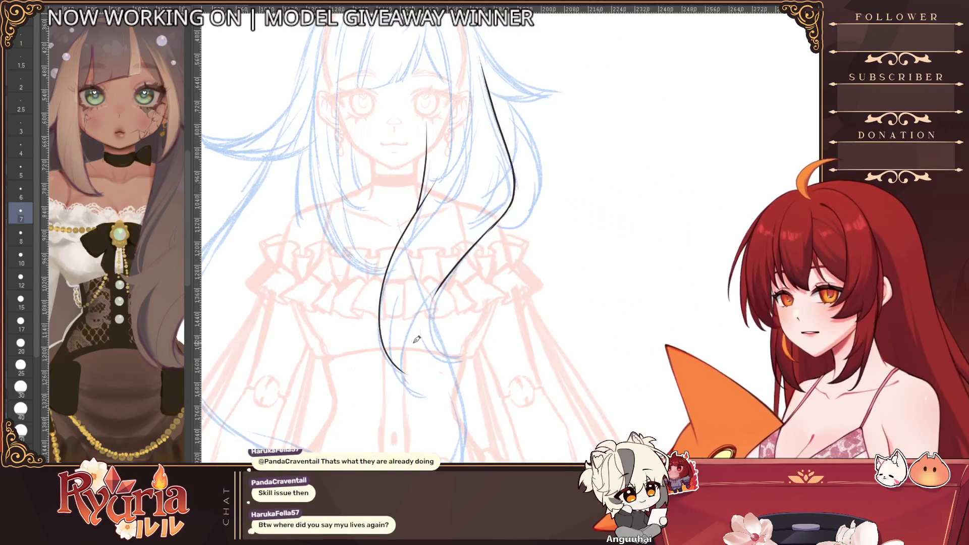
pyautogui.scroll(1, 414, 362)
pyautogui.scroll(1, 417, 341)
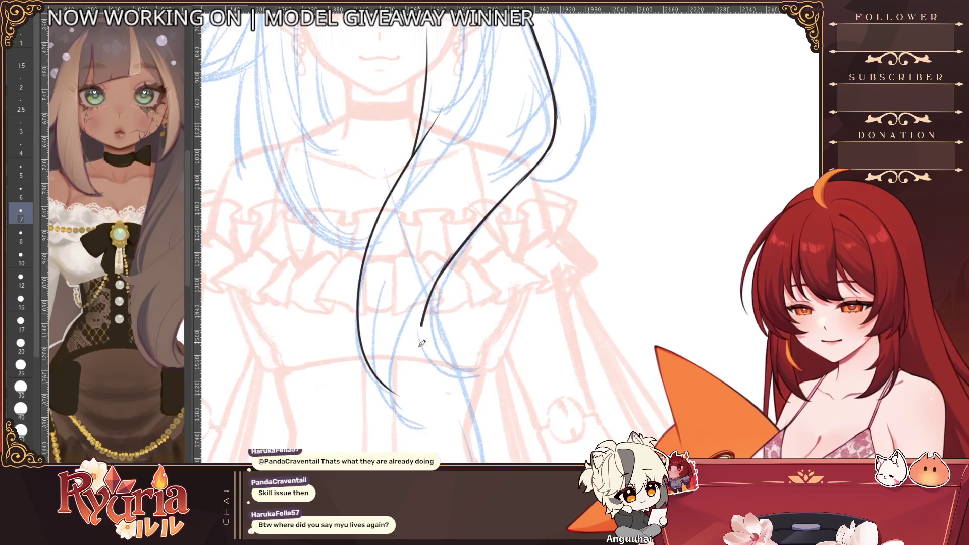
pyautogui.moveTo(424, 314); pyautogui.dragTo(424, 409)
pyautogui.moveTo(383, 349); pyautogui.dragTo(454, 424)
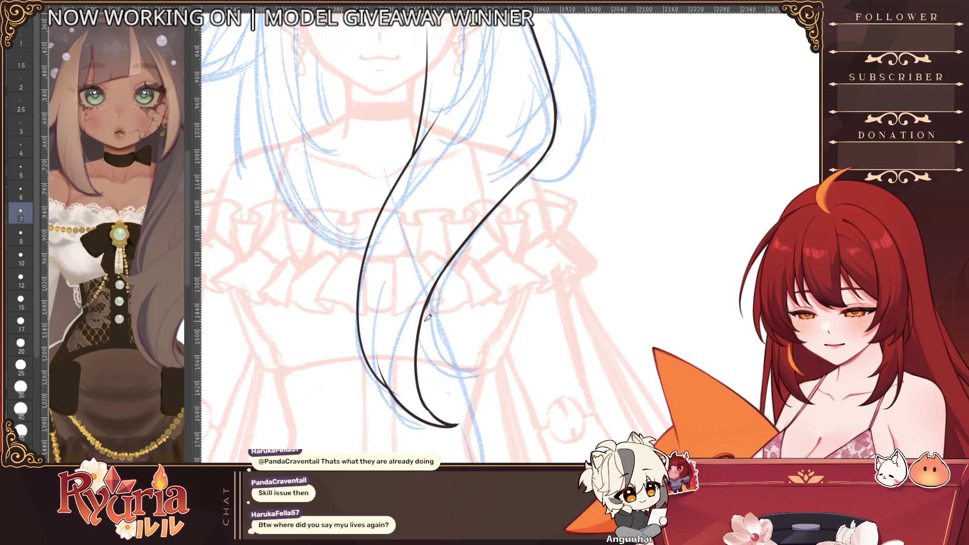
pyautogui.scroll(-1, 479, 300)
pyautogui.scroll(-1, 500, 257)
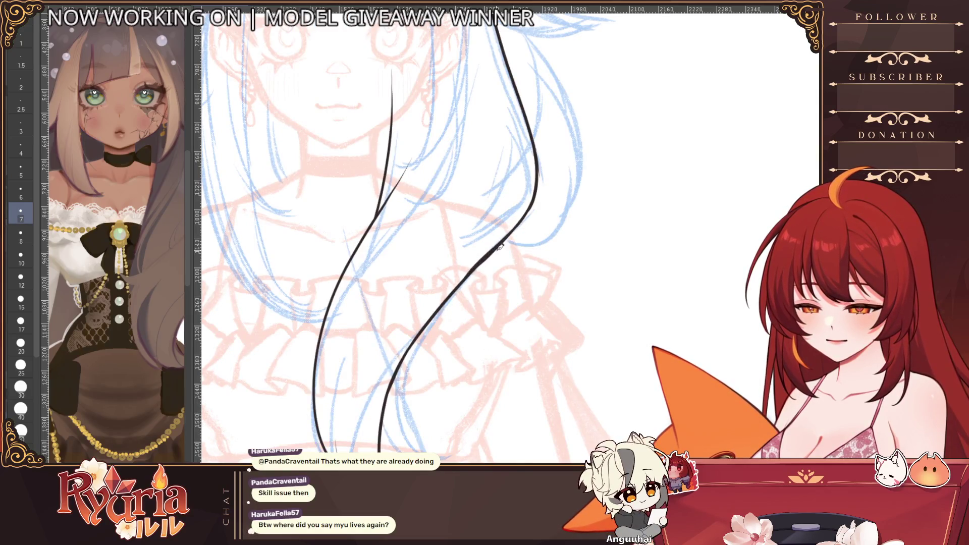
pyautogui.press('h')
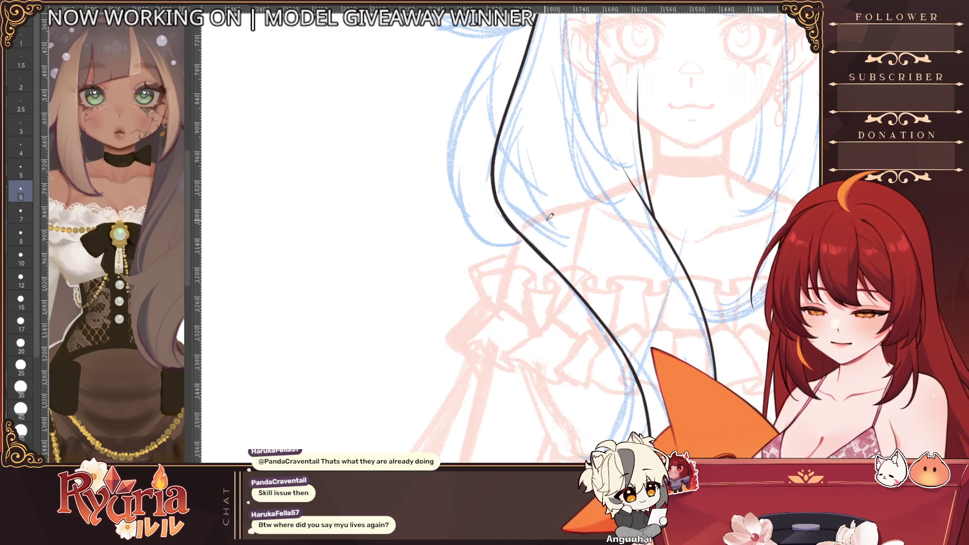
pyautogui.scroll(-2, 550, 218)
pyautogui.scroll(-1, 500, 228)
pyautogui.scroll(-1, 424, 227)
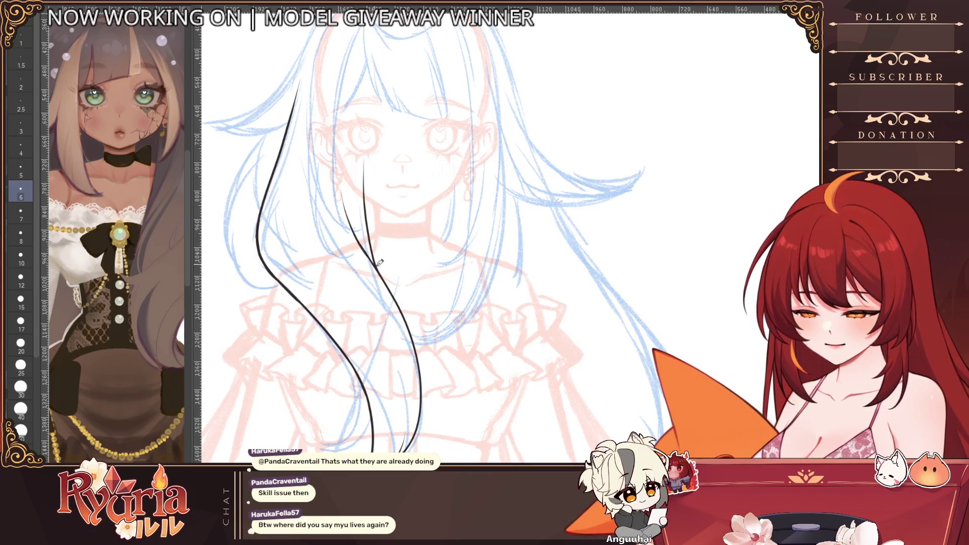
pyautogui.scroll(-1, 397, 252)
pyautogui.scroll(1, 405, 252)
pyautogui.scroll(2, 405, 252)
pyautogui.scroll(1, 378, 257)
pyautogui.scroll(2, 303, 261)
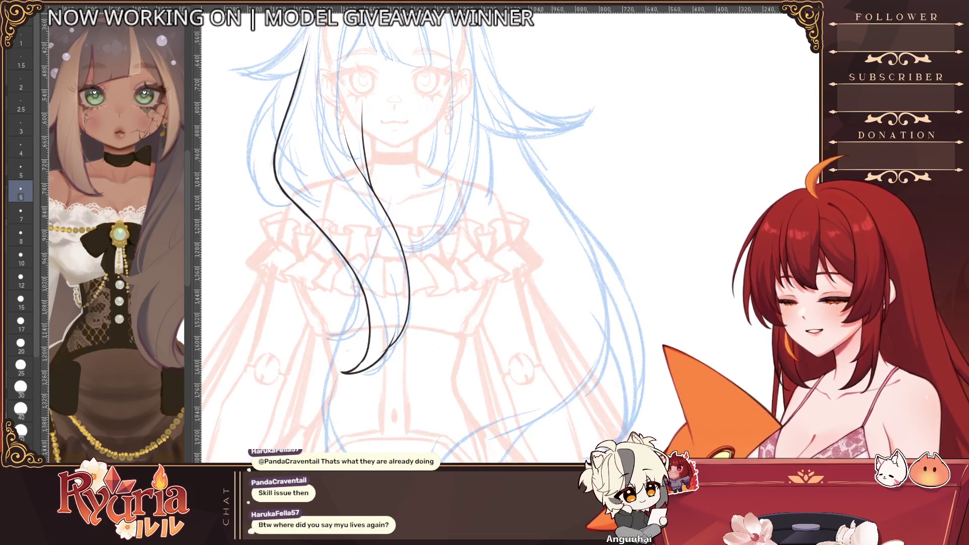
pyautogui.scroll(2, 303, 261)
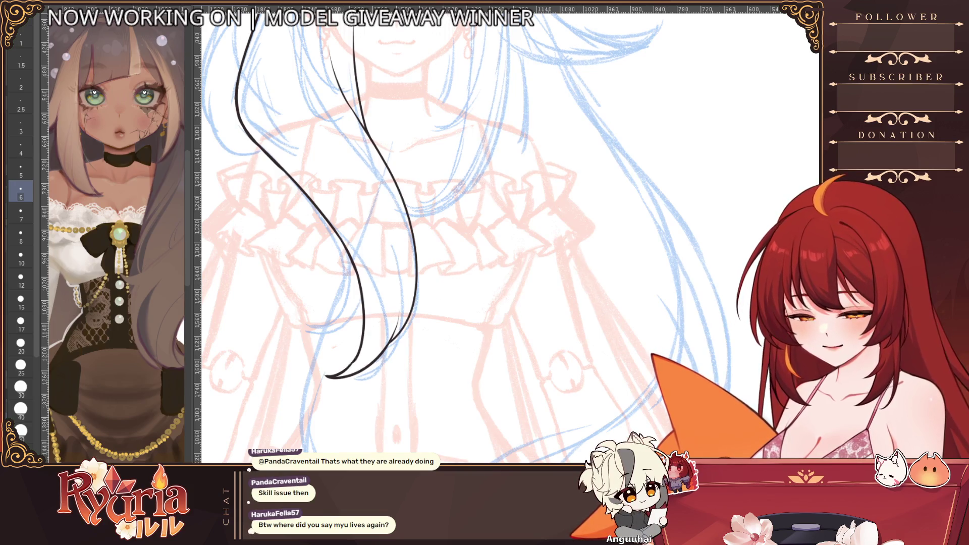
pyautogui.moveTo(355, 364); pyautogui.dragTo(551, 430)
pyautogui.scroll(3, 407, 325)
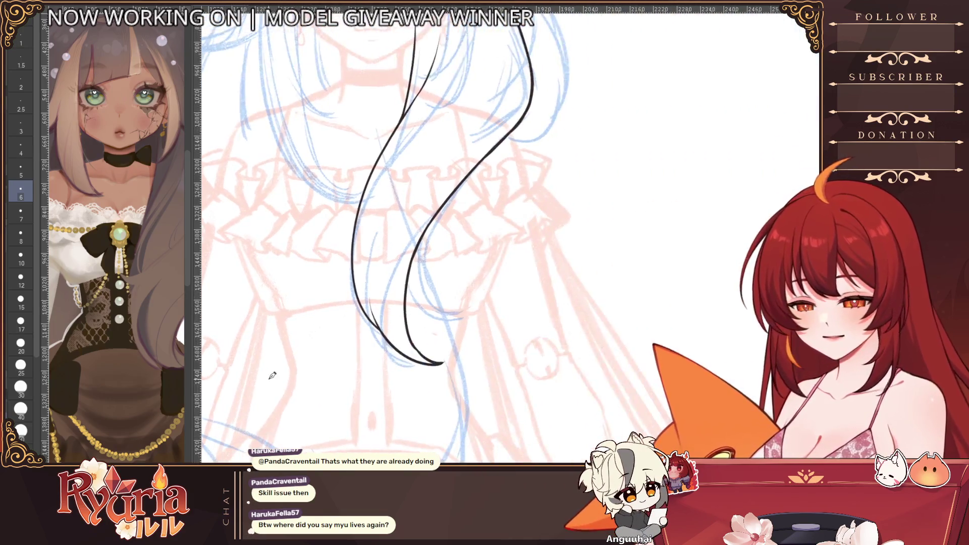
pyautogui.scroll(2, 408, 324)
pyautogui.scroll(-3, 436, 362)
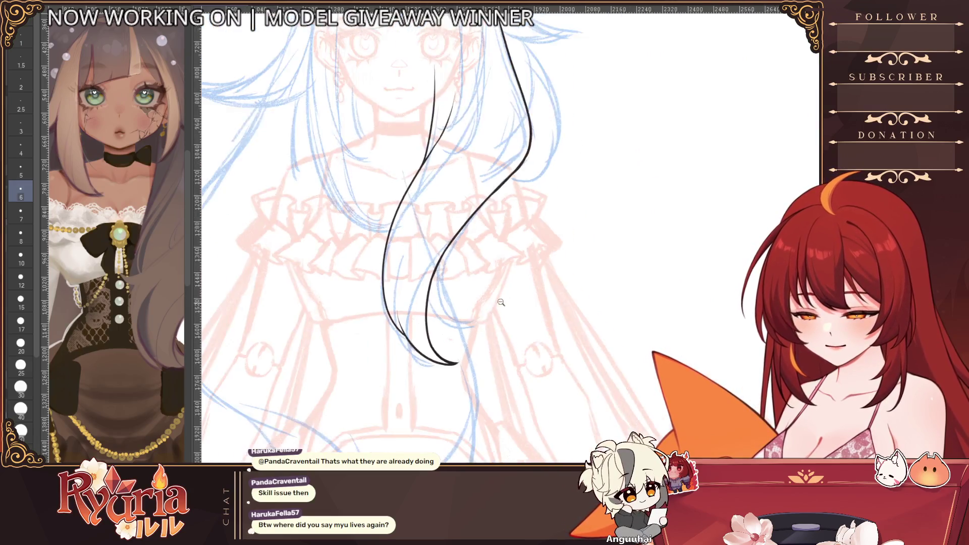
pyautogui.scroll(-2, 436, 363)
pyautogui.scroll(-2, 425, 379)
pyautogui.scroll(1, 419, 388)
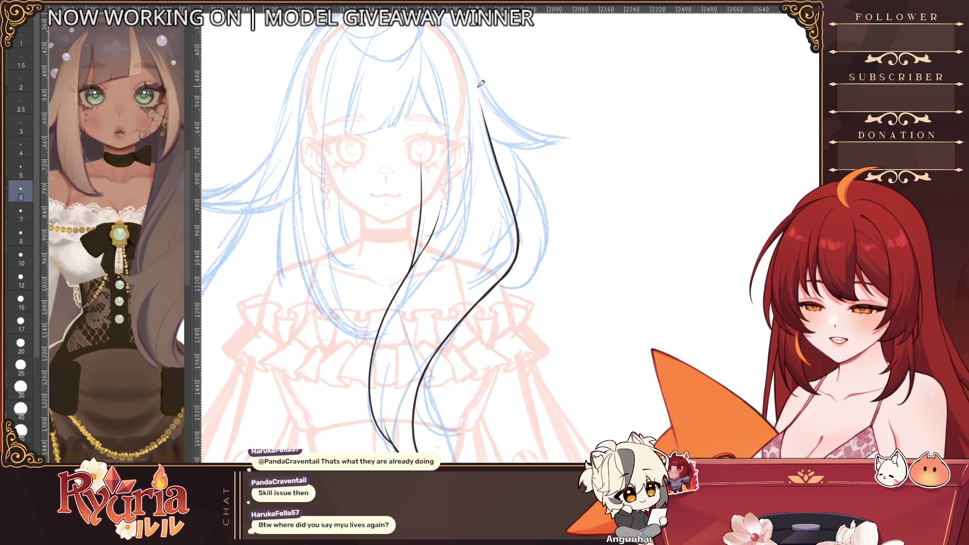
pyautogui.scroll(-1, 495, 142)
pyautogui.scroll(-1, 500, 387)
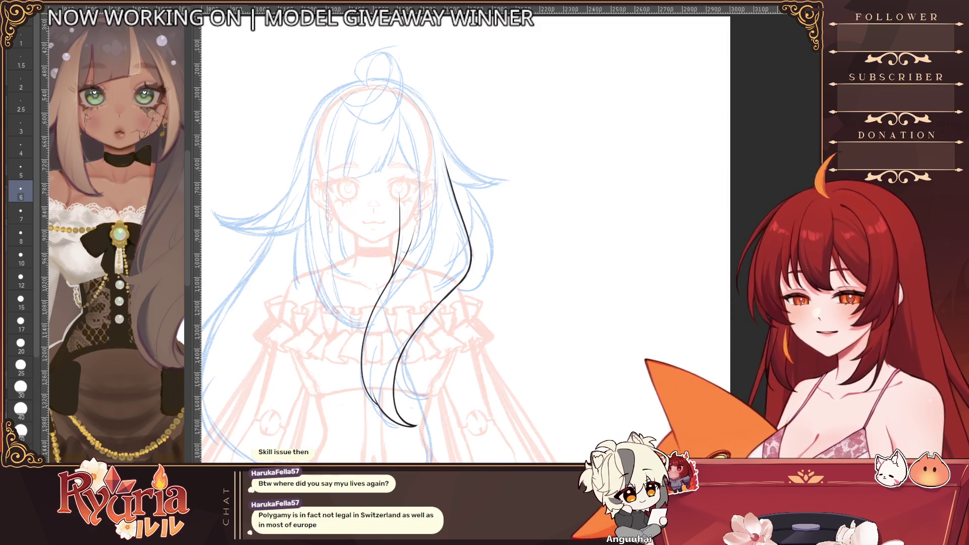
pyautogui.scroll(3, 452, 438)
pyautogui.scroll(-2, 452, 438)
pyautogui.scroll(-2, 452, 432)
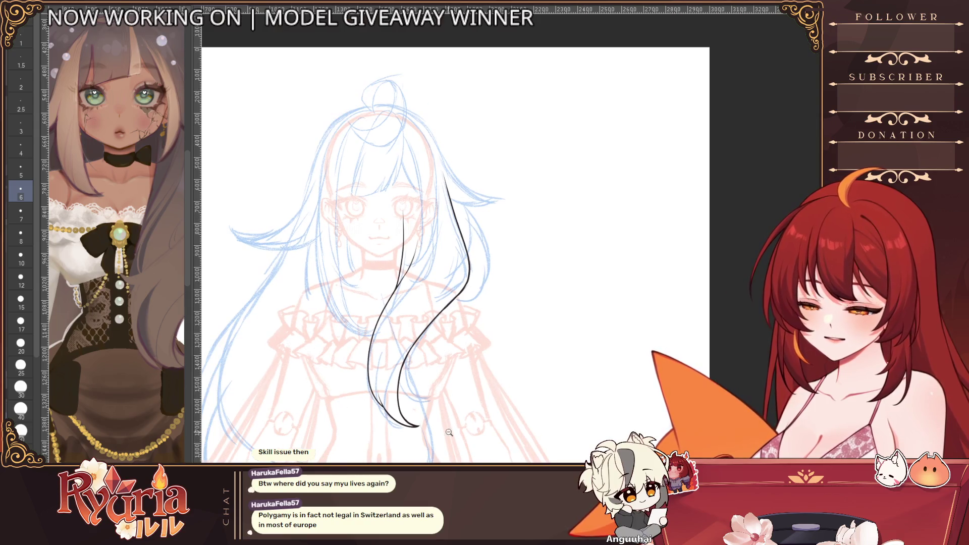
pyautogui.scroll(-3, 114, 227)
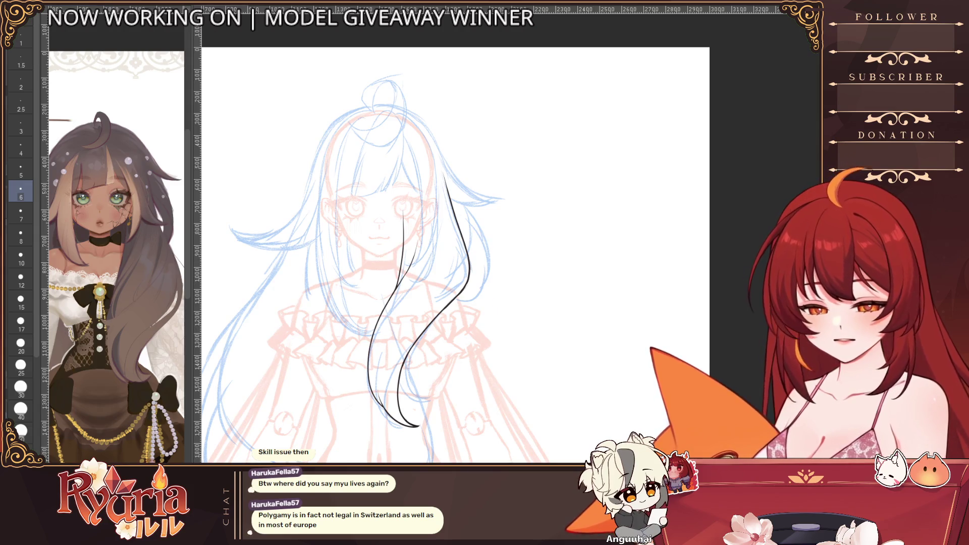
# - Ink the loose strand's upper peak and thicken its left edge, checking against the coloured head
pyautogui.hotkey('ctrl', 'z')
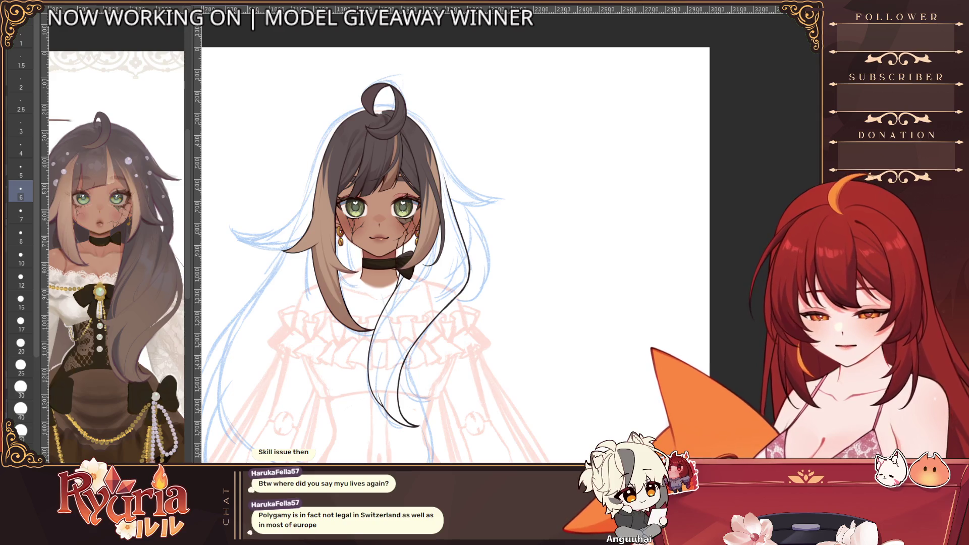
pyautogui.hotkey('ctrl', 'z')
pyautogui.hotkey('ctrl', 'z')
pyautogui.moveTo(379, 250)
pyautogui.mouseDown()
pyautogui.moveTo(636, 250)
pyautogui.moveTo(439, 204)
pyautogui.mouseUp()
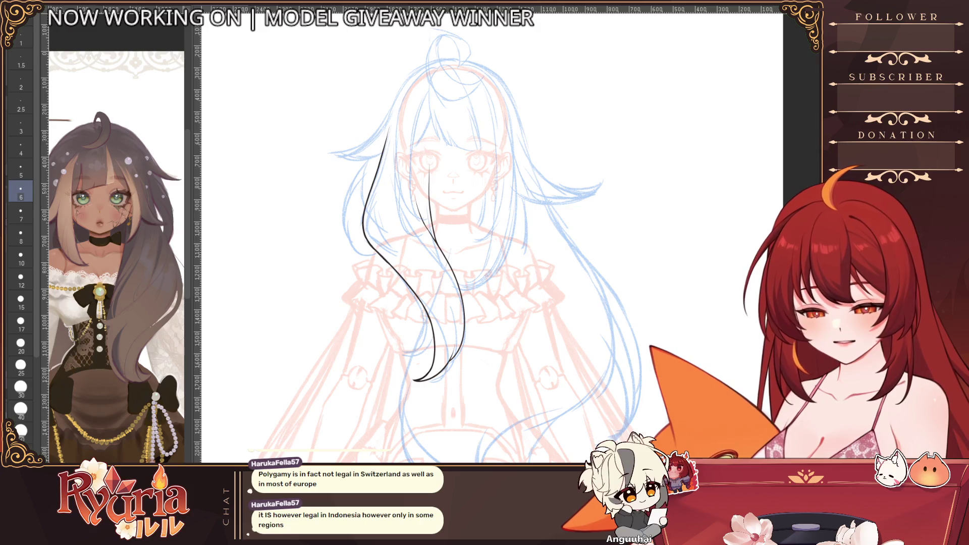
pyautogui.scroll(1, 425, 189)
pyautogui.scroll(1, 424, 190)
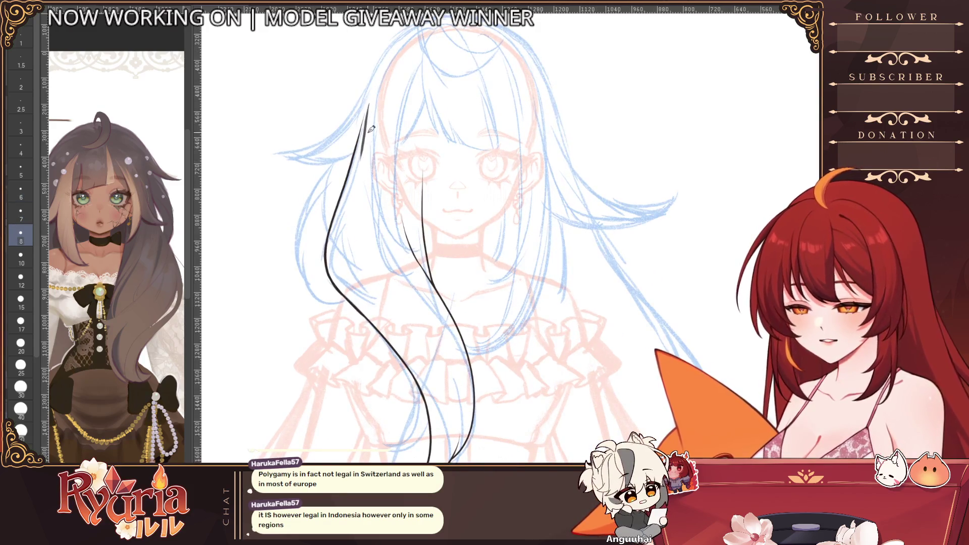
pyautogui.moveTo(372, 103); pyautogui.dragTo(356, 163)
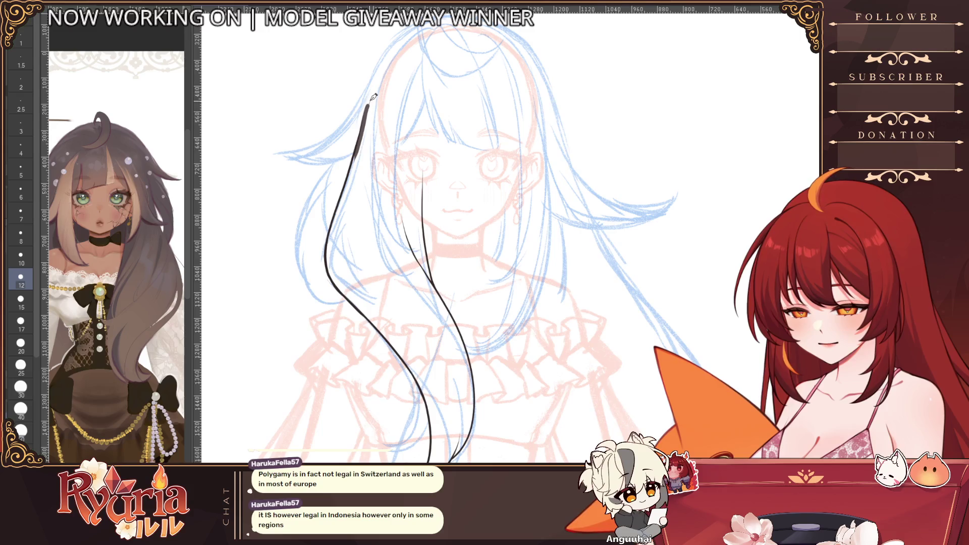
pyautogui.moveTo(377, 92); pyautogui.dragTo(417, 151)
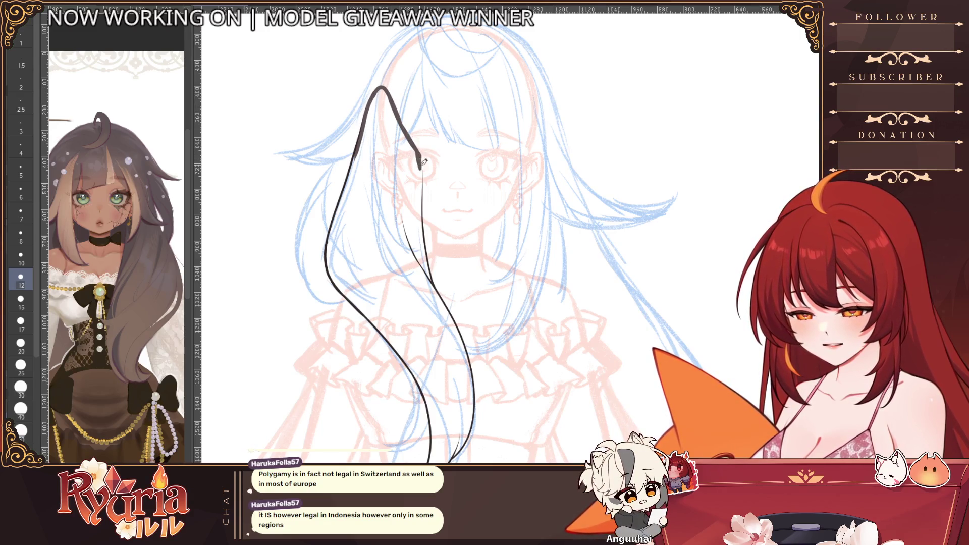
pyautogui.moveTo(369, 125)
pyautogui.mouseDown()
pyautogui.moveTo(338, 254)
pyautogui.moveTo(402, 342)
pyautogui.mouseUp()
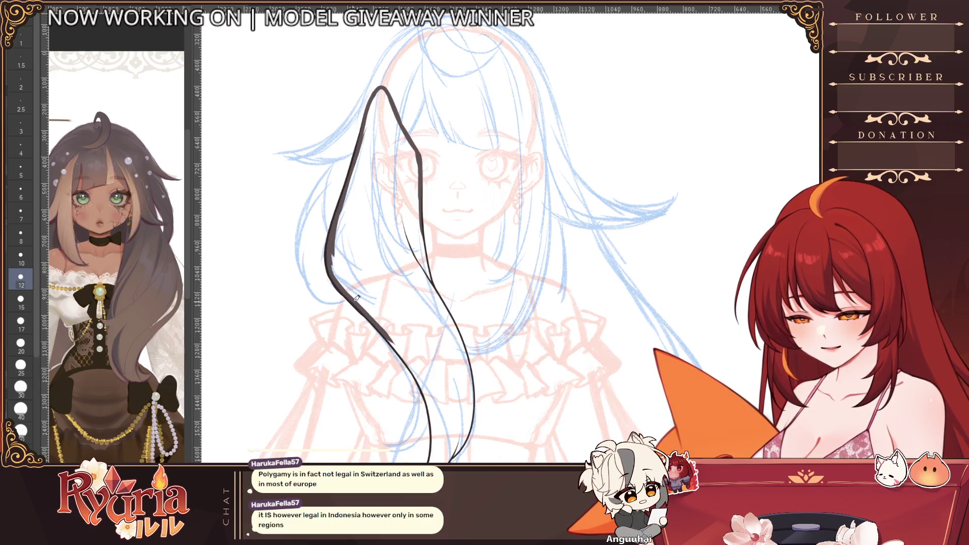
# - Thicken and extend the strand's inner and lower edges, then fill it dark brown
pyautogui.press('h')
pyautogui.moveTo(377, 163); pyautogui.dragTo(330, 307)
pyautogui.moveTo(331, 273); pyautogui.dragTo(332, 382)
pyautogui.moveTo(325, 318)
pyautogui.mouseDown()
pyautogui.moveTo(327, 394)
pyautogui.moveTo(379, 424)
pyautogui.mouseUp()
pyautogui.moveTo(385, 303); pyautogui.dragTo(357, 386)
pyautogui.moveTo(375, 322); pyautogui.dragTo(364, 413)
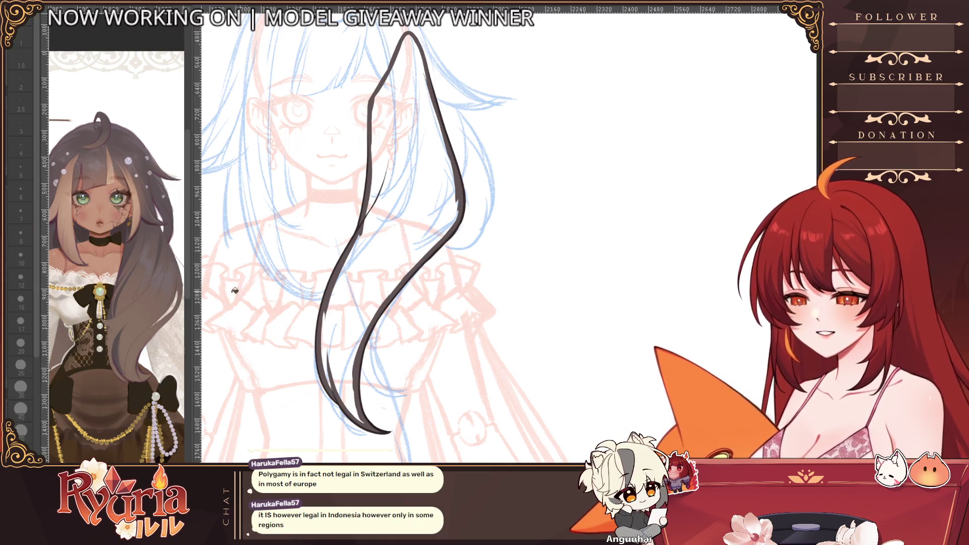
pyautogui.click(420, 238)
pyautogui.scroll(-2, 414, 252)
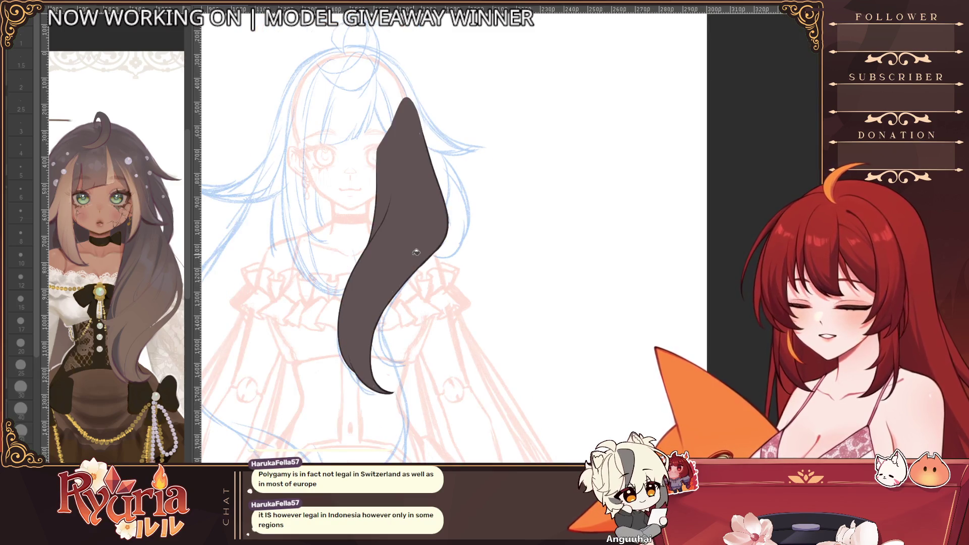
pyautogui.scroll(2, 416, 253)
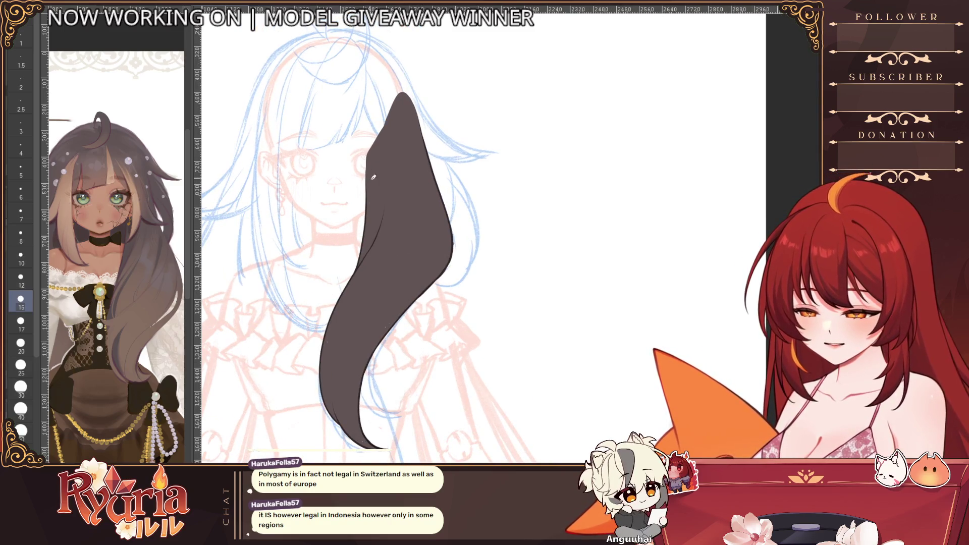
# - Move to the layer below and reduce the brush to check the dark brown fill
pyautogui.hotkey('alt', '[')
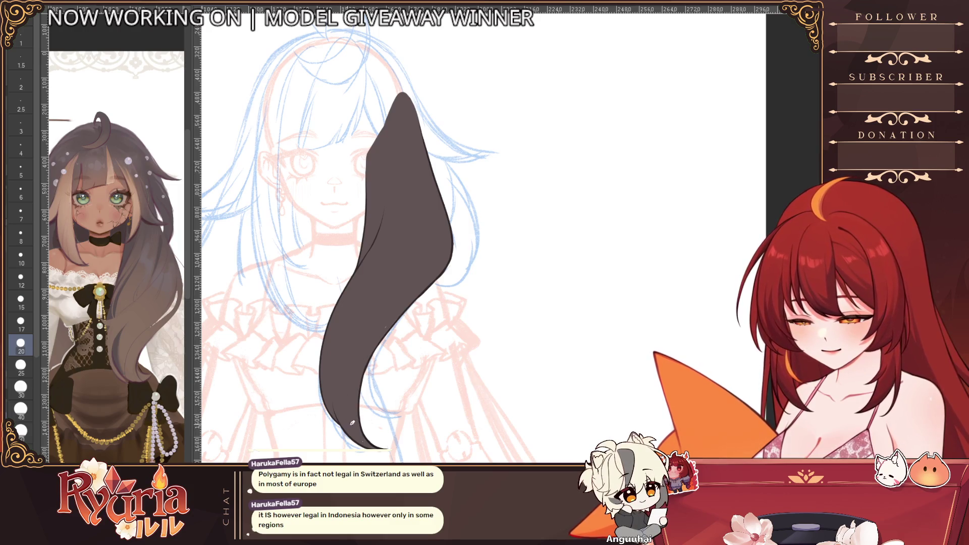
pyautogui.scroll(-3, 447, 247)
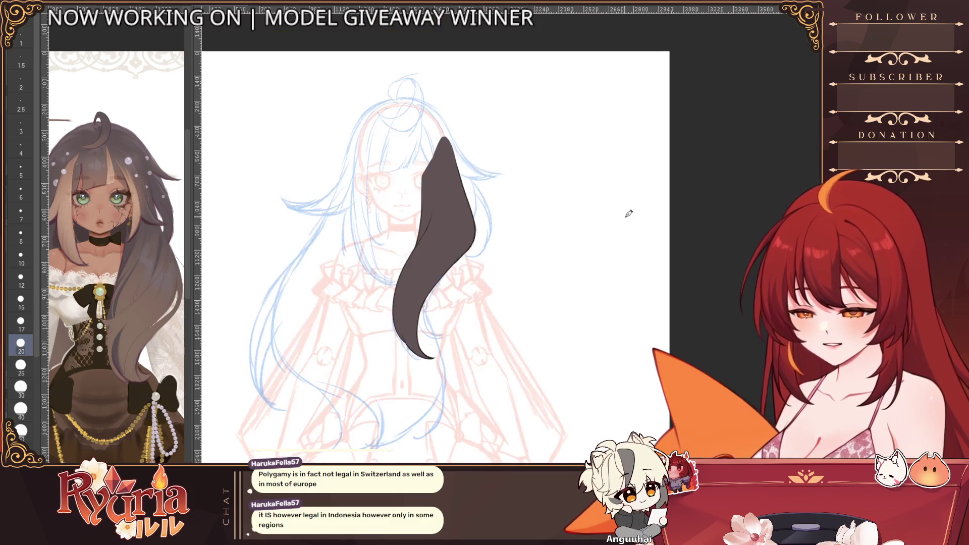
pyautogui.scroll(2, 425, 228)
pyautogui.scroll(2, 424, 227)
pyautogui.scroll(2, 379, 227)
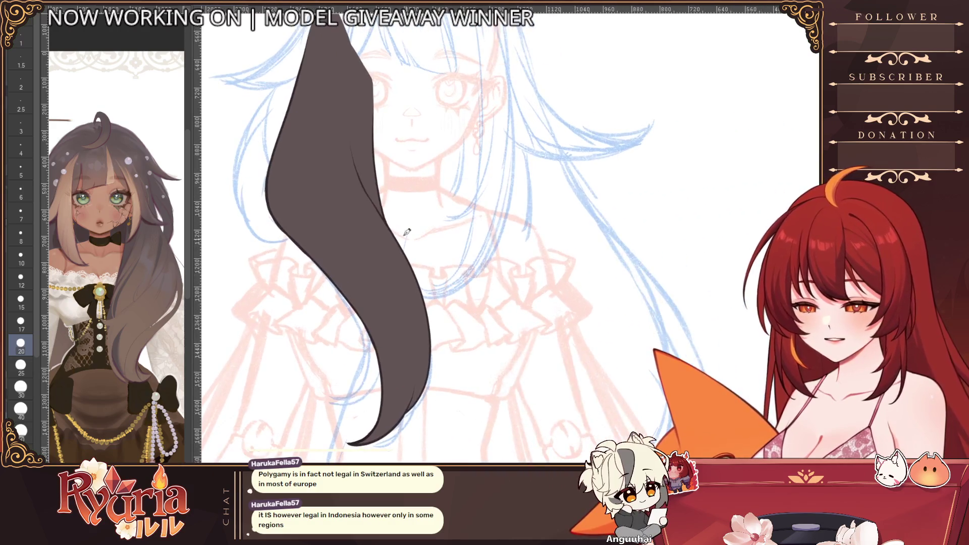
pyautogui.scroll(2, 341, 227)
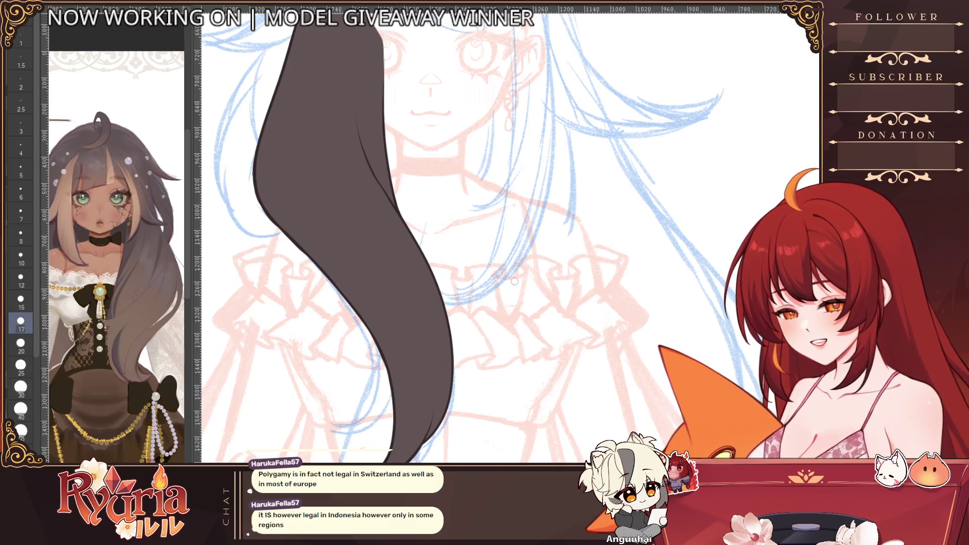
pyautogui.scroll(2, 378, 228)
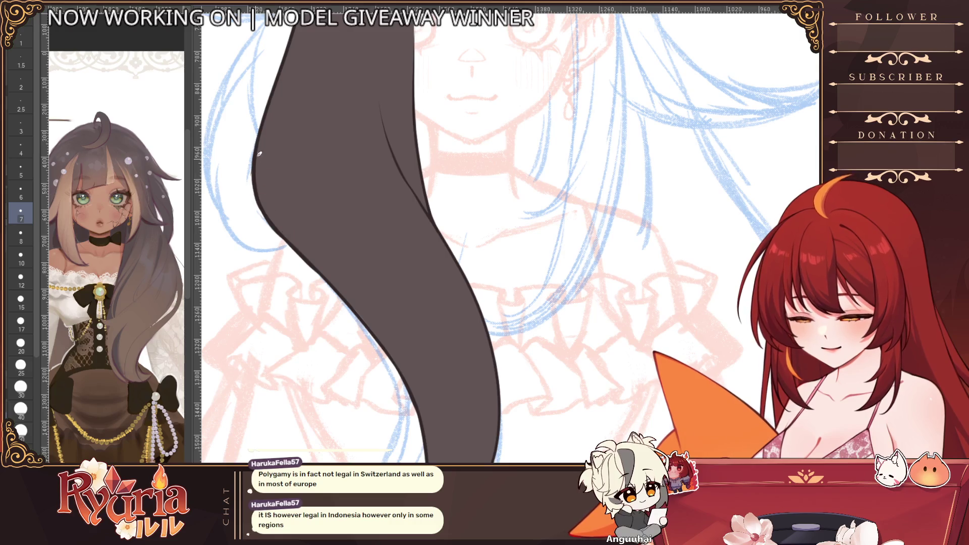
pyautogui.press('[')
pyautogui.scroll(-3, 284, 230)
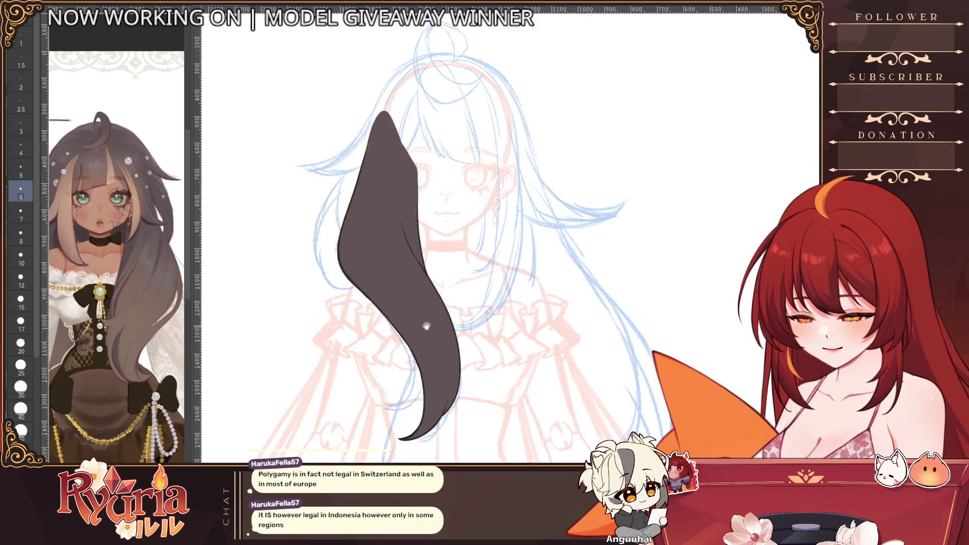
pyautogui.scroll(3, 302, 260)
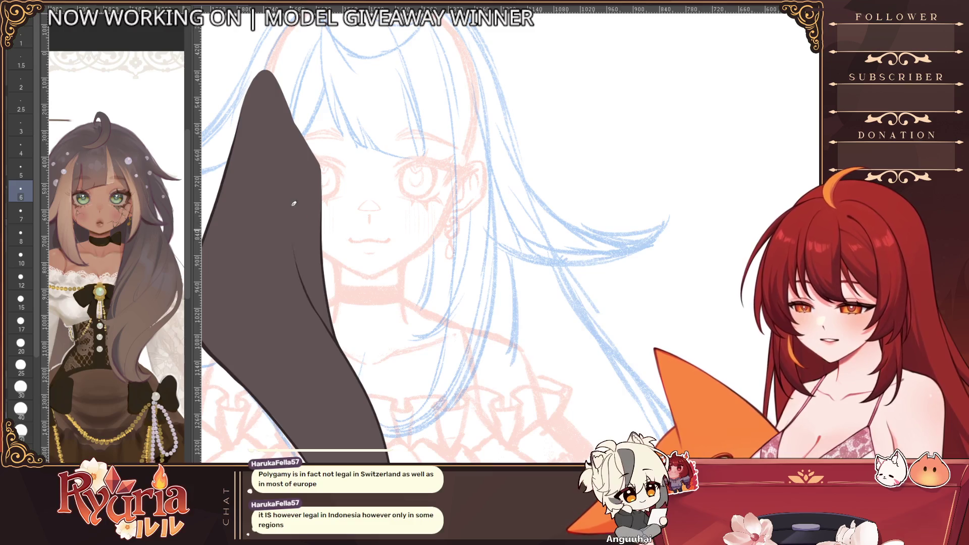
pyautogui.scroll(-4, 305, 265)
pyautogui.scroll(-1, 304, 265)
pyautogui.scroll(2, 306, 264)
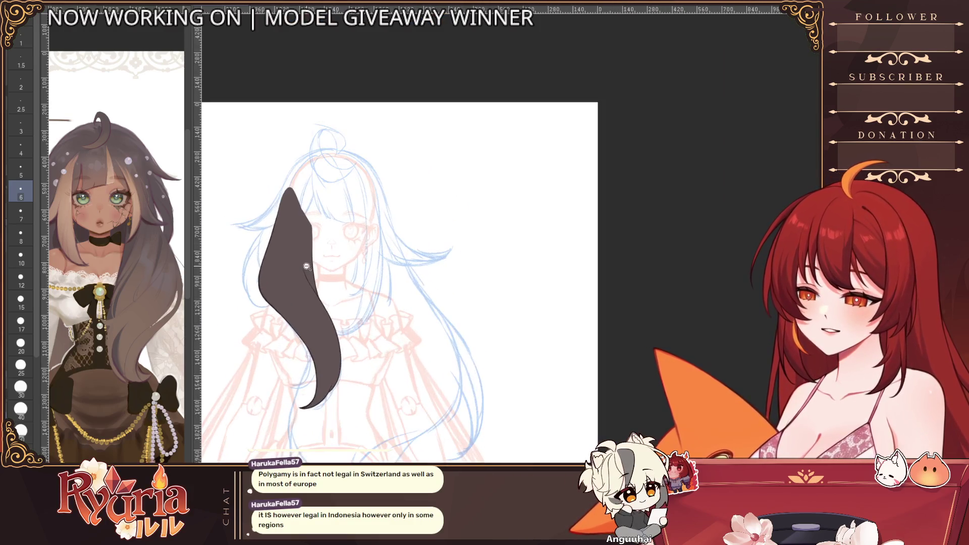
pyautogui.scroll(2, 308, 262)
pyautogui.scroll(-3, 340, 227)
pyautogui.scroll(3, 416, 227)
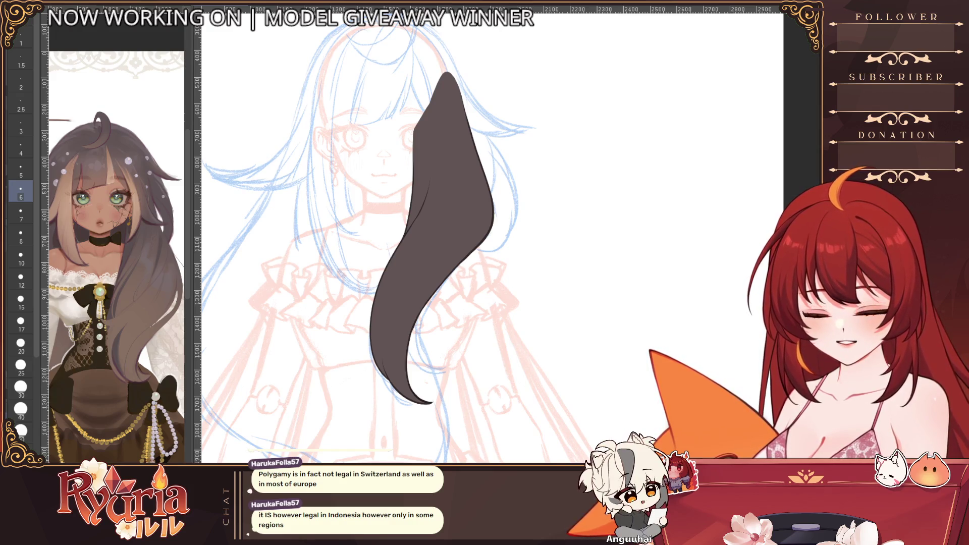
# - Airbrush the strand's lower half lighter to match the dark-to-blonde gradient
pyautogui.moveTo(454, 394); pyautogui.dragTo(302, 355)
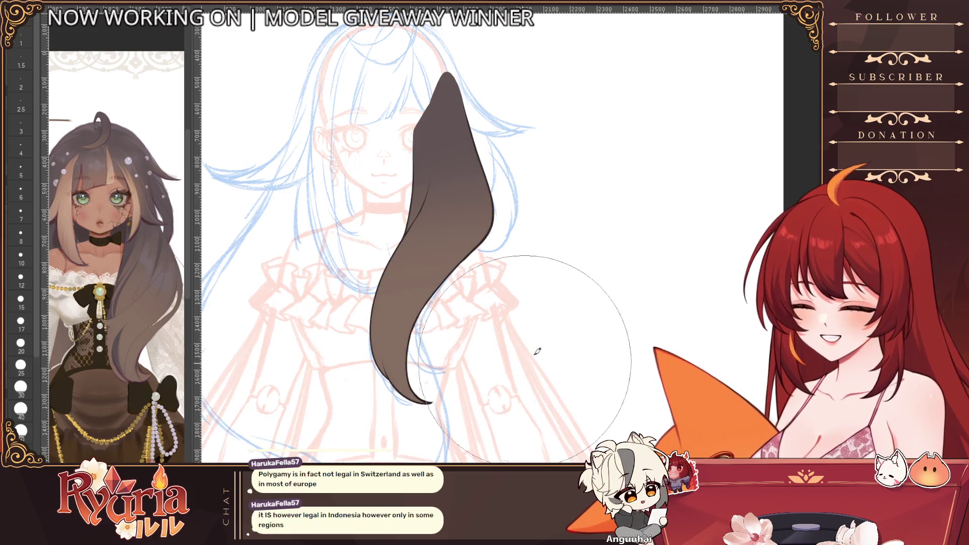
pyautogui.scroll(-1, 538, 351)
pyautogui.scroll(-1, 537, 350)
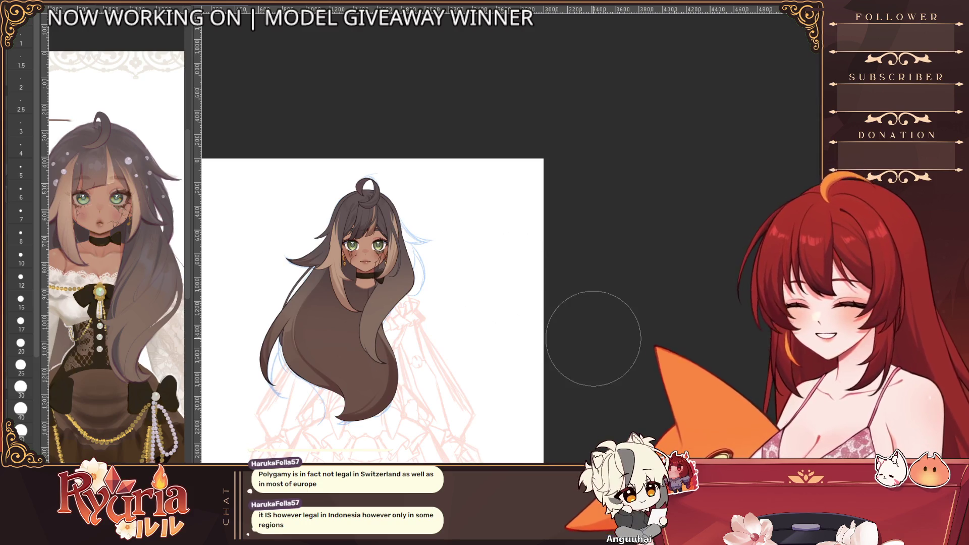
# - Paint a light highlight down the hair strand across the chest, redoing the first stroke
pyautogui.press(']')
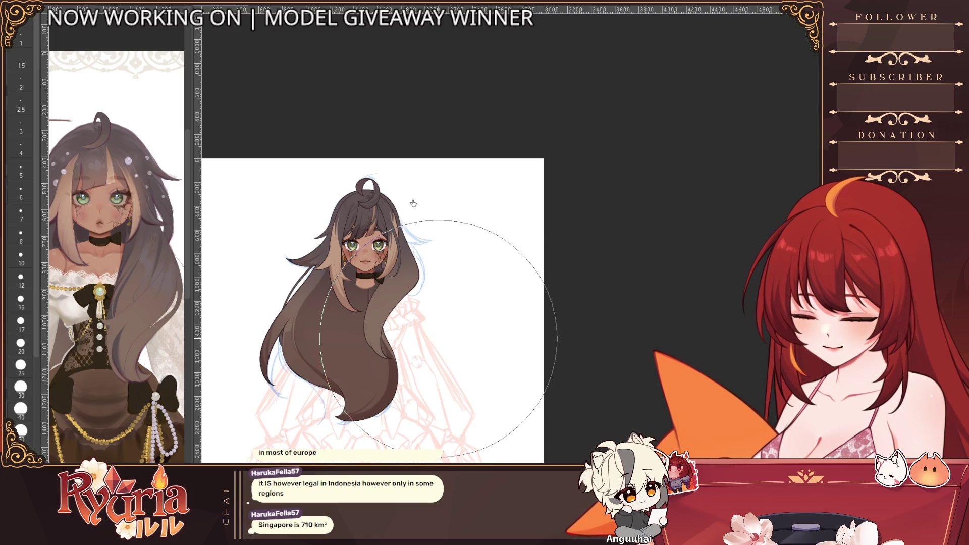
pyautogui.scroll(2, 419, 227)
pyautogui.scroll(2, 419, 228)
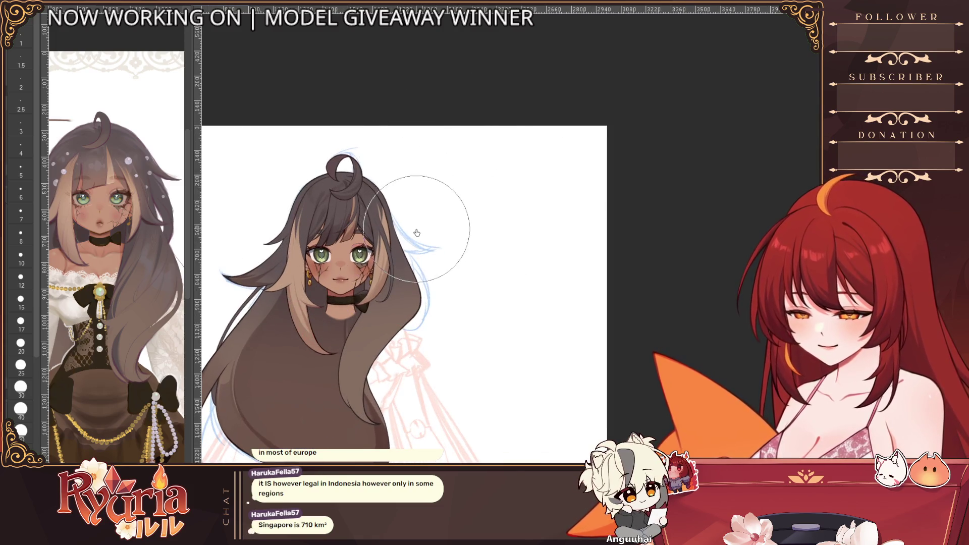
pyautogui.scroll(2, 416, 236)
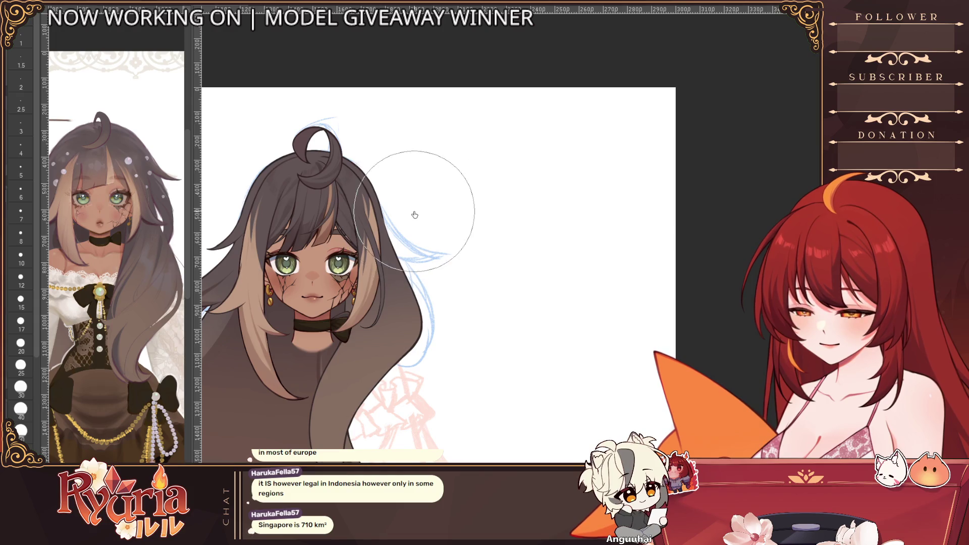
pyautogui.scroll(3, 413, 218)
pyautogui.scroll(2, 367, 319)
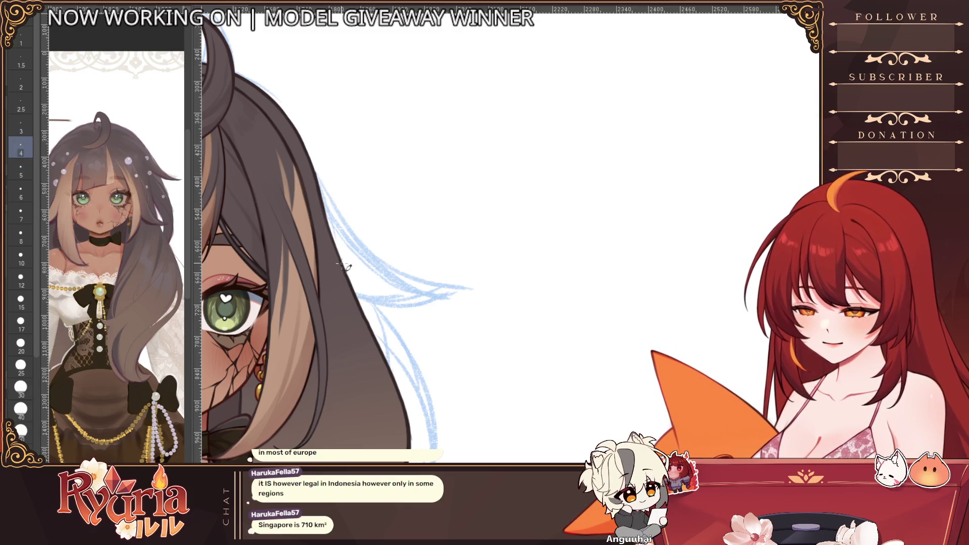
pyautogui.press('e')
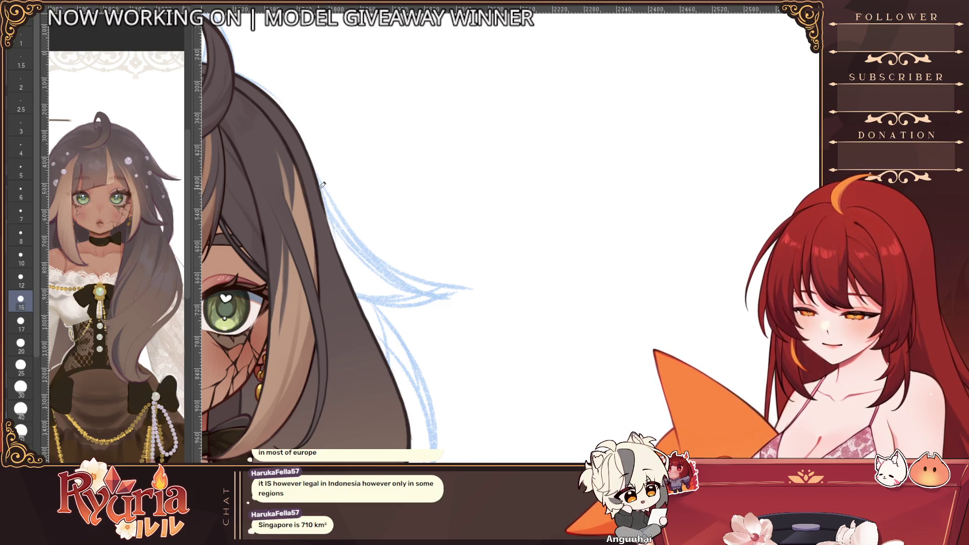
pyautogui.press('b')
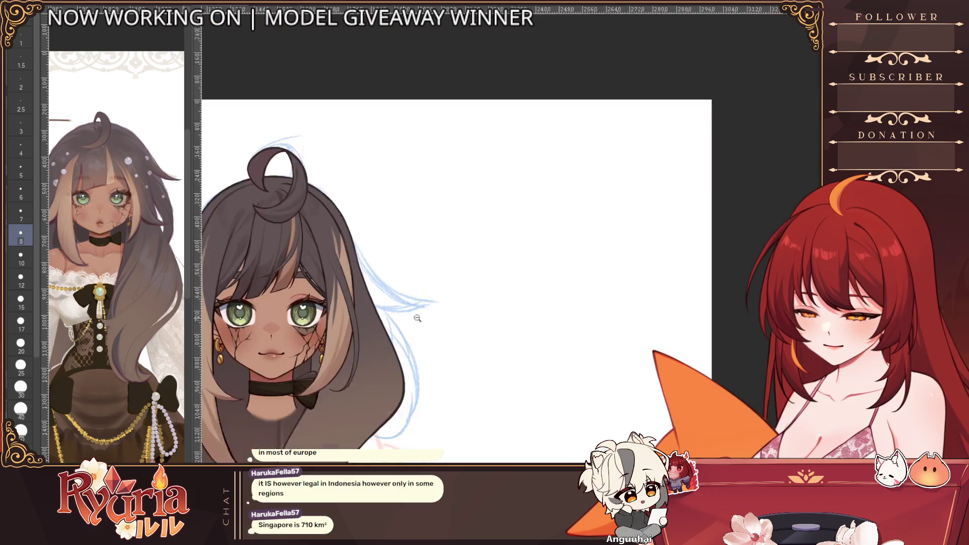
pyautogui.scroll(-2, 335, 236)
pyautogui.scroll(-2, 465, 309)
pyautogui.scroll(1, 434, 364)
pyautogui.scroll(1, 434, 364)
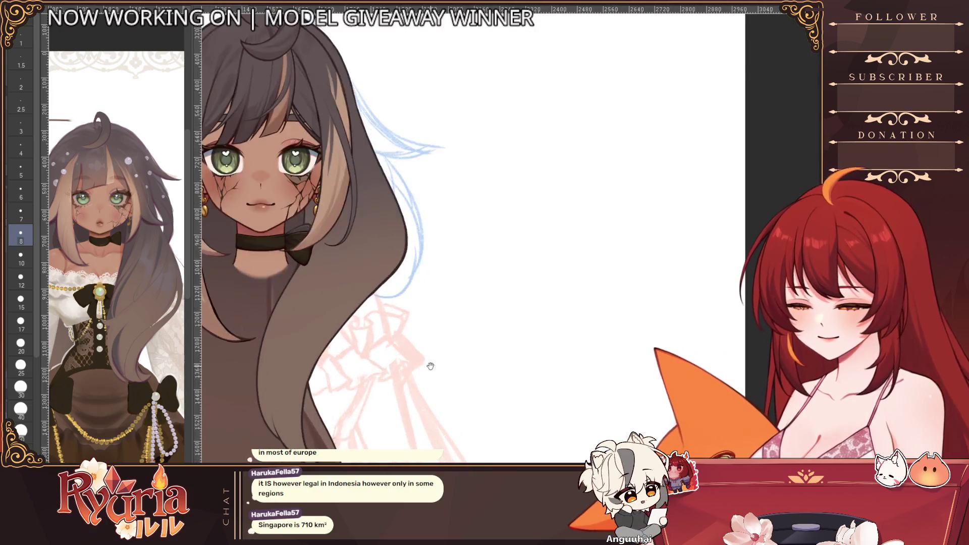
pyautogui.scroll(2, 434, 364)
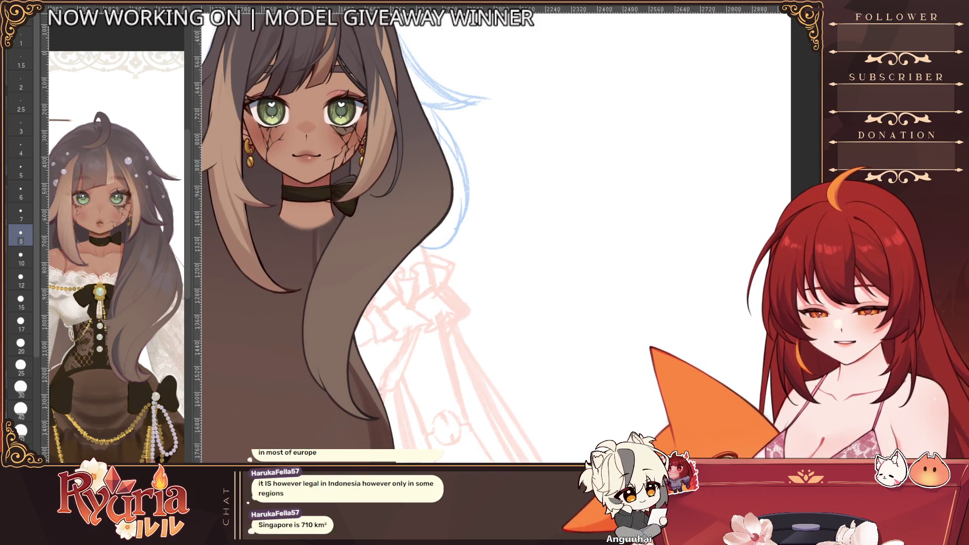
pyautogui.scroll(1, 330, 242)
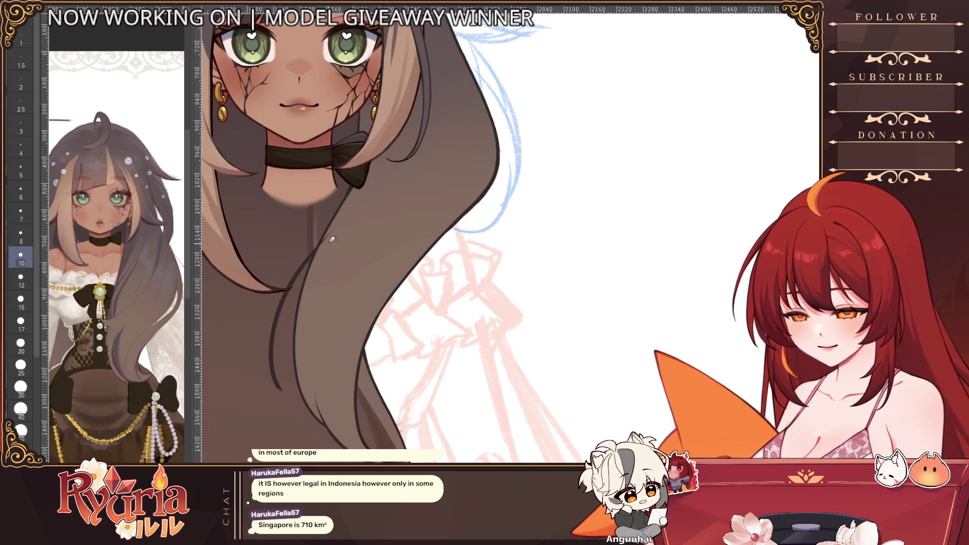
pyautogui.moveTo(311, 258); pyautogui.dragTo(280, 379)
pyautogui.hotkey('ctrl', 'z')
pyautogui.moveTo(307, 251); pyautogui.dragTo(282, 387)
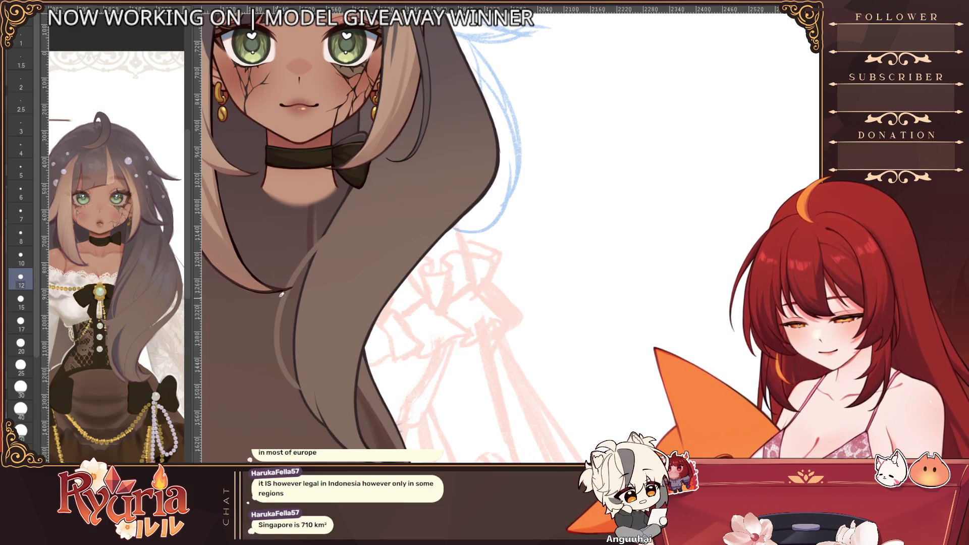
pyautogui.scroll(1, 276, 327)
pyautogui.moveTo(296, 322); pyautogui.dragTo(284, 405)
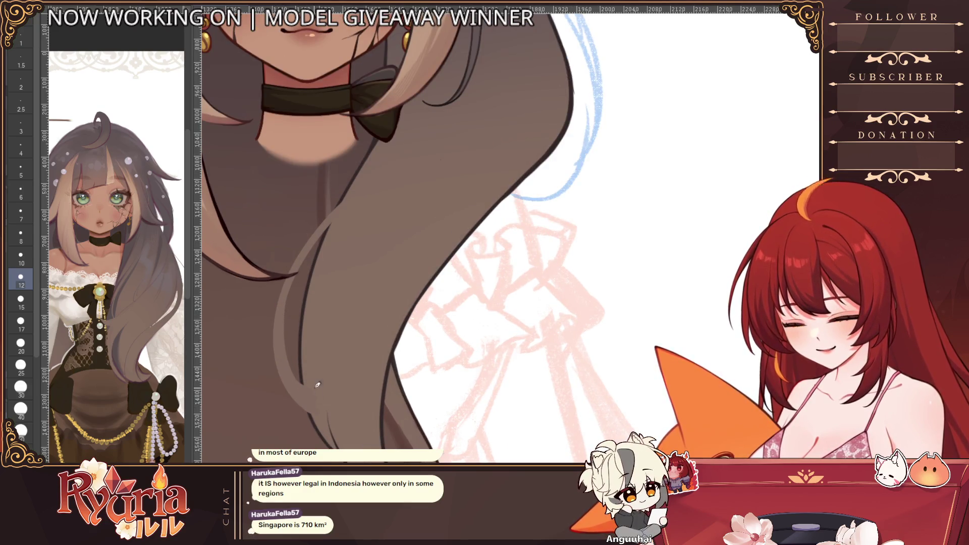
pyautogui.scroll(-1, 316, 385)
pyautogui.scroll(-1, 261, 266)
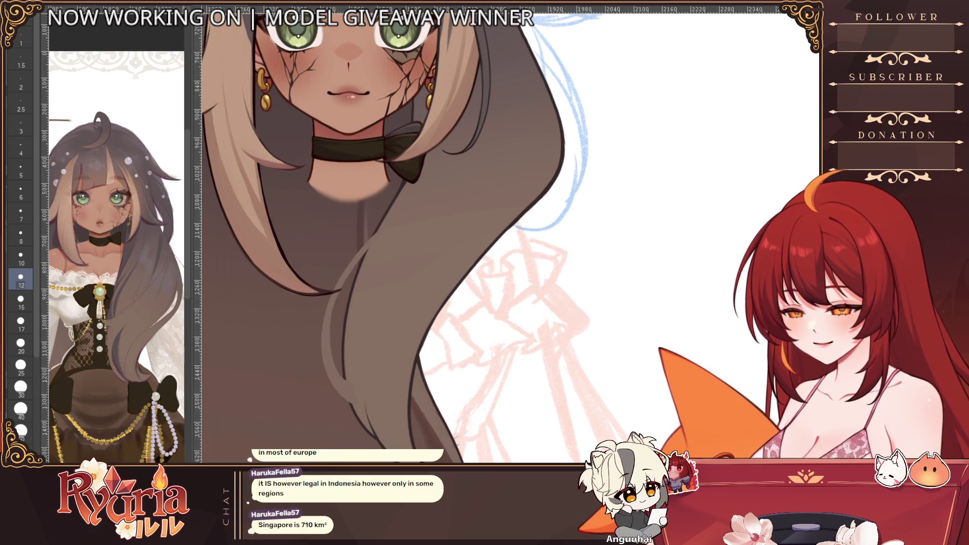
pyautogui.scroll(1, 303, 275)
# - Reduce the brush size and bring the view back around the girl's head
pyautogui.press('[')
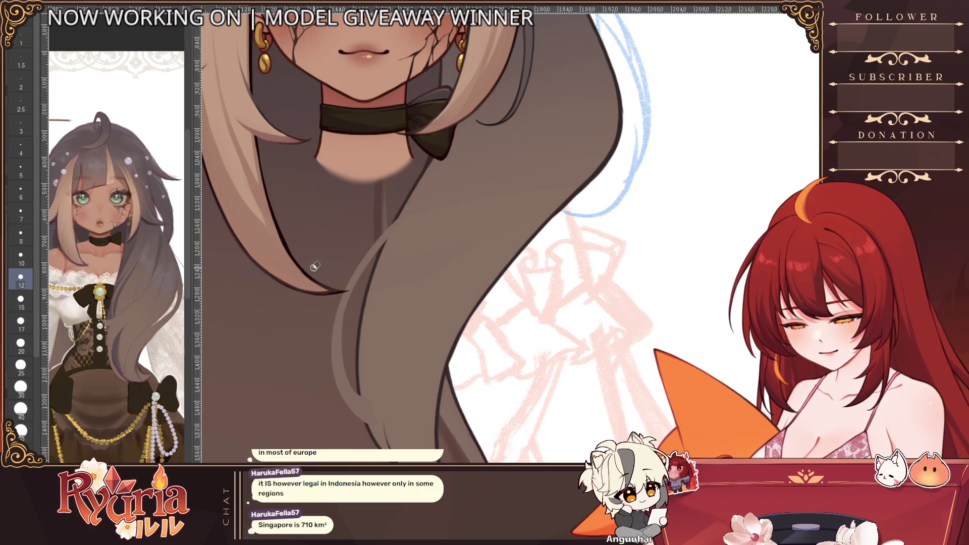
pyautogui.scroll(-2, 316, 265)
pyautogui.scroll(-3, 315, 265)
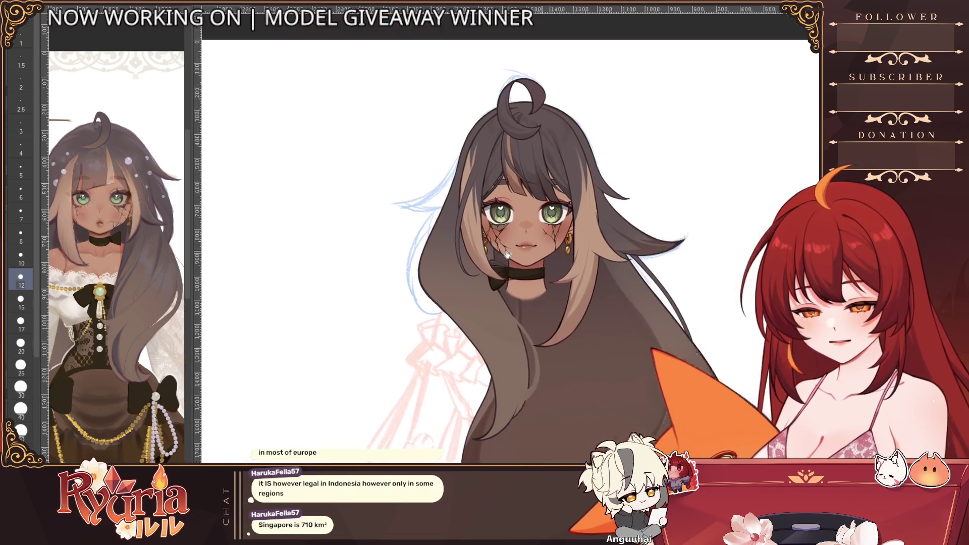
pyautogui.moveTo(356, 227); pyautogui.dragTo(425, 273)
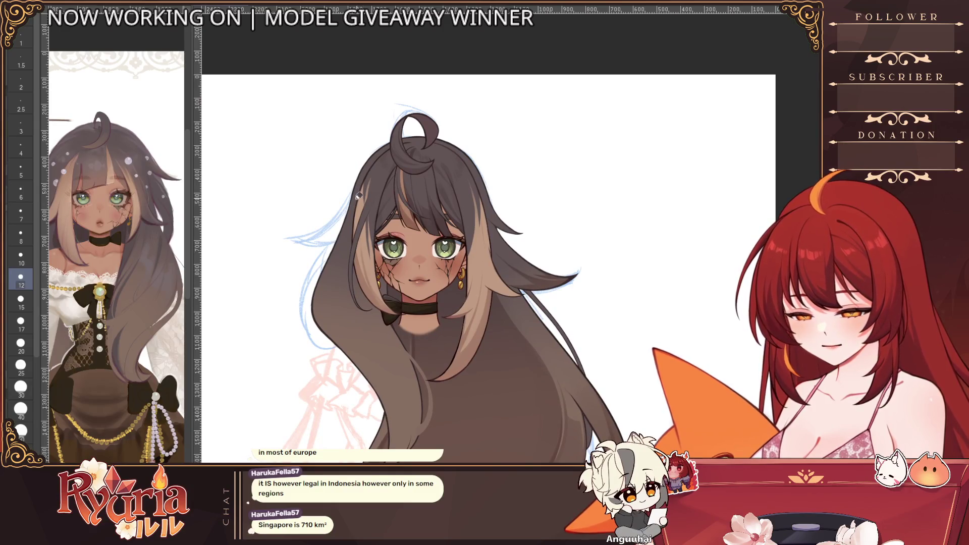
pyautogui.scroll(2, 358, 195)
pyautogui.scroll(1, 358, 195)
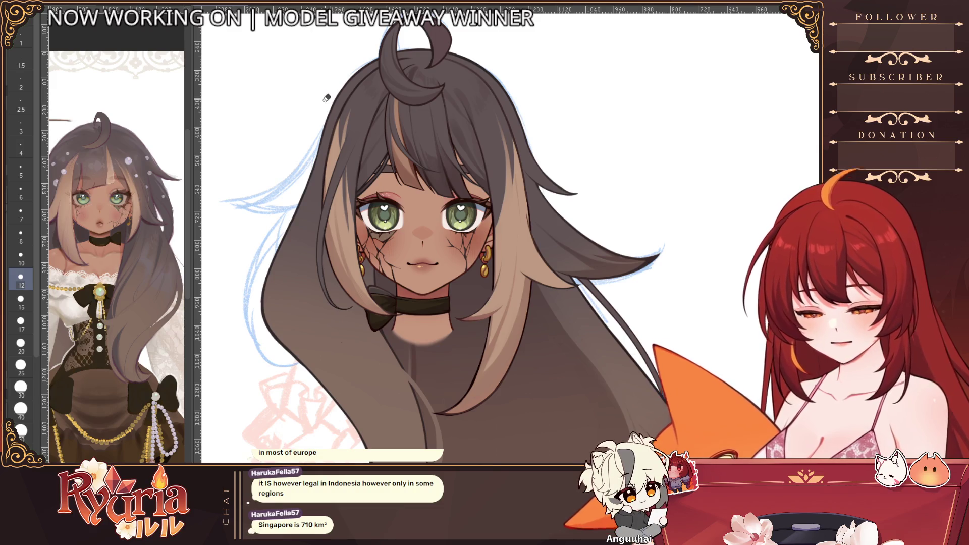
# - Sketch the loose strand along the left hair down toward the shoulder in blue, redoing strokes
pyautogui.press('Down')
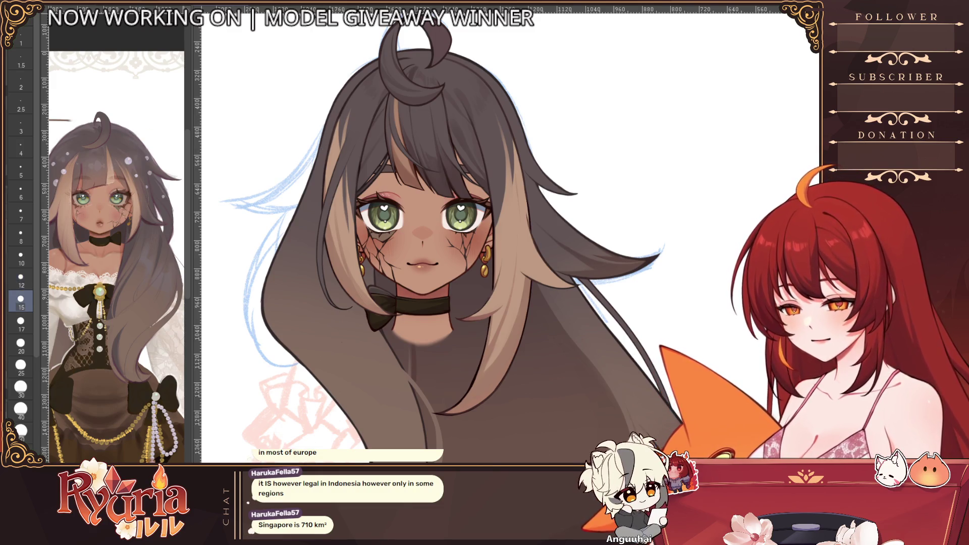
pyautogui.press('Up')
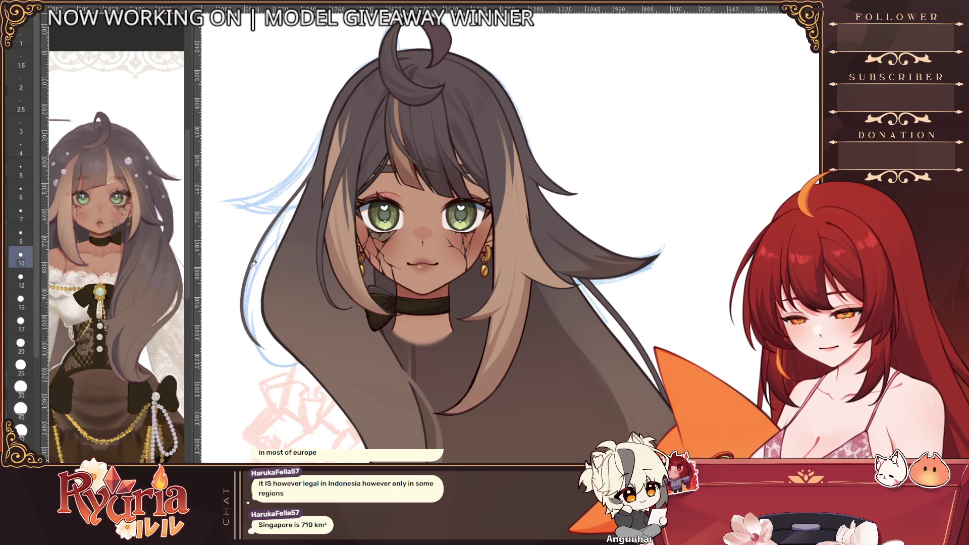
pyautogui.moveTo(315, 163); pyautogui.dragTo(250, 349)
pyautogui.hotkey('ctrl', 'z')
pyautogui.moveTo(307, 193); pyautogui.dragTo(295, 367)
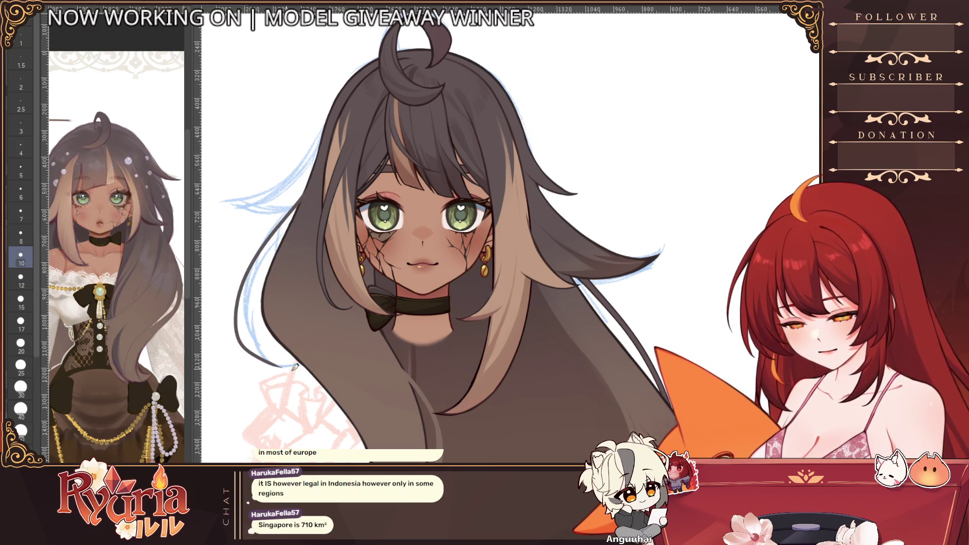
pyautogui.press('Down')
pyautogui.moveTo(310, 186); pyautogui.dragTo(253, 357)
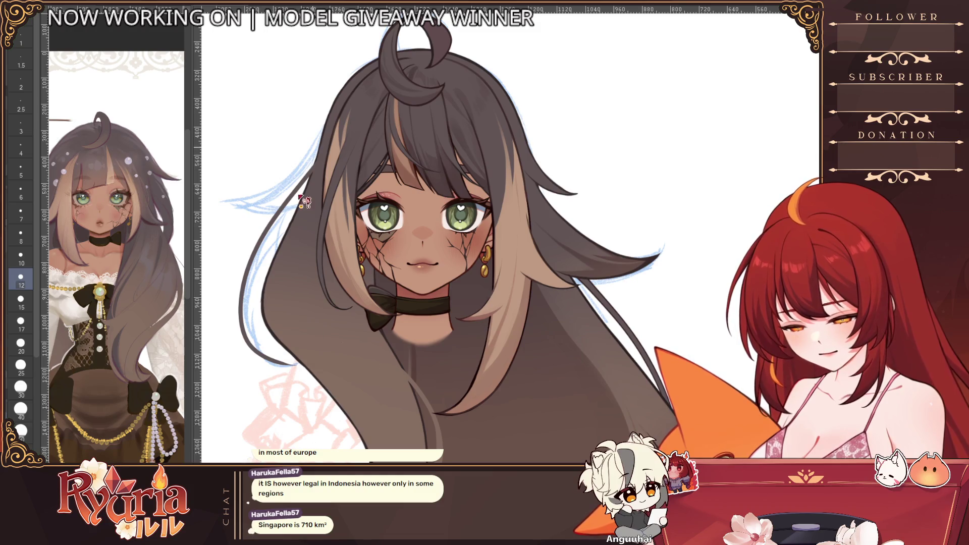
pyautogui.moveTo(305, 199); pyautogui.dragTo(254, 356)
pyautogui.moveTo(299, 185); pyautogui.dragTo(250, 356)
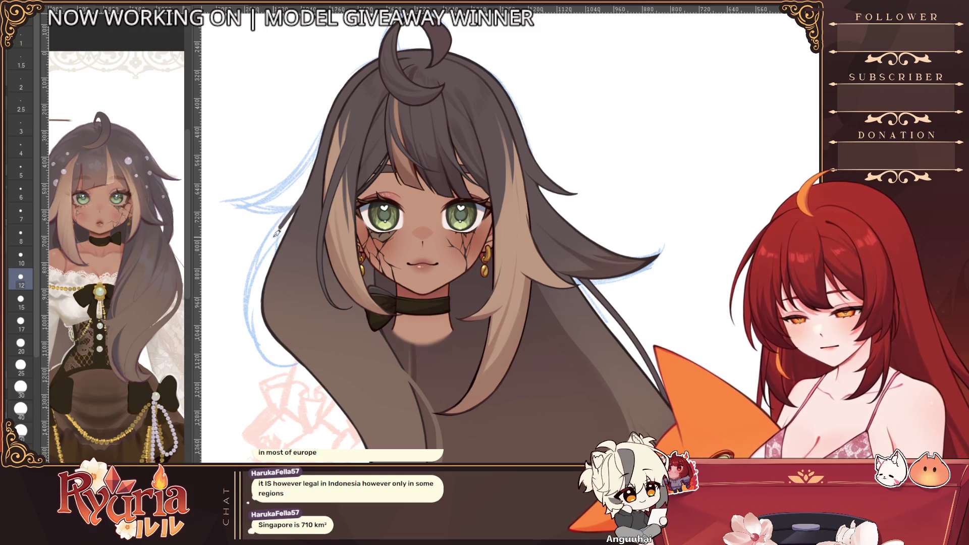
pyautogui.scroll(3, 251, 318)
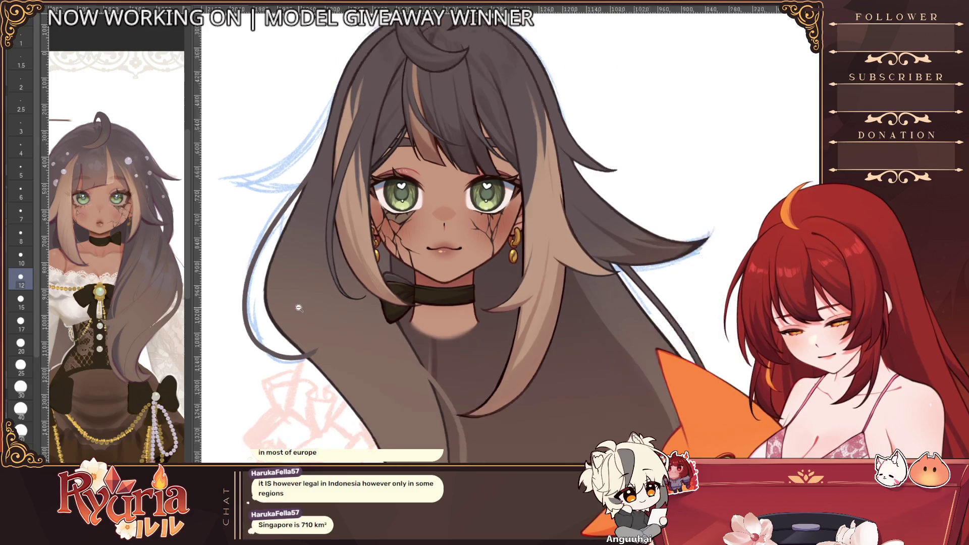
pyautogui.scroll(-3, 469, 242)
pyautogui.scroll(3, 469, 243)
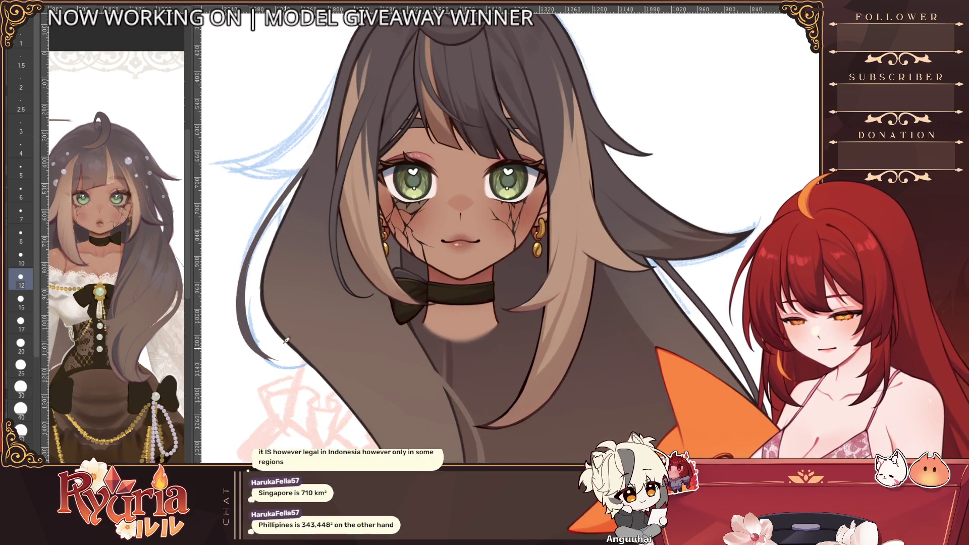
# - Ink the outer left strand with short dark strokes at a smaller size, undoing bad lines
pyautogui.moveTo(288, 356); pyautogui.dragTo(310, 152)
pyautogui.hotkey('ctrl', 'z')
pyautogui.moveTo(289, 364)
pyautogui.mouseDown()
pyautogui.moveTo(315, 152)
pyautogui.moveTo(237, 345)
pyautogui.mouseUp()
pyautogui.hotkey('ctrl', 'z')
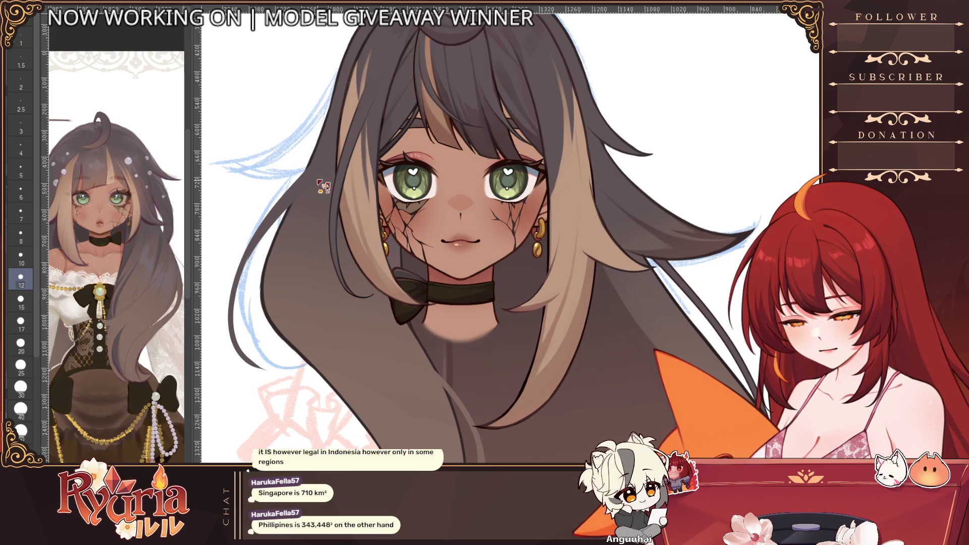
pyautogui.moveTo(302, 200); pyautogui.dragTo(273, 229)
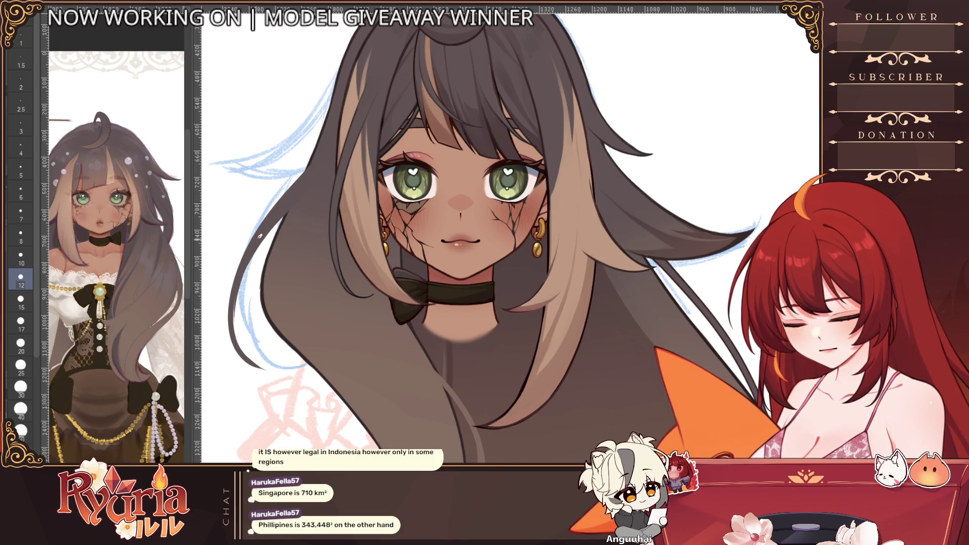
pyautogui.press('[')
pyautogui.press('[')
pyautogui.moveTo(241, 293); pyautogui.dragTo(245, 356)
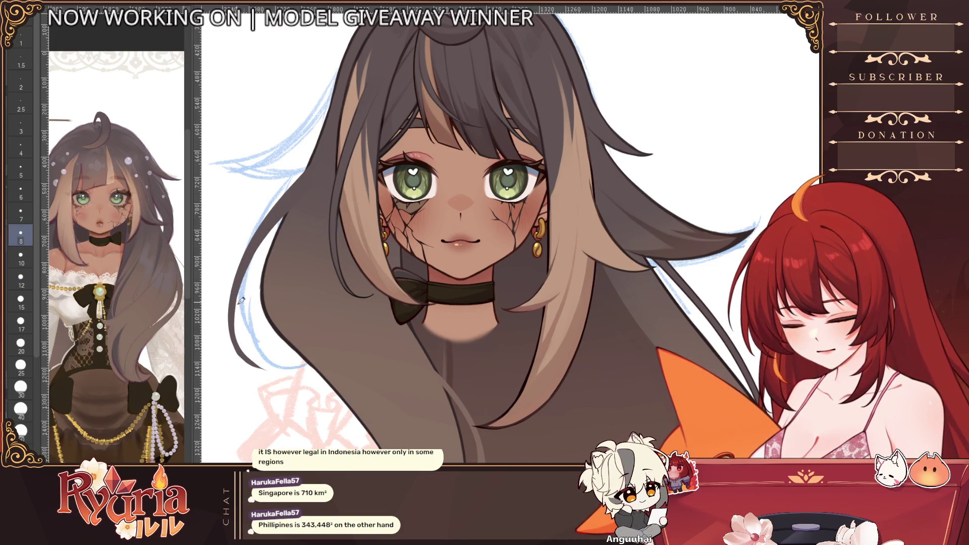
pyautogui.scroll(-5, 242, 345)
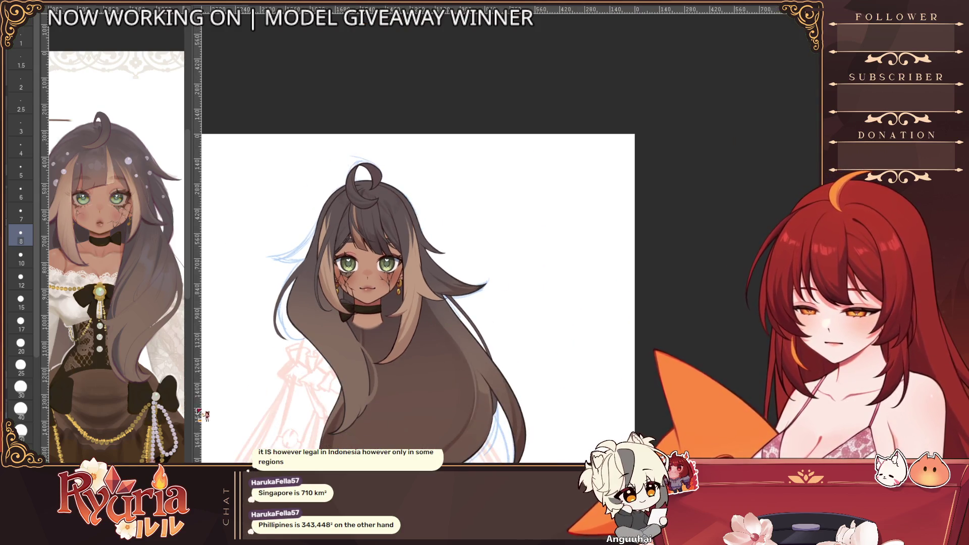
pyautogui.scroll(5, 363, 265)
pyautogui.scroll(3, 424, 189)
# - Erase the blue sketch line beside the left hair strand, adjusting eraser size between passes
pyautogui.press(']')
pyautogui.press(']')
pyautogui.press(']')
pyautogui.press(']')
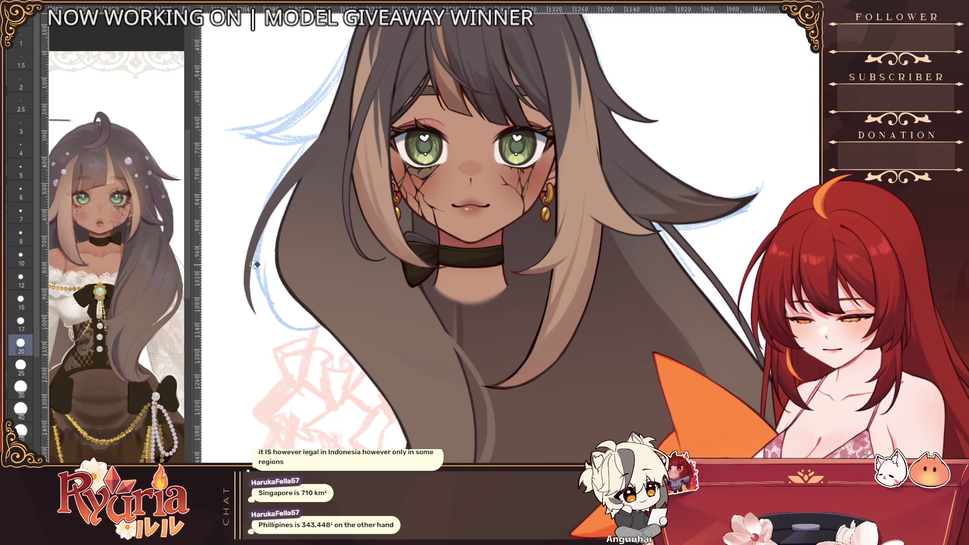
pyautogui.moveTo(276, 216); pyautogui.dragTo(284, 326)
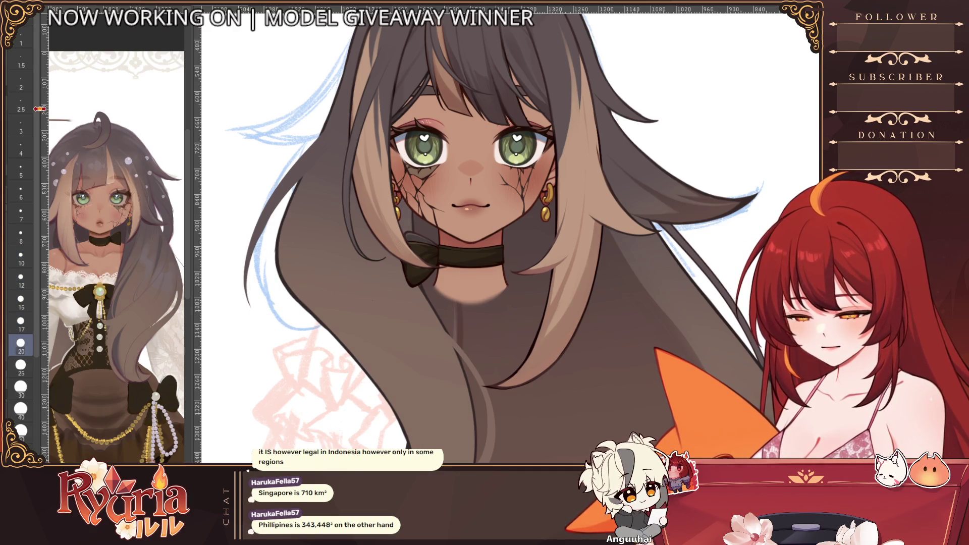
pyautogui.press('[')
pyautogui.press('[')
pyautogui.press('[')
pyautogui.press('[')
pyautogui.moveTo(254, 235); pyautogui.dragTo(254, 303)
pyautogui.press('[')
pyautogui.press('[')
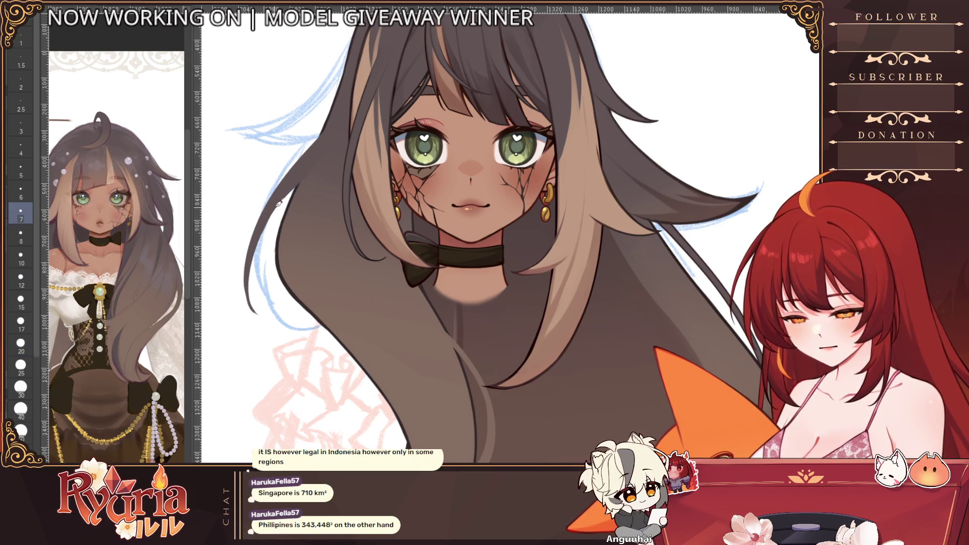
pyautogui.press(']')
pyautogui.press(']')
pyautogui.press(']')
pyautogui.press(']')
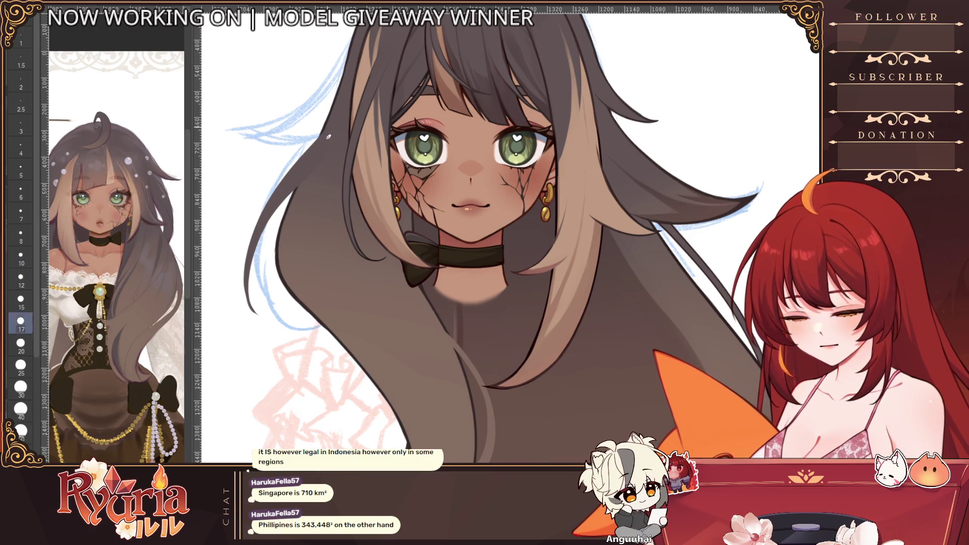
pyautogui.press(']')
pyautogui.press(']')
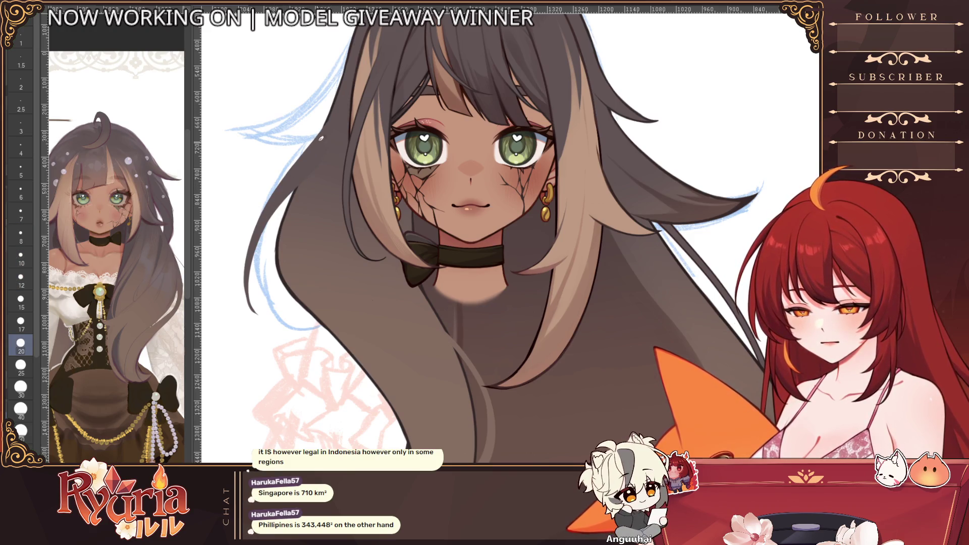
pyautogui.scroll(-5, 278, 199)
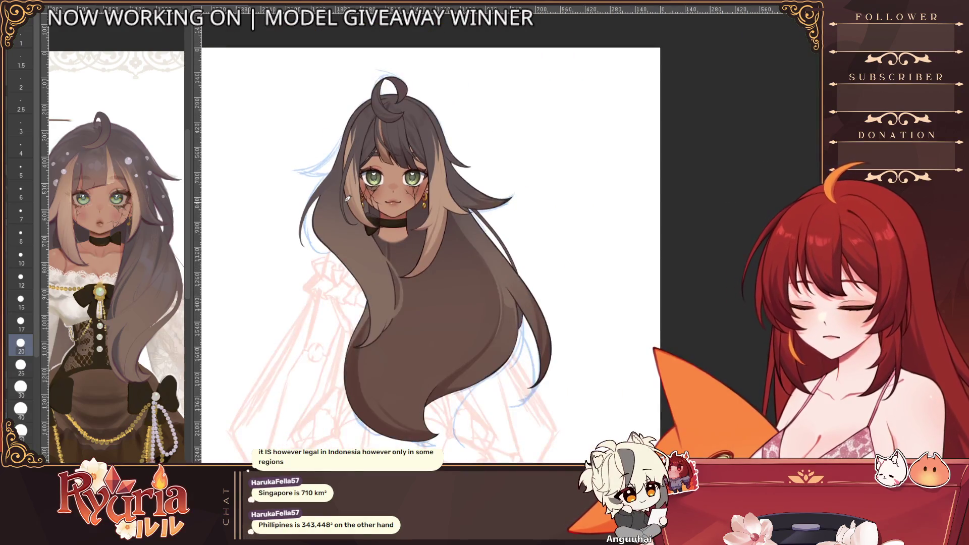
pyautogui.scroll(6, 348, 198)
pyautogui.press('[')
pyautogui.press('[')
pyautogui.press('[')
pyautogui.press('[')
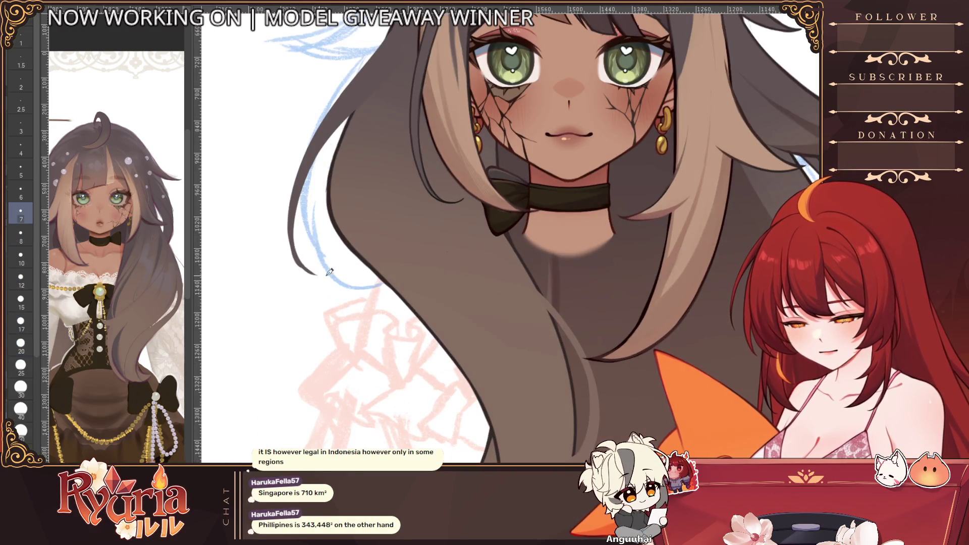
pyautogui.press('[')
pyautogui.press('[')
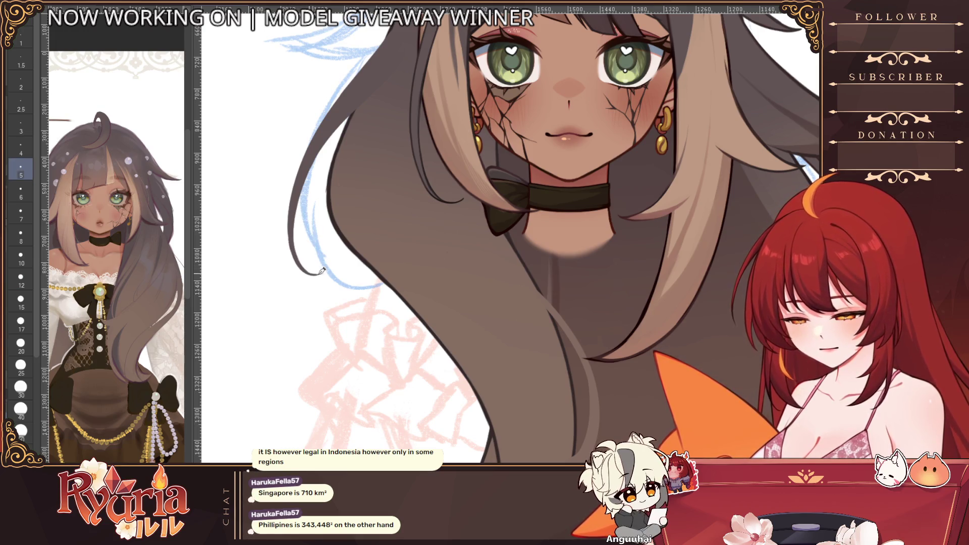
pyautogui.scroll(-4, 322, 270)
pyautogui.scroll(-4, 454, 303)
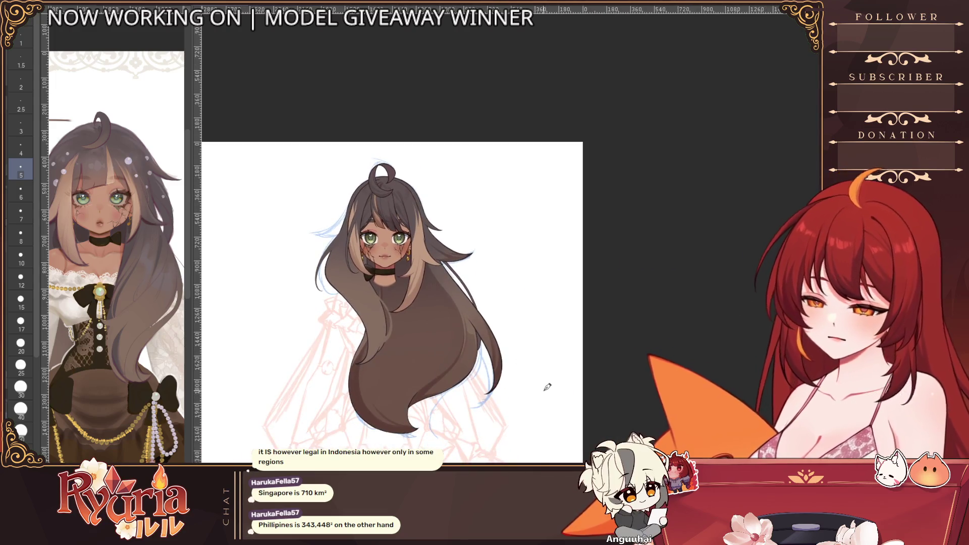
pyautogui.scroll(2, 454, 303)
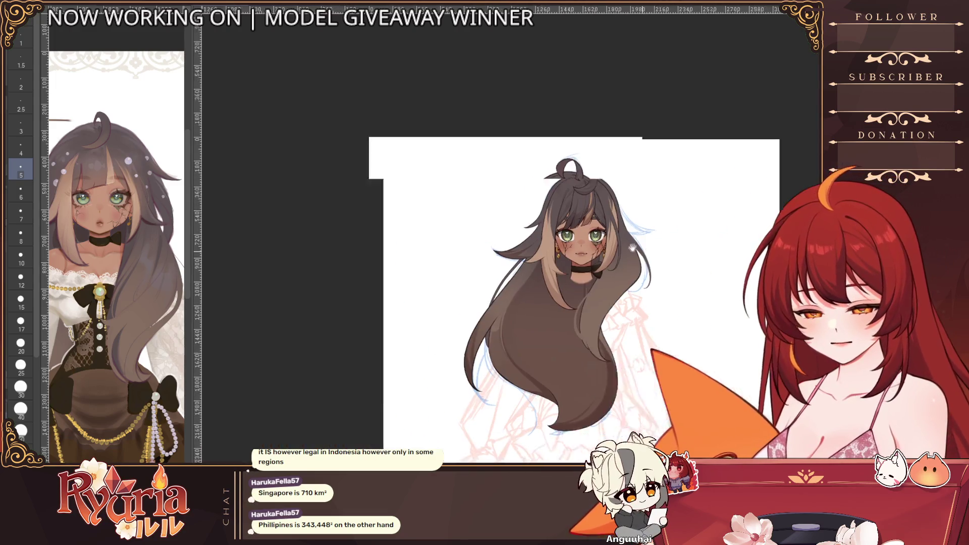
pyautogui.scroll(2, 467, 310)
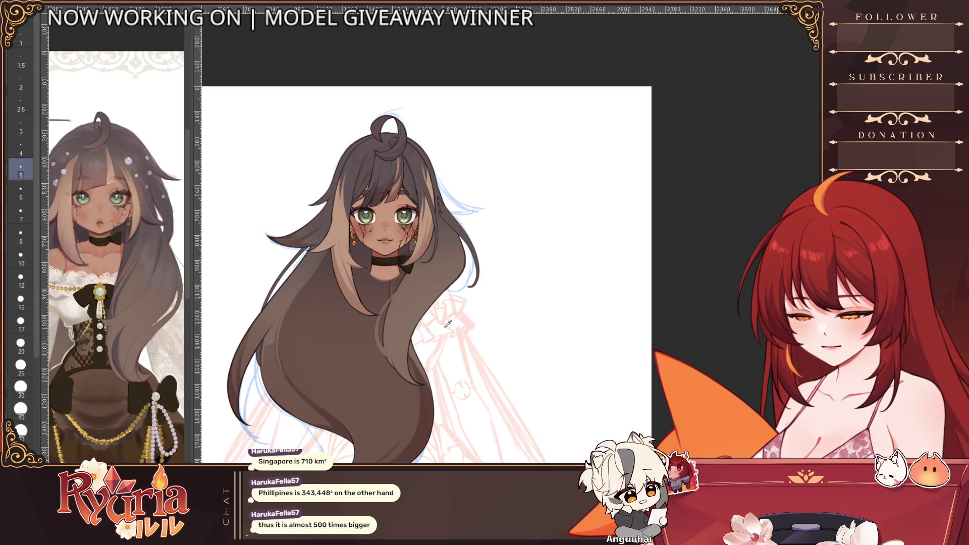
pyautogui.scroll(2, 465, 199)
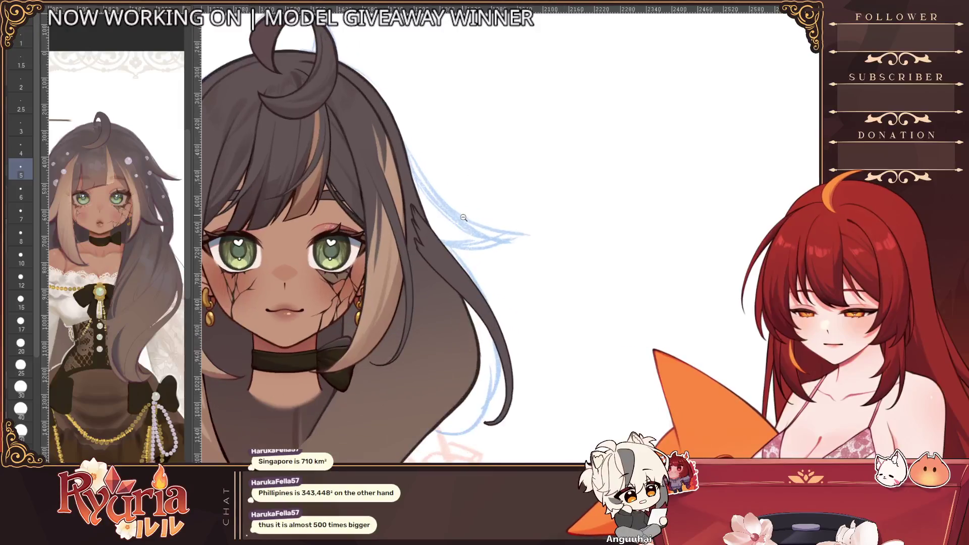
pyautogui.scroll(1, 464, 218)
# - Redraw the hair tip curl thicker and rounder, undoing once, then return the view to the face
pyautogui.moveTo(531, 365); pyautogui.dragTo(523, 304)
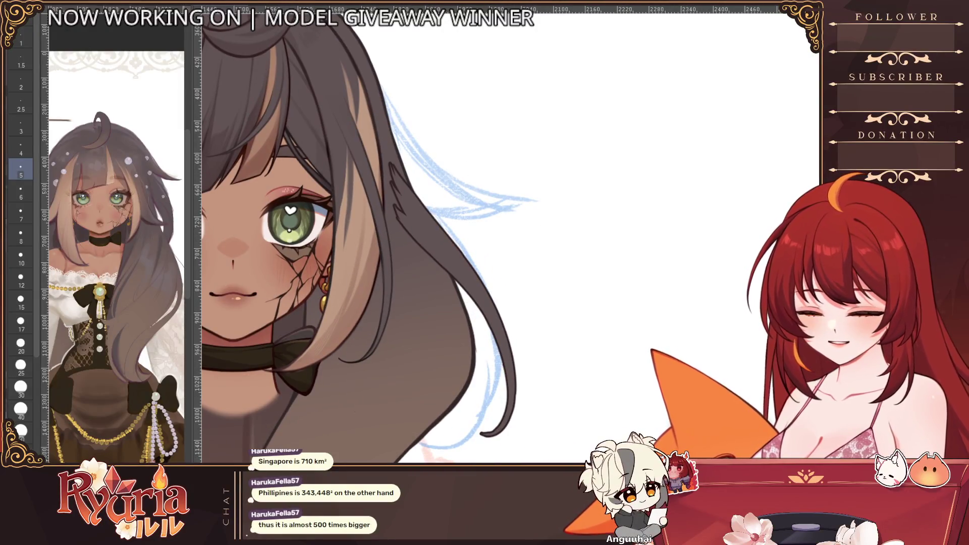
pyautogui.scroll(3, 464, 227)
pyautogui.moveTo(499, 228)
pyautogui.mouseDown()
pyautogui.moveTo(500, 318)
pyautogui.moveTo(499, 258)
pyautogui.mouseUp()
pyautogui.moveTo(291, 280); pyautogui.dragTo(303, 318)
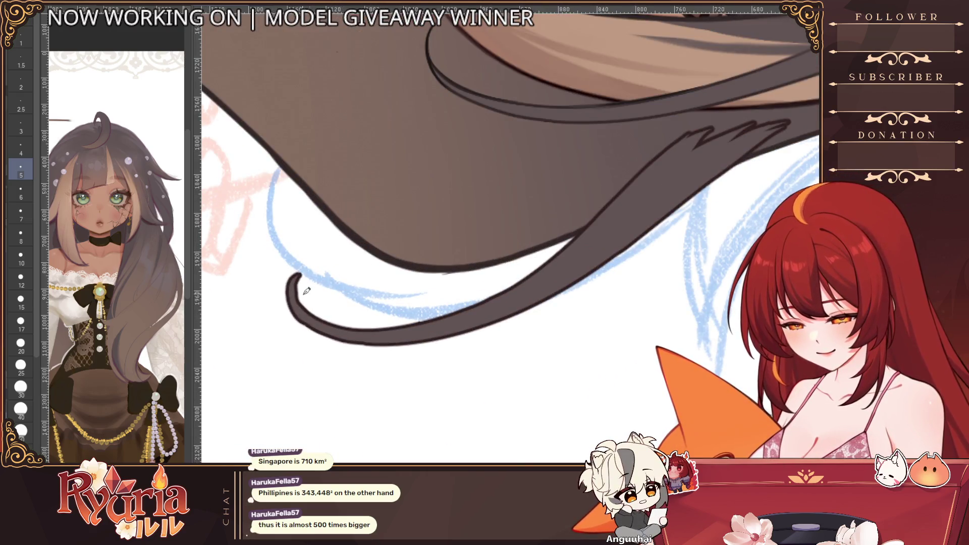
pyautogui.hotkey('ctrl', 'z')
pyautogui.moveTo(290, 277); pyautogui.dragTo(307, 311)
pyautogui.moveTo(303, 276); pyautogui.dragTo(310, 314)
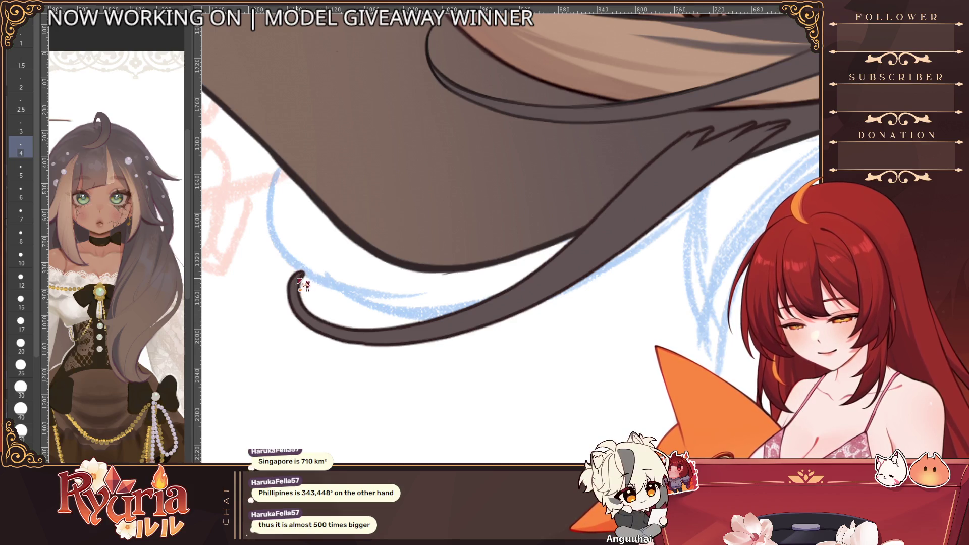
pyautogui.scroll(-2, 406, 228)
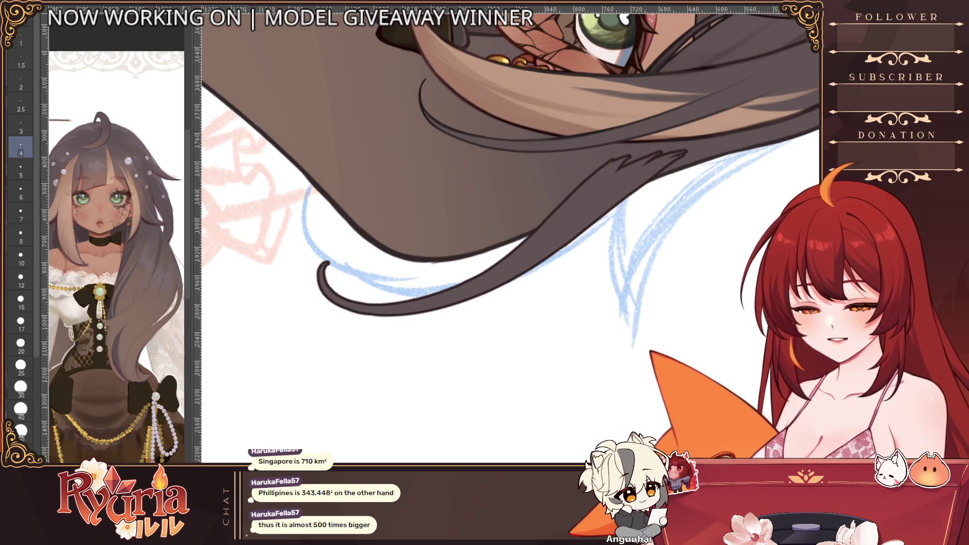
pyautogui.scroll(-3, 485, 228)
pyautogui.moveTo(379, 189); pyautogui.dragTo(493, 303)
pyautogui.scroll(2, 379, 227)
pyautogui.scroll(-2, 379, 227)
pyautogui.moveTo(379, 227); pyautogui.dragTo(401, 234)
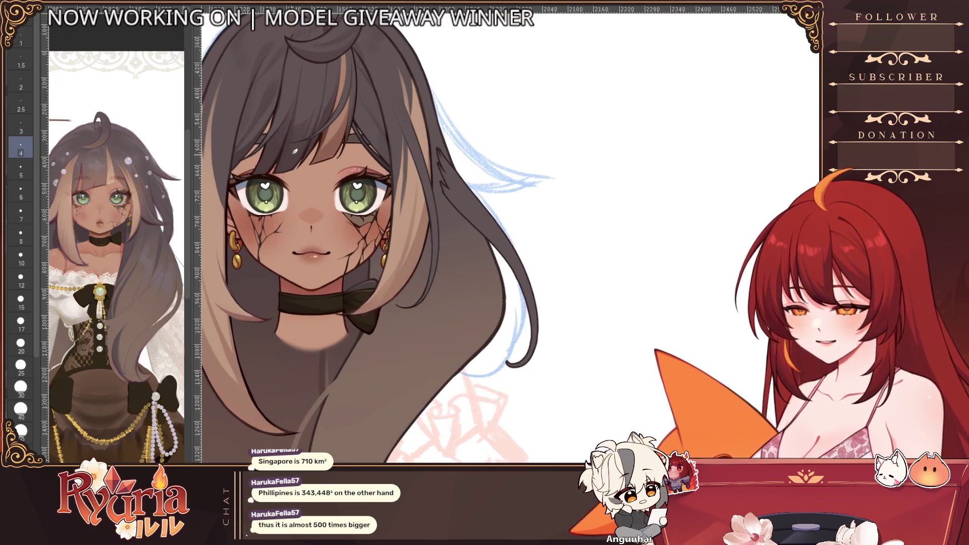
# - Darken and touch up the loose strand line left of the face with a larger brush
pyautogui.moveTo(303, 189); pyautogui.dragTo(424, 167)
pyautogui.scroll(2, 419, 241)
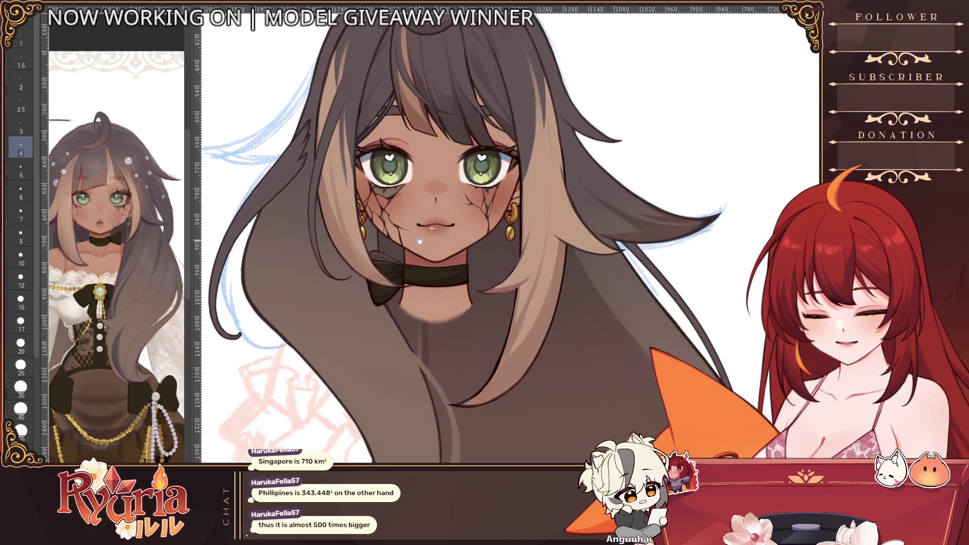
pyautogui.moveTo(235, 250); pyautogui.dragTo(271, 275)
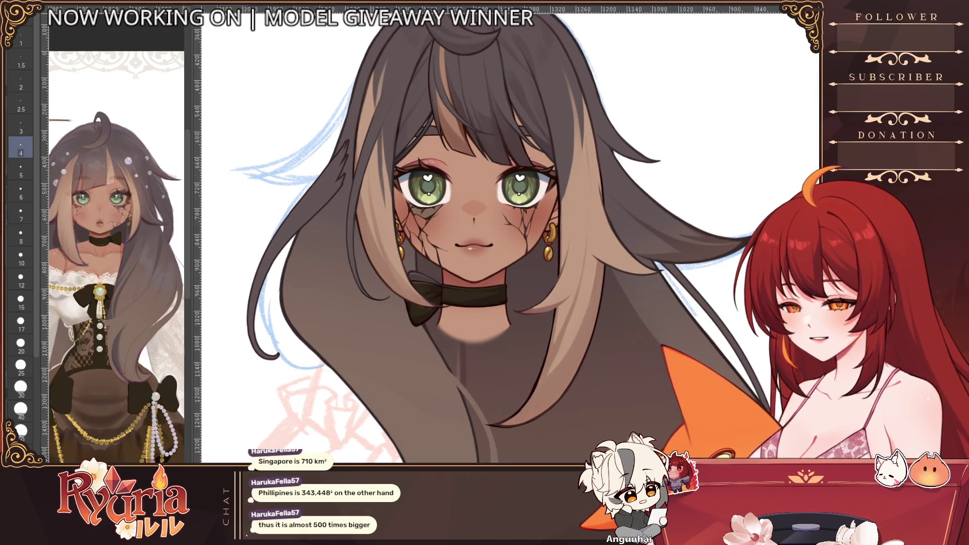
pyautogui.click(21, 299)
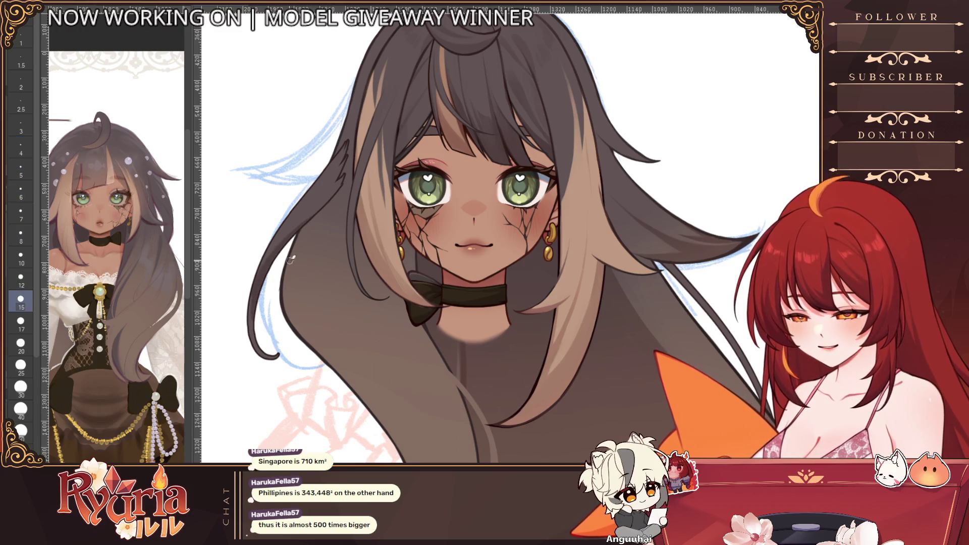
pyautogui.moveTo(254, 300); pyautogui.dragTo(273, 352)
pyautogui.moveTo(266, 258); pyautogui.dragTo(333, 197)
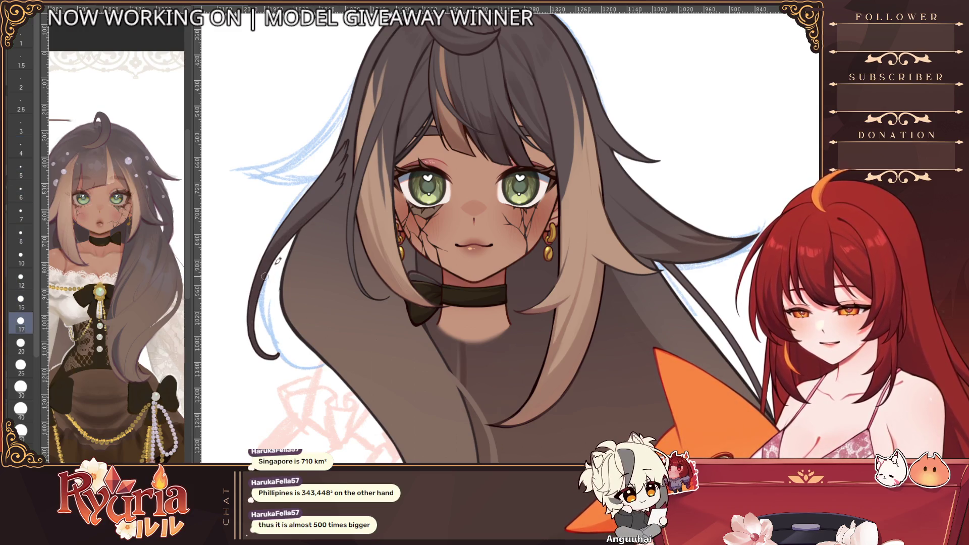
pyautogui.click(21, 299)
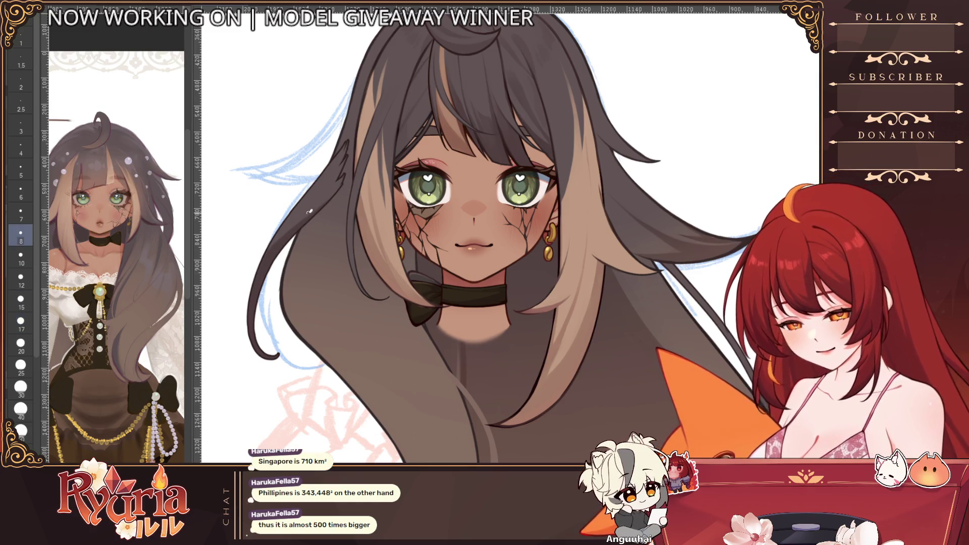
pyautogui.moveTo(280, 239); pyautogui.dragTo(310, 205)
pyautogui.scroll(-4, 313, 219)
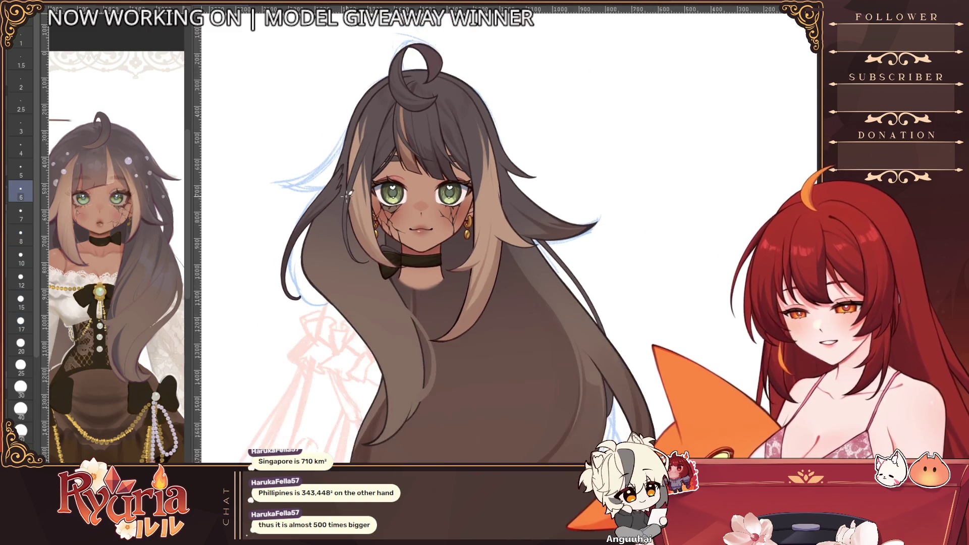
pyautogui.scroll(2, 346, 196)
pyautogui.scroll(4, 400, 250)
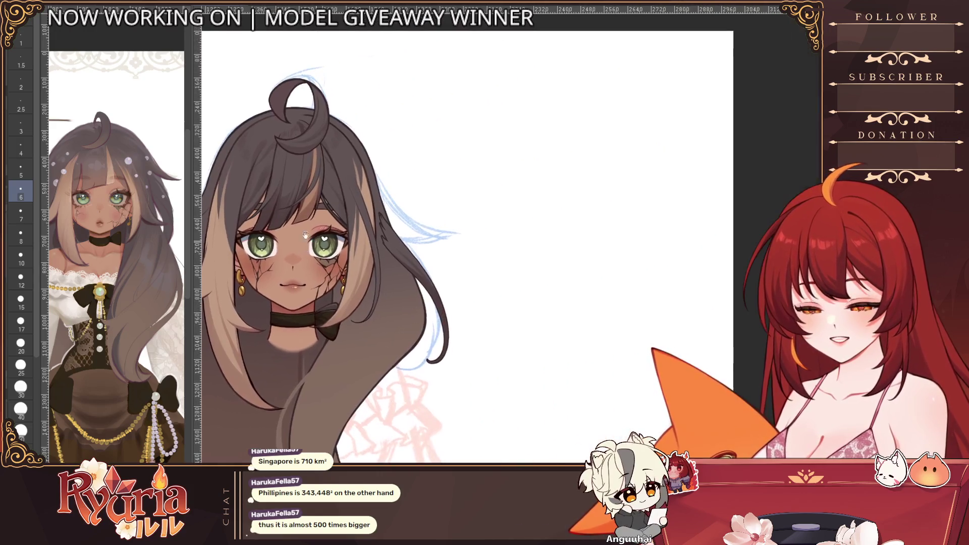
pyautogui.scroll(4, 439, 260)
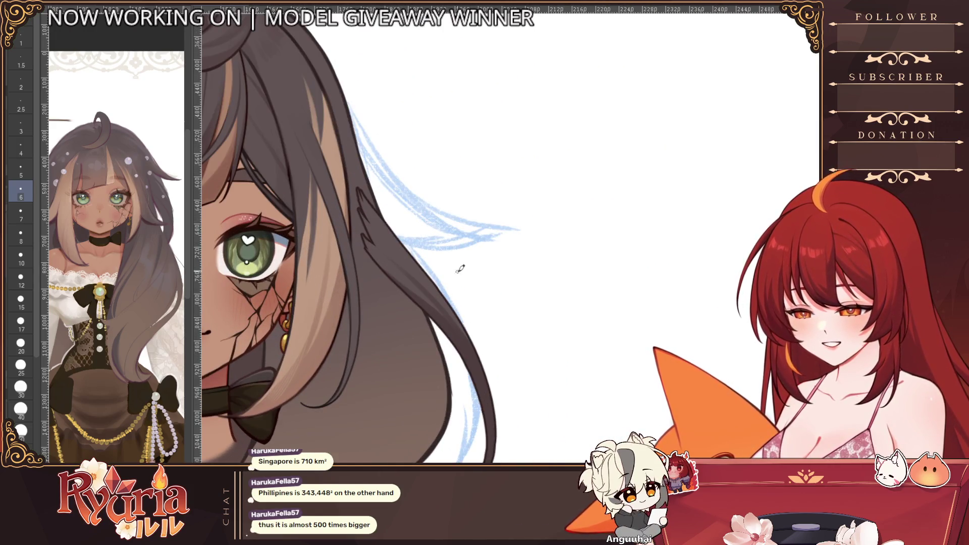
# - Move down to the strand's tip and erase its end
pyautogui.moveTo(460, 268); pyautogui.dragTo(508, 364)
pyautogui.scroll(-3, 515, 331)
pyautogui.moveTo(514, 331); pyautogui.dragTo(455, 190)
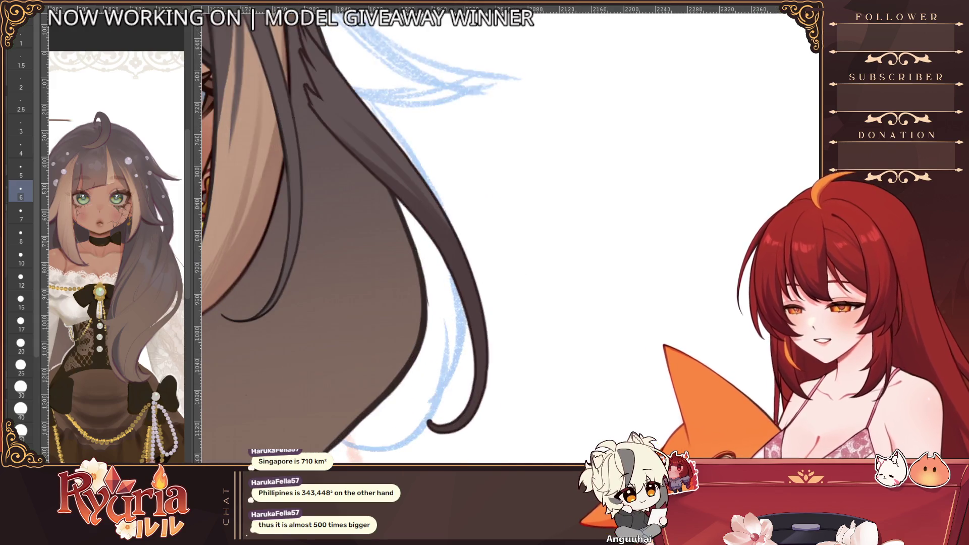
pyautogui.press(']')
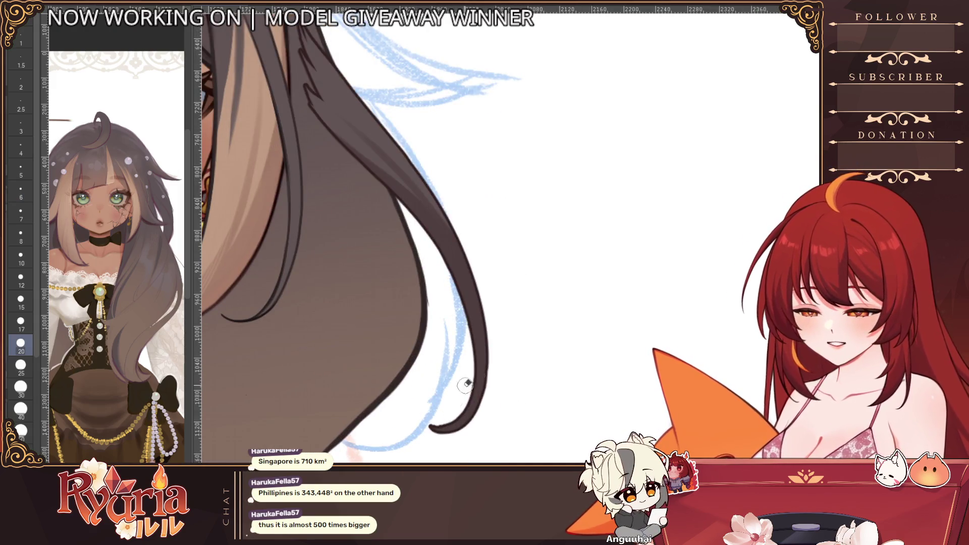
pyautogui.moveTo(515, 345)
pyautogui.mouseDown()
pyautogui.moveTo(569, 386)
pyautogui.moveTo(379, 349)
pyautogui.mouseUp()
pyautogui.press(']')
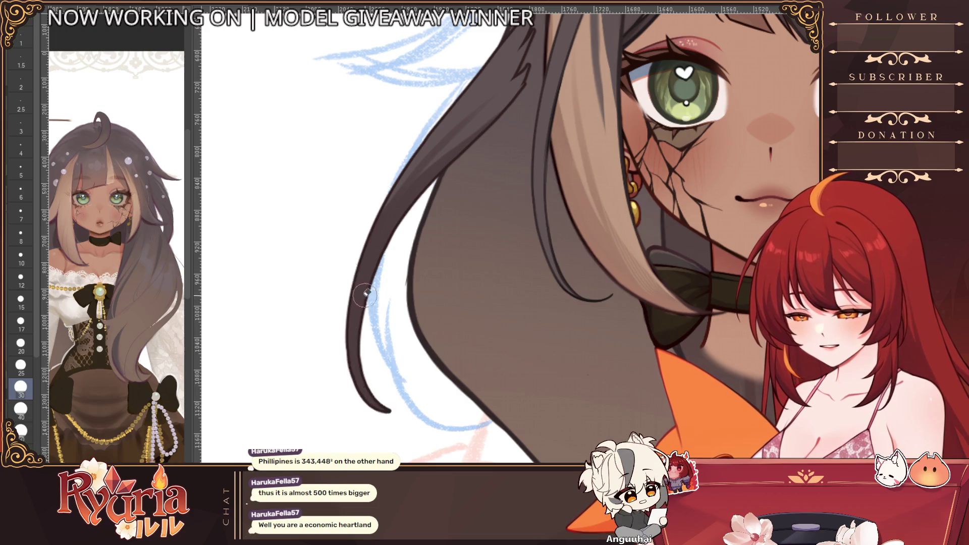
pyautogui.press('[')
pyautogui.press('[')
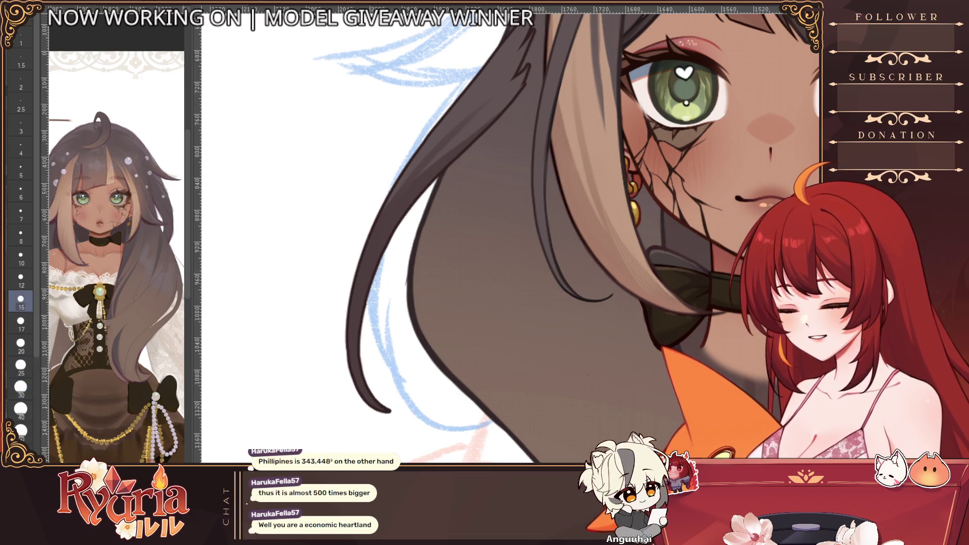
pyautogui.press(']')
pyautogui.moveTo(378, 334); pyautogui.dragTo(376, 392)
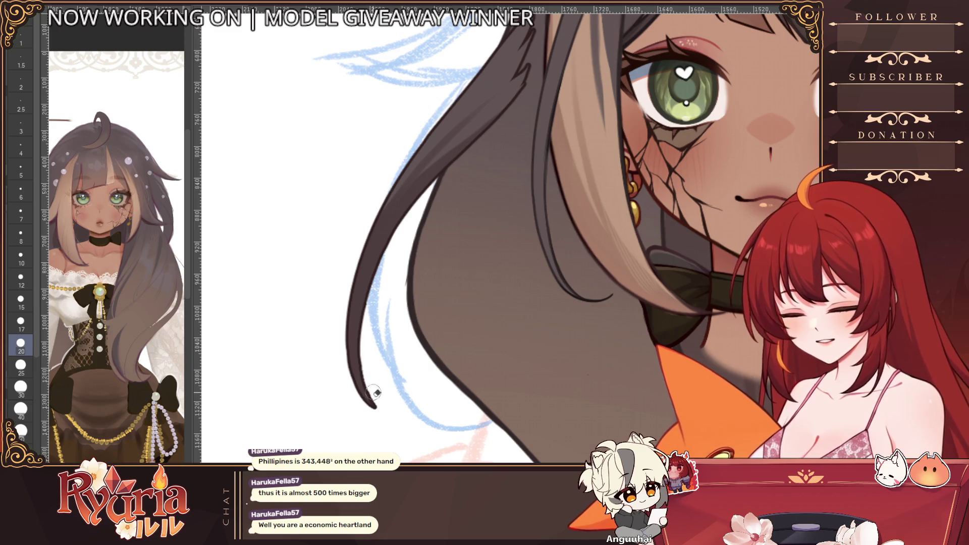
# - Extend and darken the strand tip with progressively finer brush sizes
pyautogui.press('[')
pyautogui.press('[')
pyautogui.press('[')
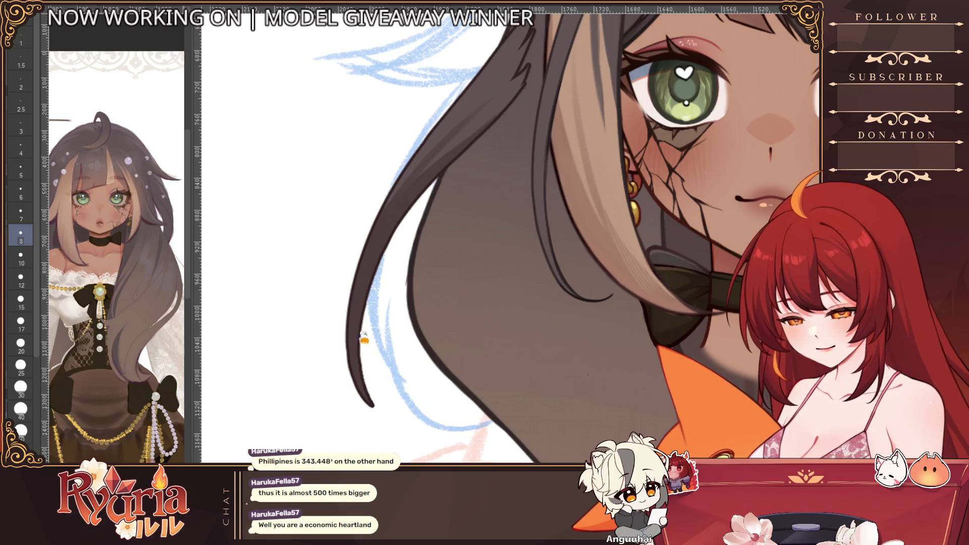
pyautogui.press('[')
pyautogui.press('[')
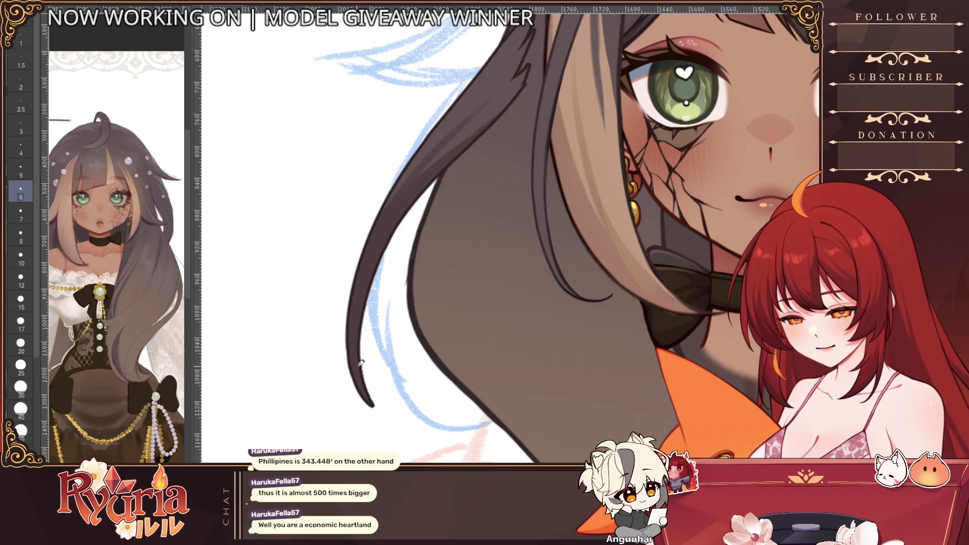
pyautogui.press('[')
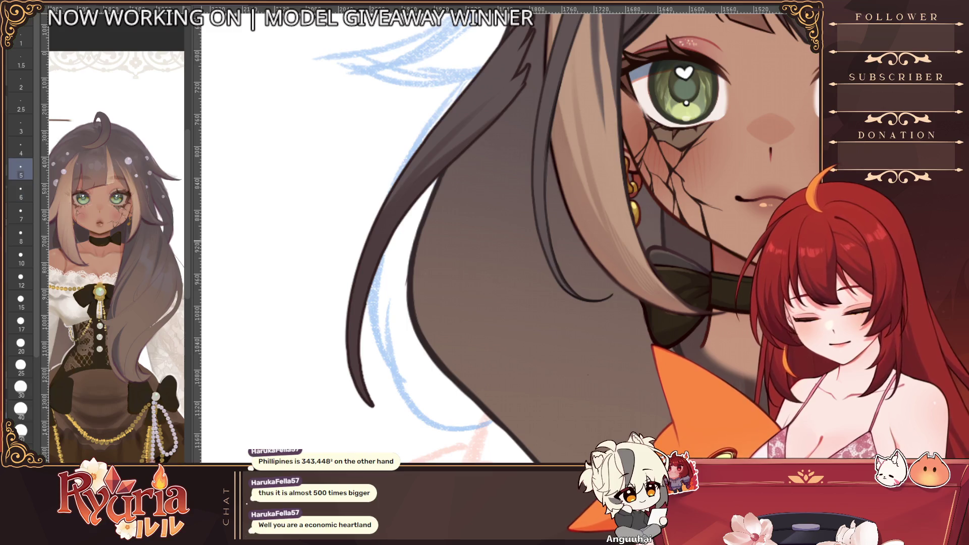
pyautogui.moveTo(370, 383); pyautogui.dragTo(386, 413)
pyautogui.press('[')
pyautogui.press('[')
pyautogui.press('[')
pyautogui.moveTo(363, 379); pyautogui.dragTo(387, 409)
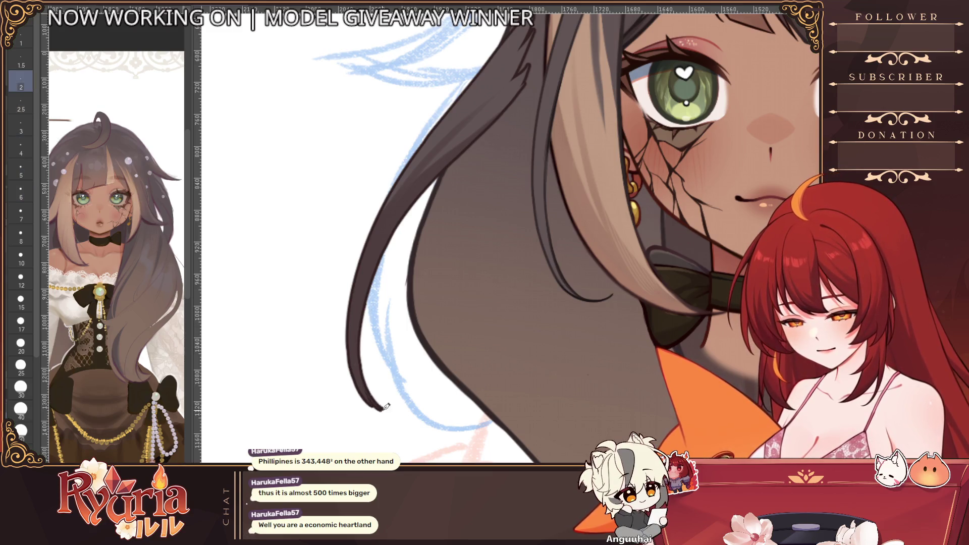
pyautogui.press('[')
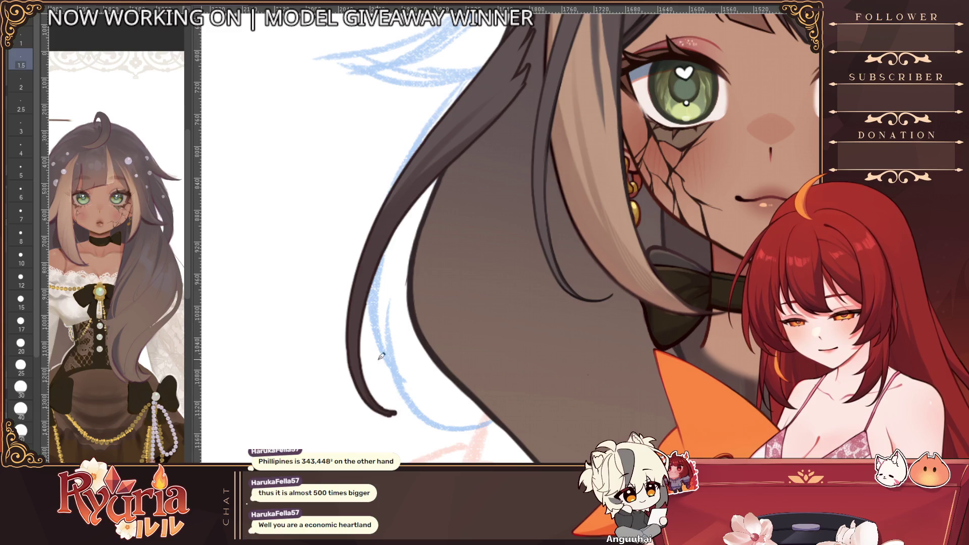
# - Redraw the strand tip thicker and extend it further down, undoing one stroke
pyautogui.press(']')
pyautogui.press(']')
pyautogui.moveTo(375, 279); pyautogui.dragTo(383, 405)
pyautogui.moveTo(363, 322); pyautogui.dragTo(378, 401)
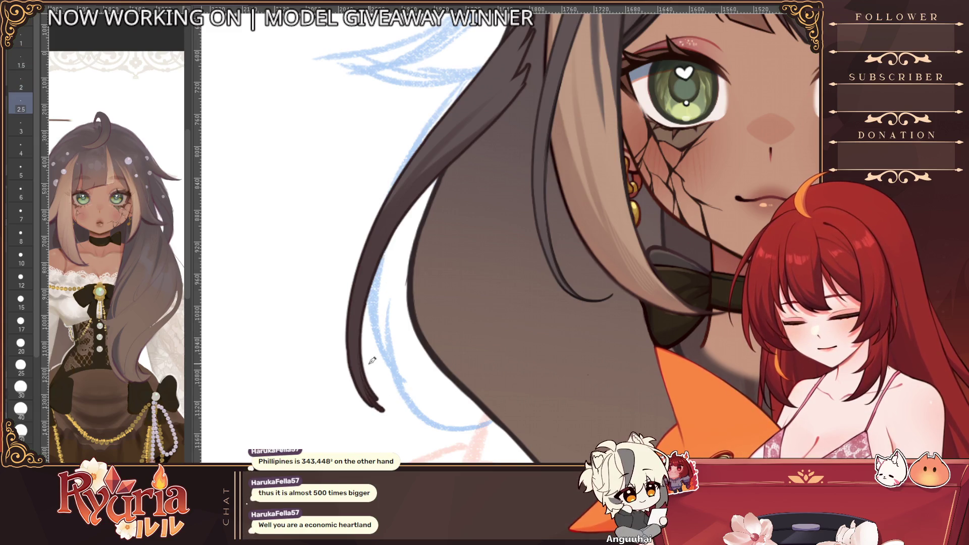
pyautogui.hotkey('ctrl', 'z')
pyautogui.press(']')
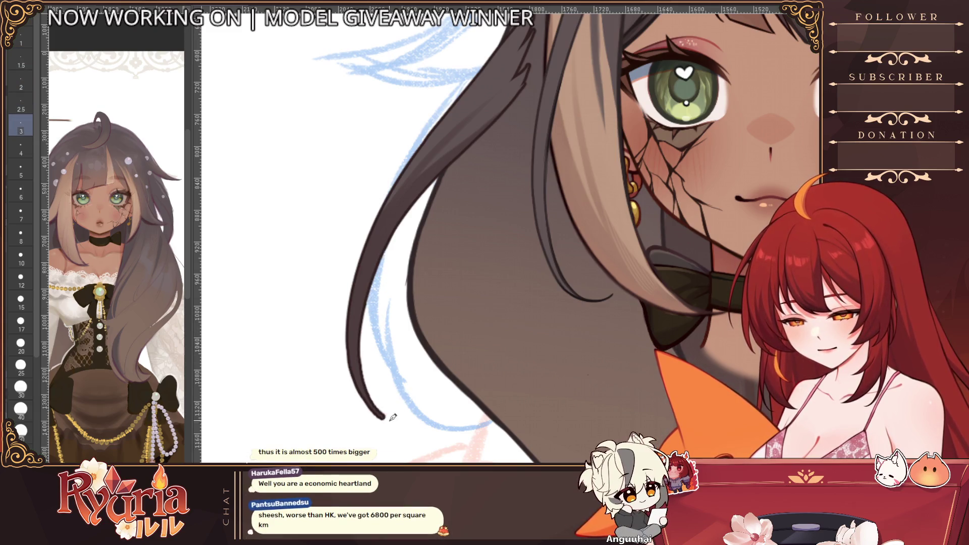
pyautogui.moveTo(364, 326); pyautogui.dragTo(398, 416)
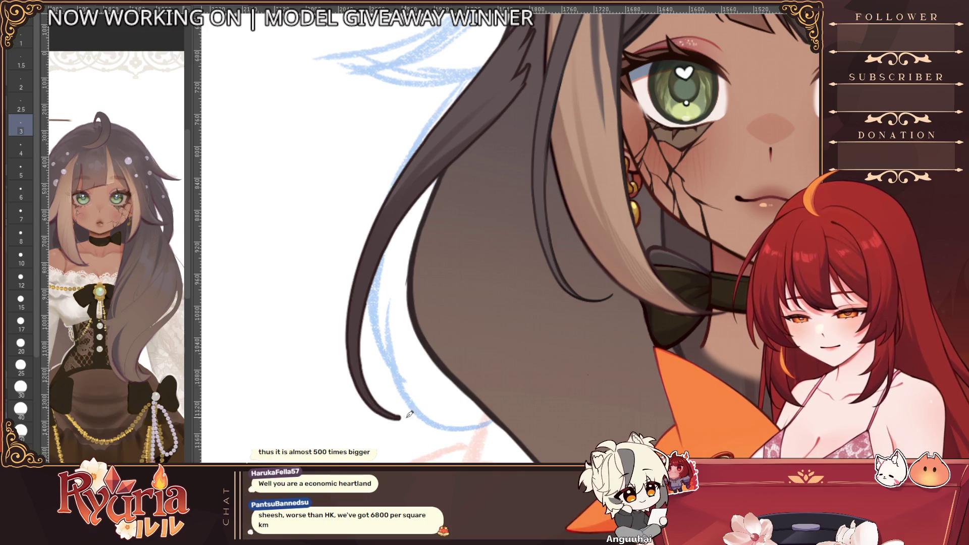
pyautogui.scroll(-5, 488, 172)
pyautogui.scroll(2, 454, 227)
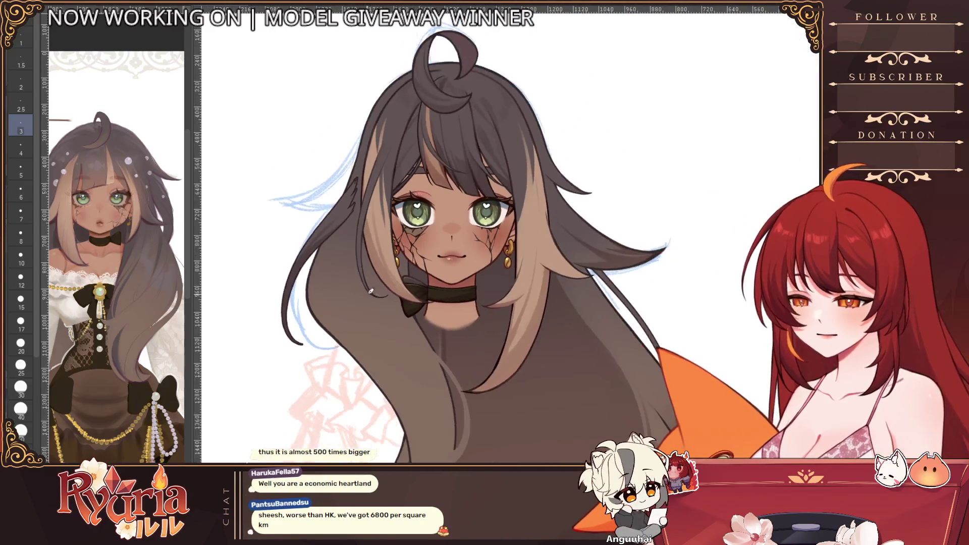
pyautogui.scroll(2, 379, 265)
pyautogui.scroll(3, 303, 341)
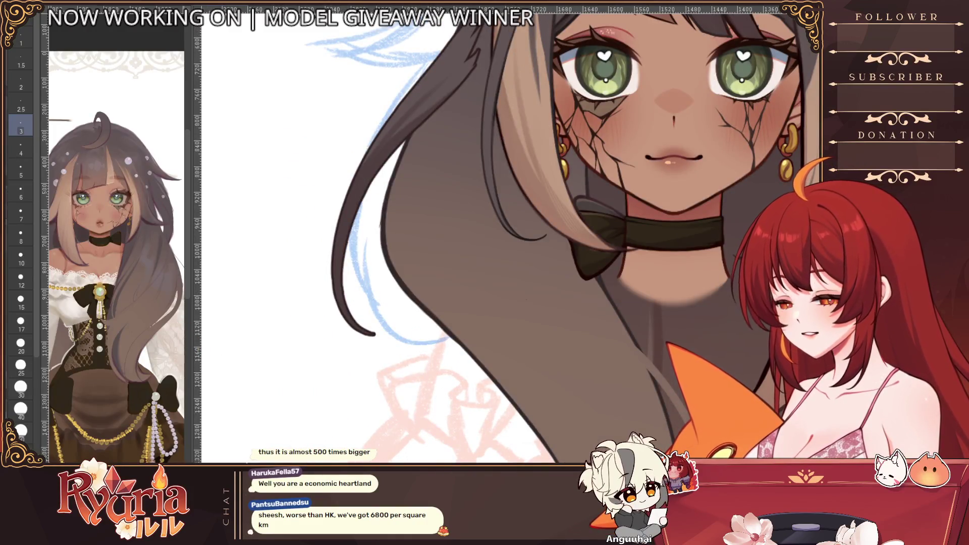
# - Shorten the strand tip with the eraser, then try and undo several new lines along the left strand
pyautogui.press('e')
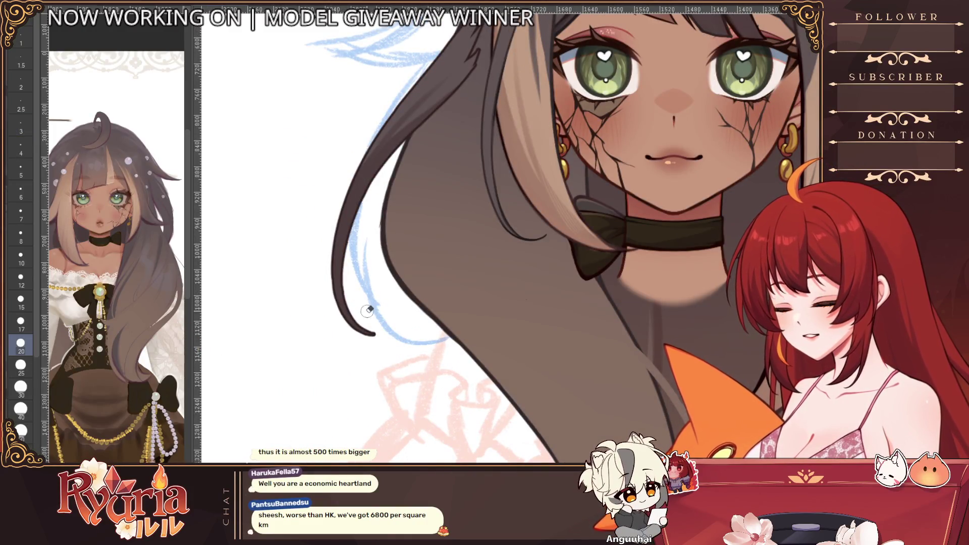
pyautogui.moveTo(357, 272); pyautogui.dragTo(362, 326)
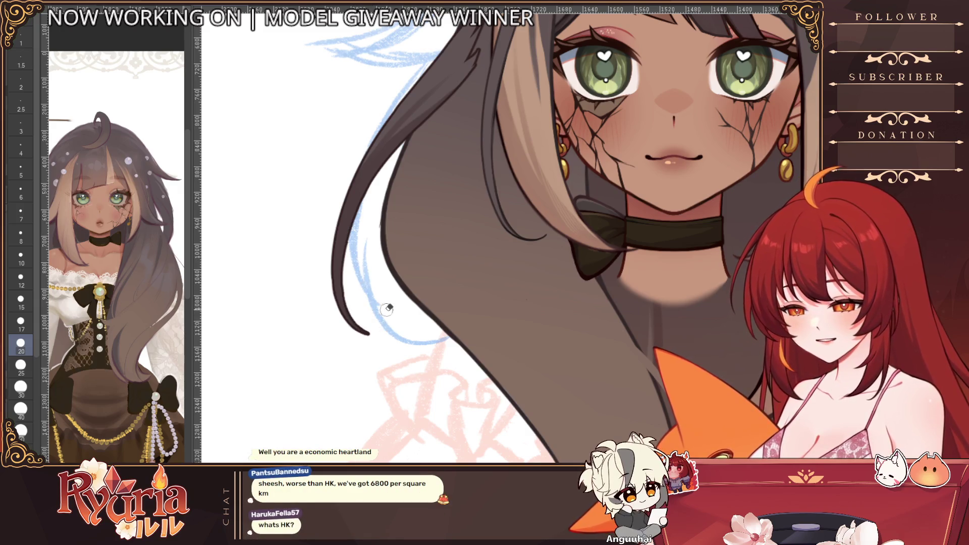
pyautogui.scroll(-3, 421, 331)
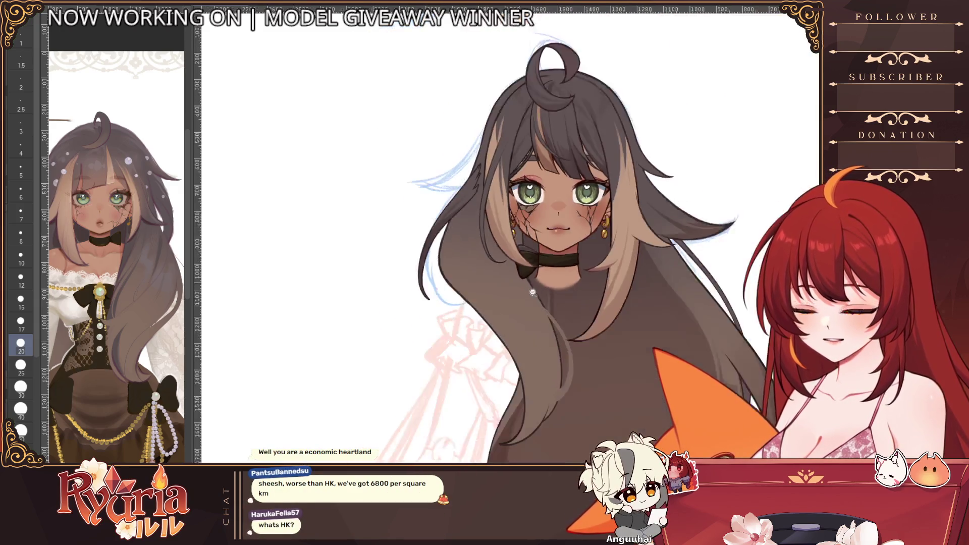
pyautogui.scroll(-3, 421, 331)
pyautogui.scroll(-3, 402, 348)
pyautogui.scroll(5, 375, 369)
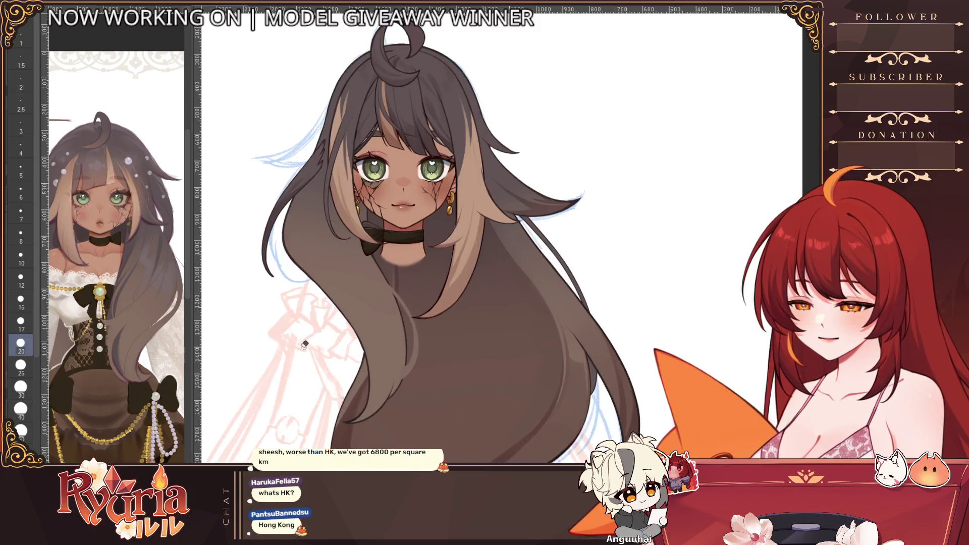
pyautogui.scroll(5, 277, 195)
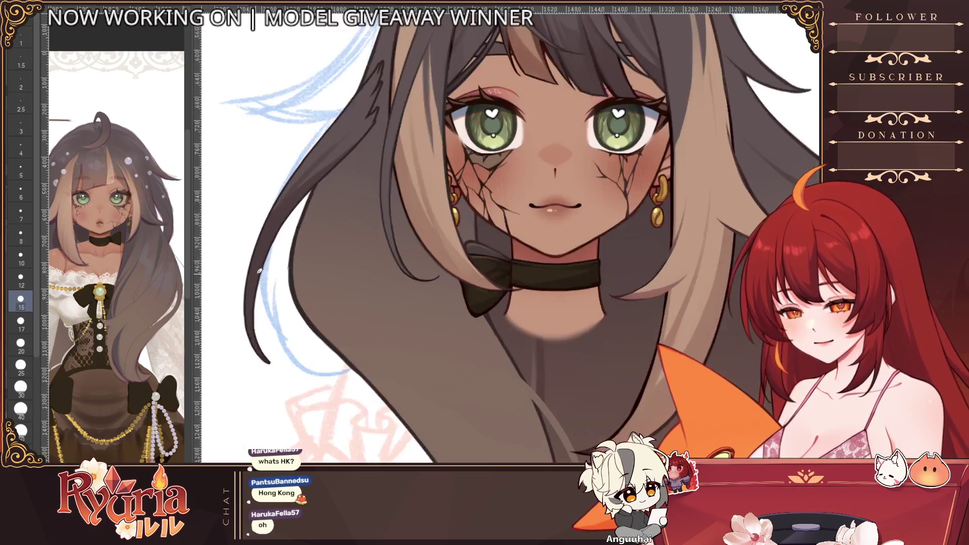
pyautogui.moveTo(269, 247); pyautogui.dragTo(286, 368)
pyautogui.hotkey('ctrl', 'z')
pyautogui.moveTo(265, 288); pyautogui.dragTo(281, 378)
pyautogui.hotkey('ctrl', 'z')
pyautogui.moveTo(269, 243); pyautogui.dragTo(284, 378)
pyautogui.hotkey('ctrl', 'z')
pyautogui.moveTo(265, 296); pyautogui.dragTo(288, 382)
pyautogui.hotkey('ctrl', 'z')
pyautogui.moveTo(249, 315); pyautogui.dragTo(273, 386)
pyautogui.hotkey('ctrl', 'z')
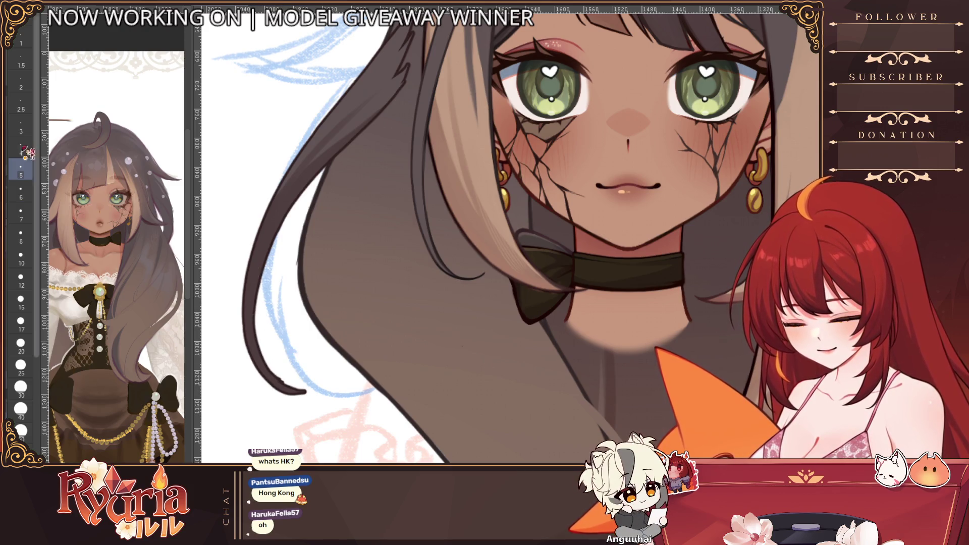
# - Drop the brush to a much finer size for lining the strand
pyautogui.press(']')
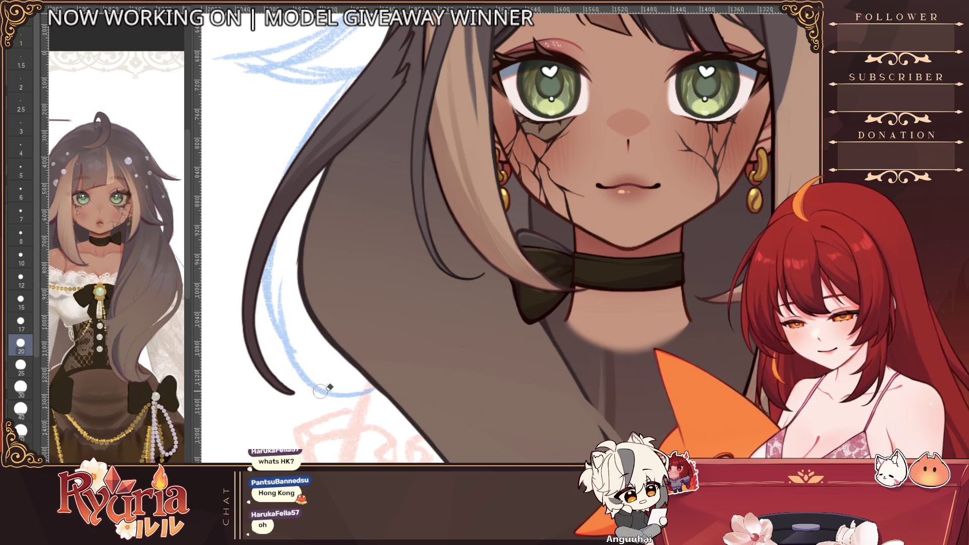
pyautogui.press('[')
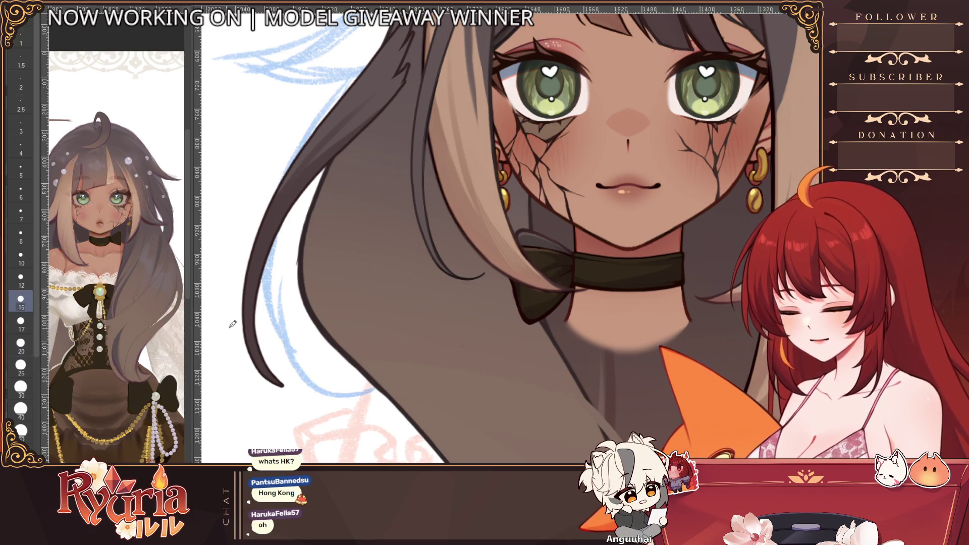
pyautogui.press('[')
pyautogui.press('[')
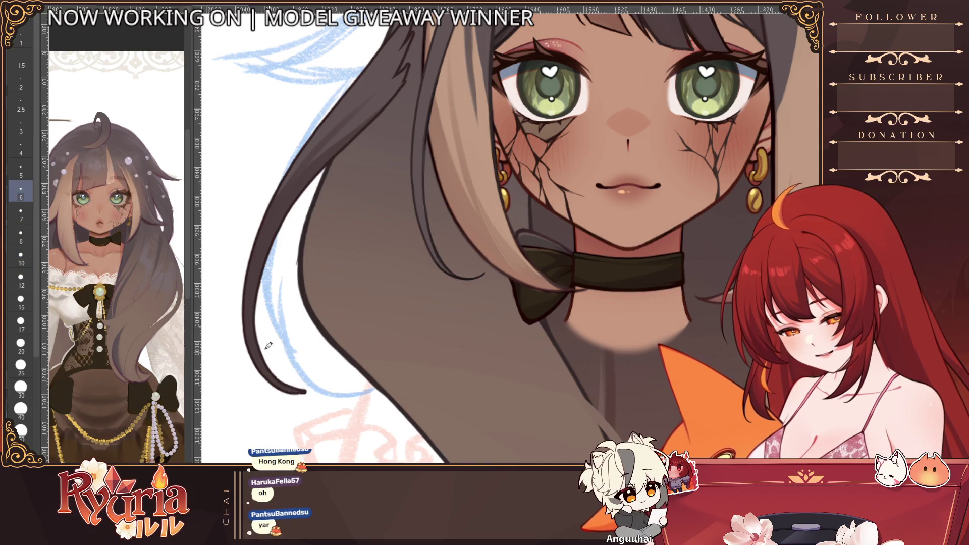
pyautogui.press('[')
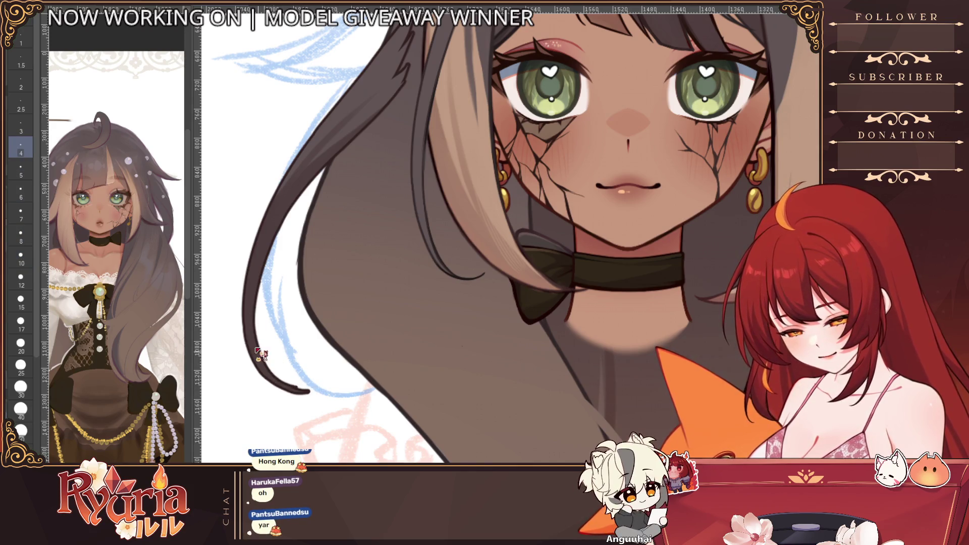
pyautogui.scroll(-2, 292, 386)
pyautogui.scroll(-2, 292, 387)
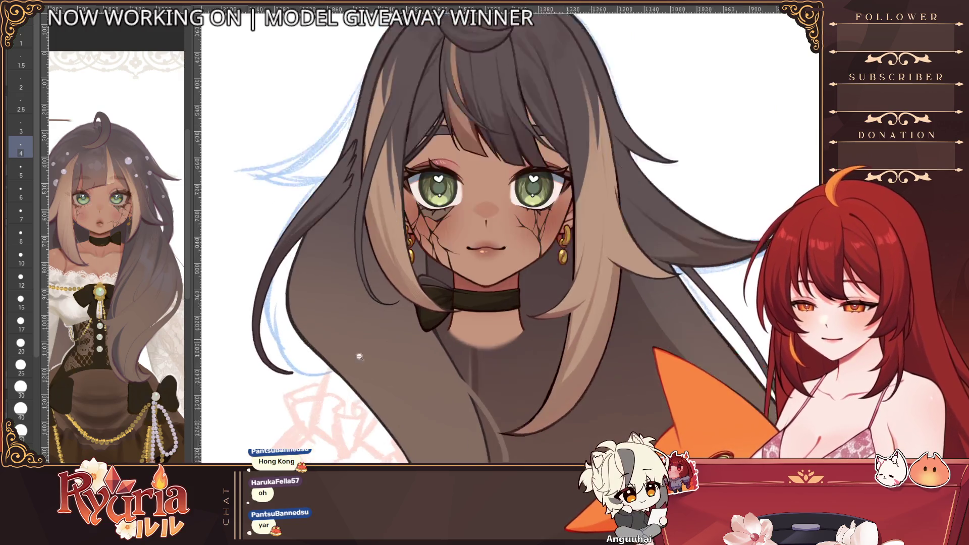
pyautogui.scroll(2, 378, 228)
# - Settle the brush around size 12 and add a short dark stroke to the left hair strand
pyautogui.press(']')
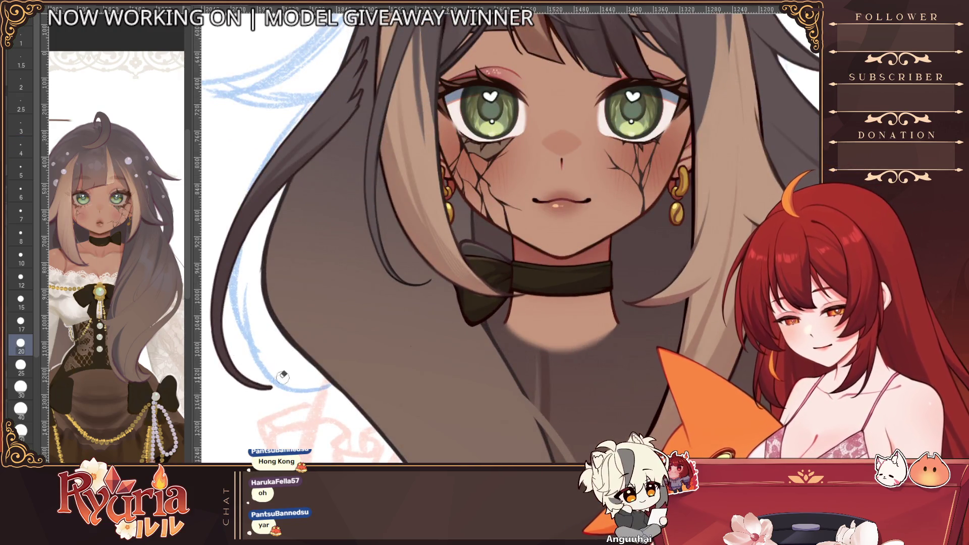
pyautogui.scroll(-3, 379, 227)
pyautogui.scroll(-3, 378, 228)
pyautogui.scroll(1, 424, 265)
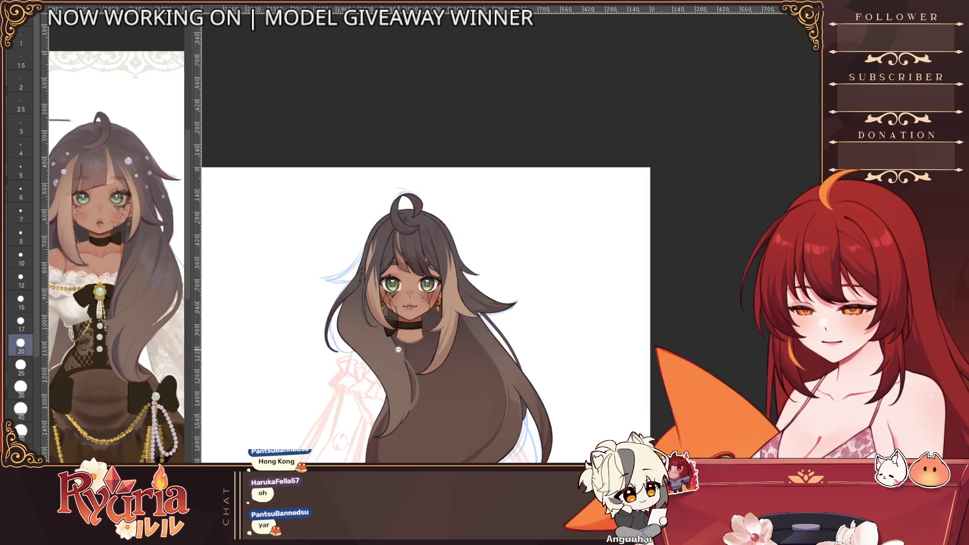
pyautogui.scroll(2, 424, 265)
pyautogui.scroll(3, 425, 265)
pyautogui.scroll(2, 363, 196)
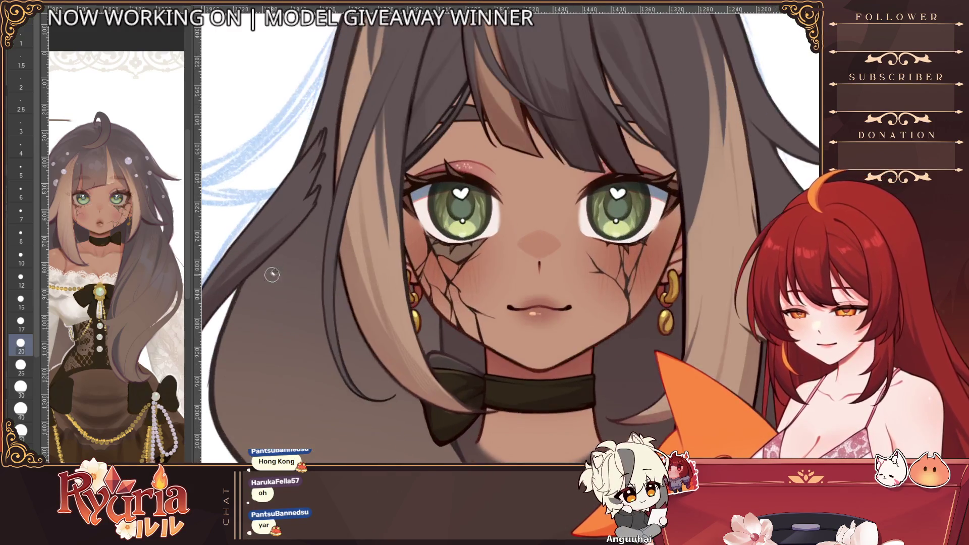
pyautogui.scroll(2, 364, 196)
pyautogui.press('[')
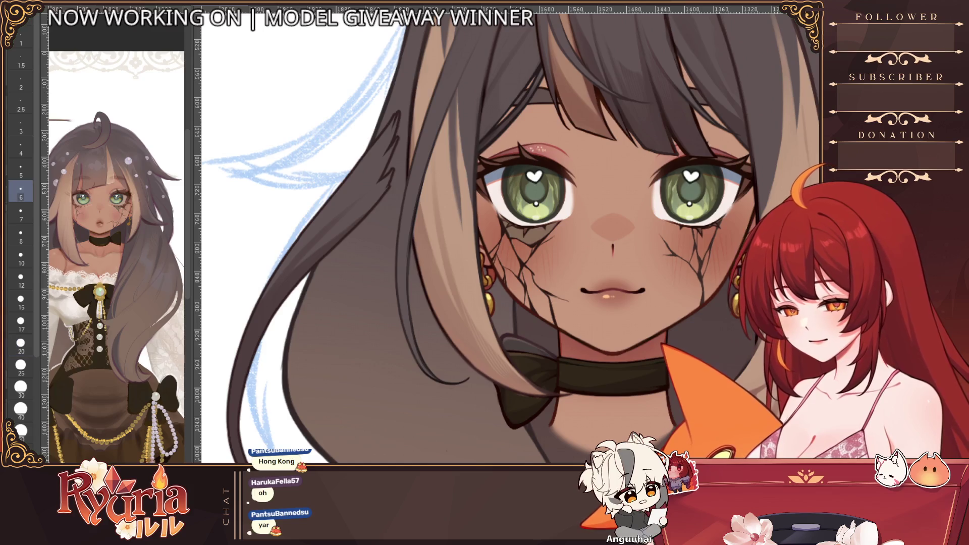
pyautogui.press(']')
pyautogui.press(']')
pyautogui.press('[')
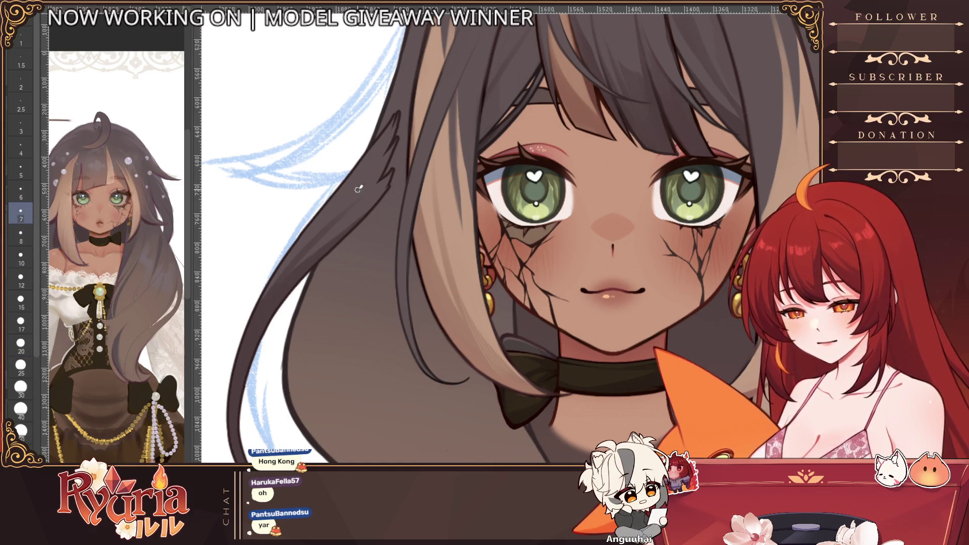
pyautogui.press(']')
pyautogui.press(']')
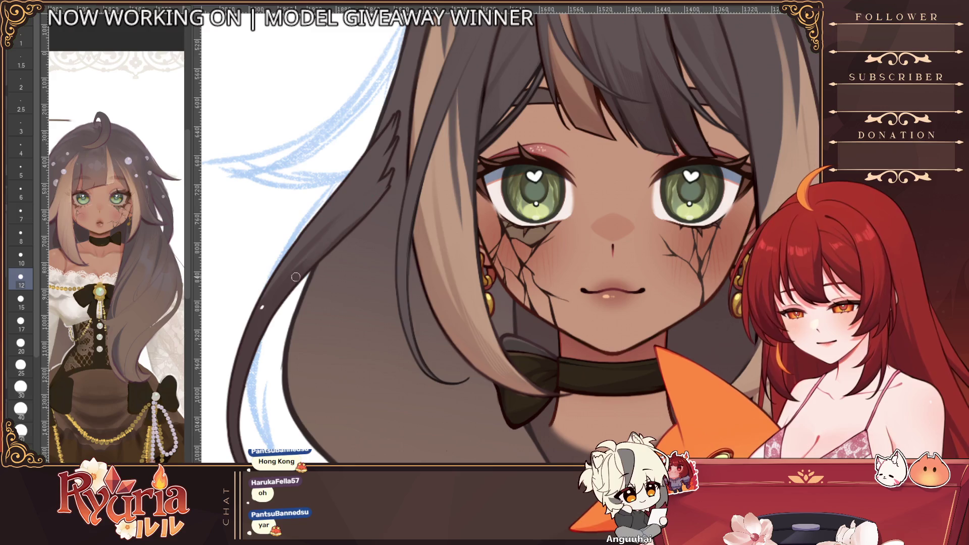
pyautogui.moveTo(263, 296); pyautogui.dragTo(247, 328)
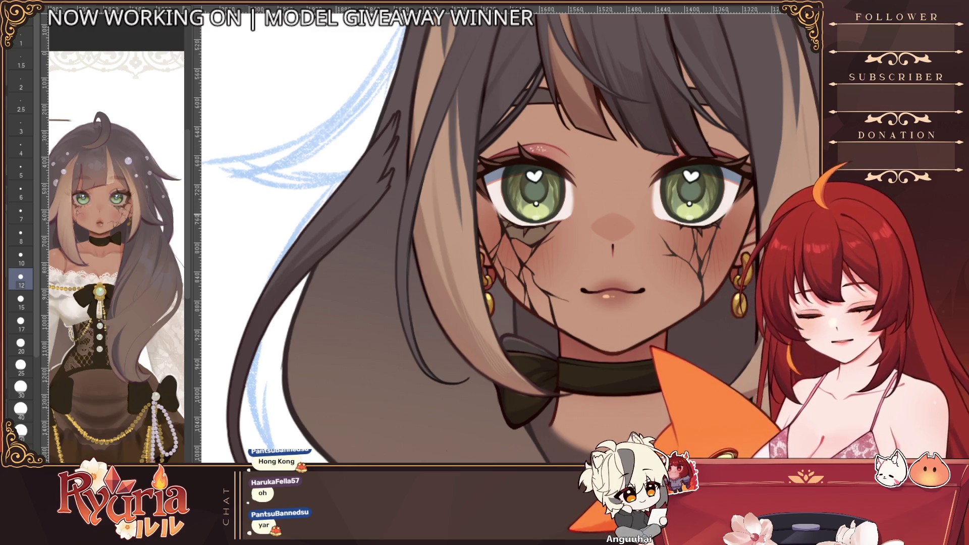
pyautogui.press(']')
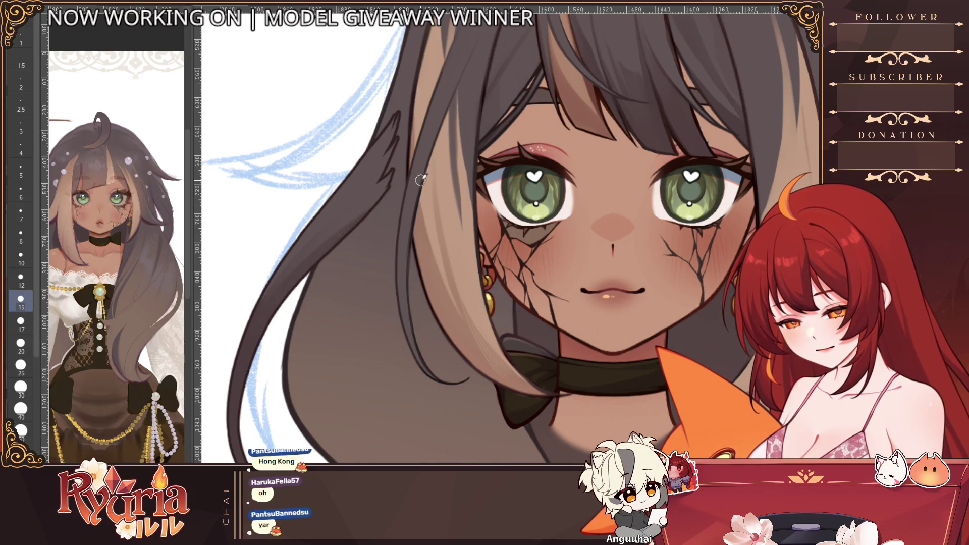
pyautogui.press('[')
pyautogui.press('[')
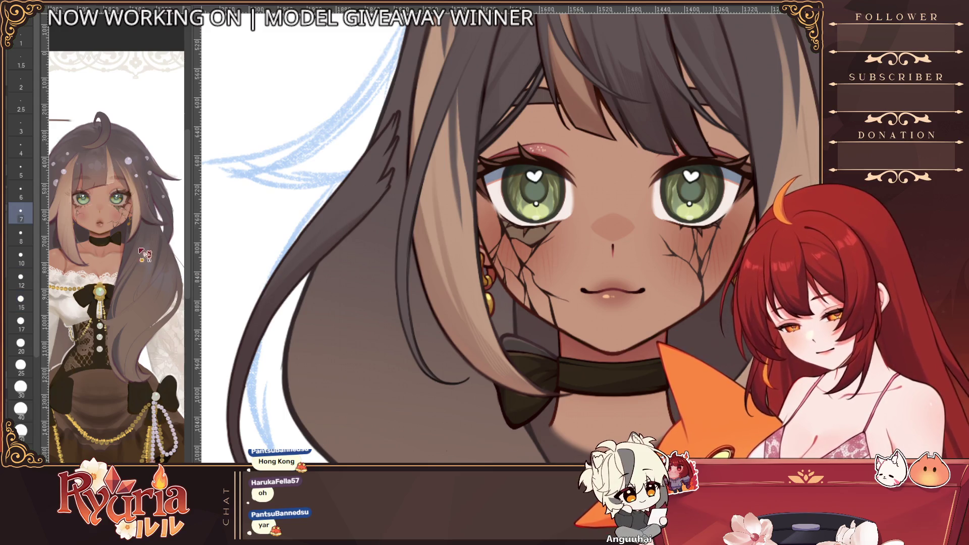
pyautogui.press('[')
pyautogui.press('[')
pyautogui.press('[')
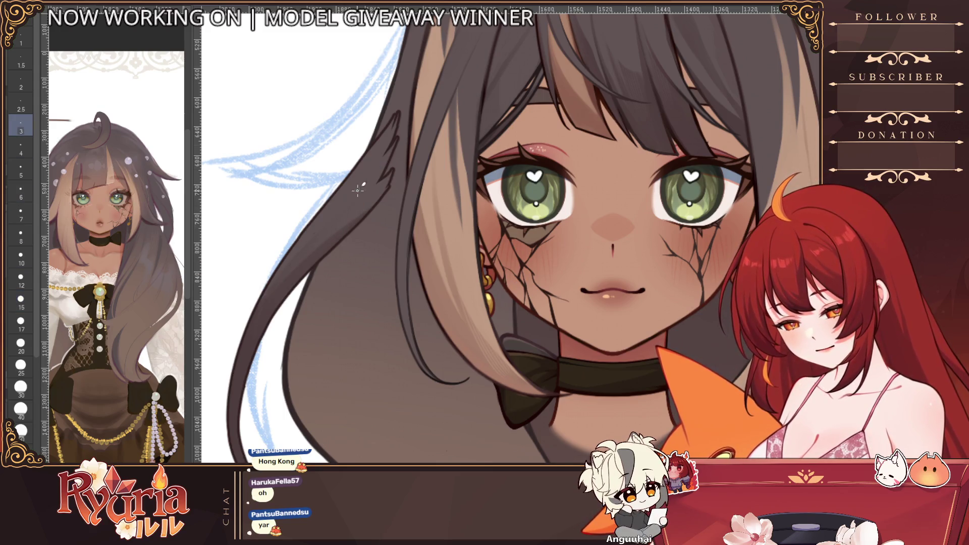
pyautogui.press(']')
pyautogui.scroll(-3, 359, 189)
pyautogui.scroll(2, 357, 281)
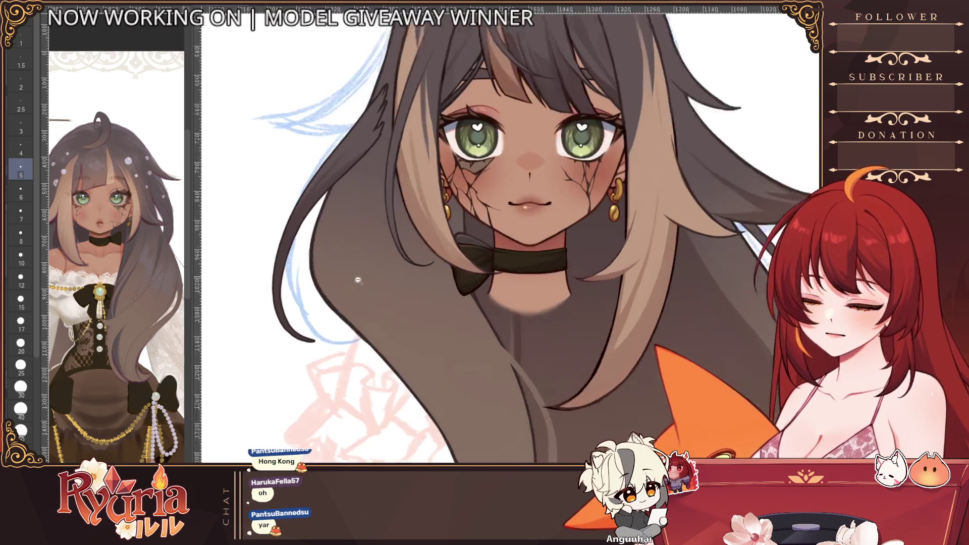
pyautogui.scroll(-2, 357, 280)
pyautogui.scroll(-2, 358, 280)
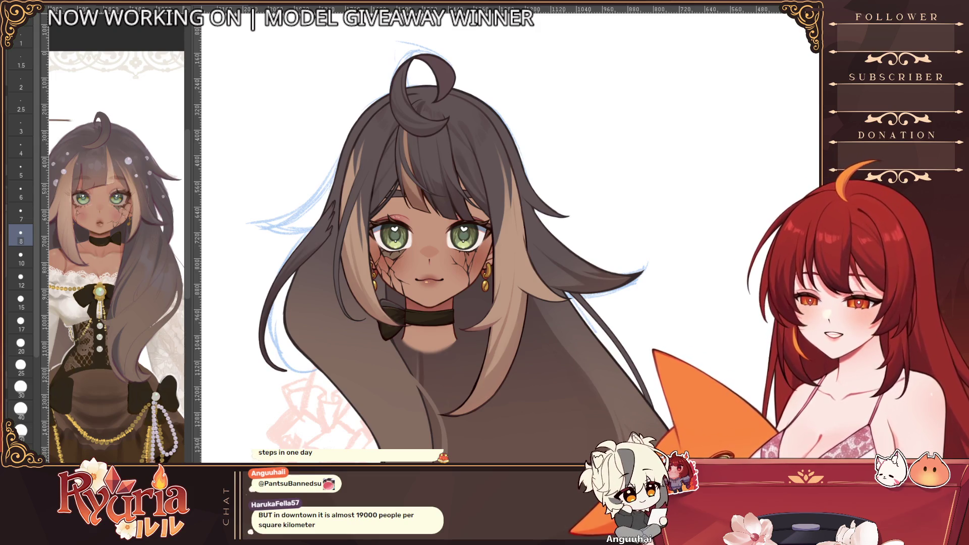
pyautogui.scroll(2, 432, 251)
pyautogui.scroll(2, 432, 250)
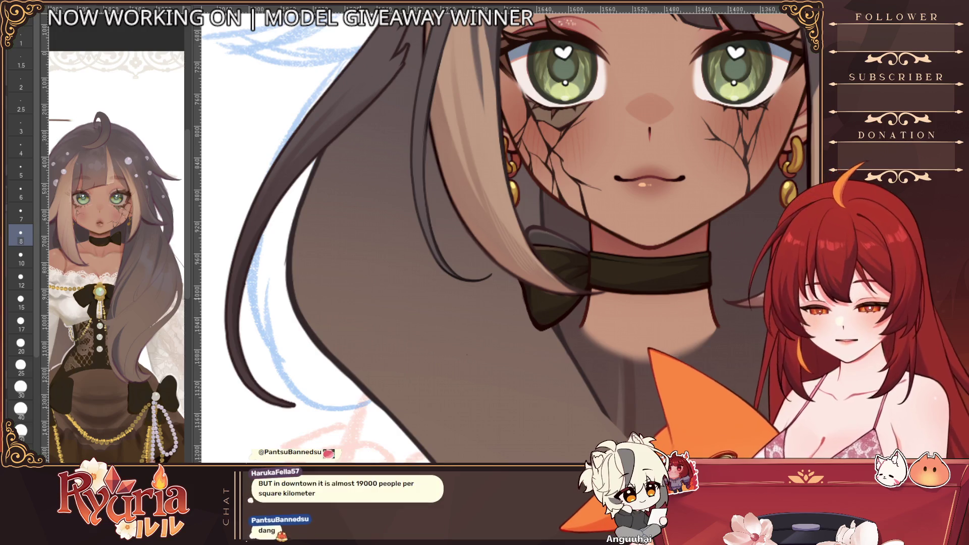
pyautogui.scroll(-2, 433, 250)
pyautogui.scroll(-2, 431, 251)
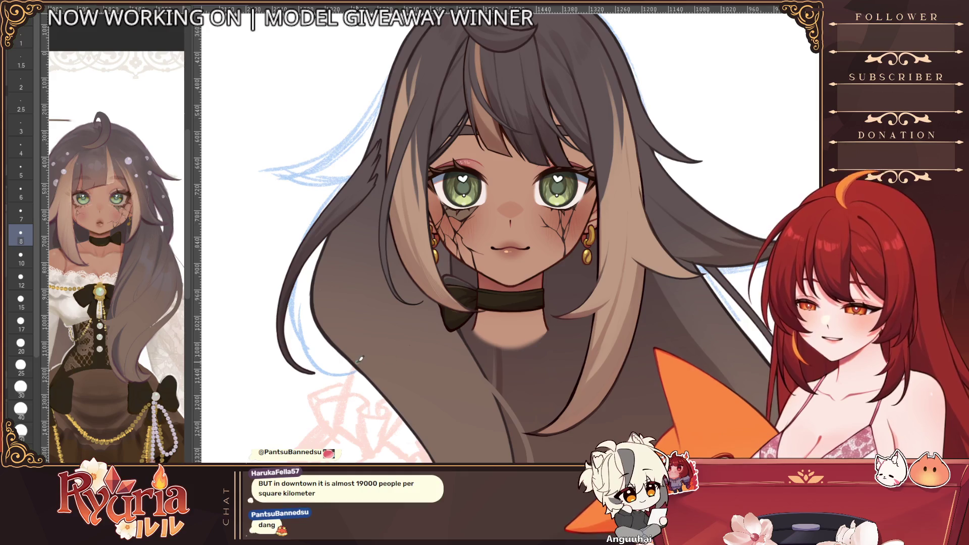
pyautogui.scroll(-3, 362, 361)
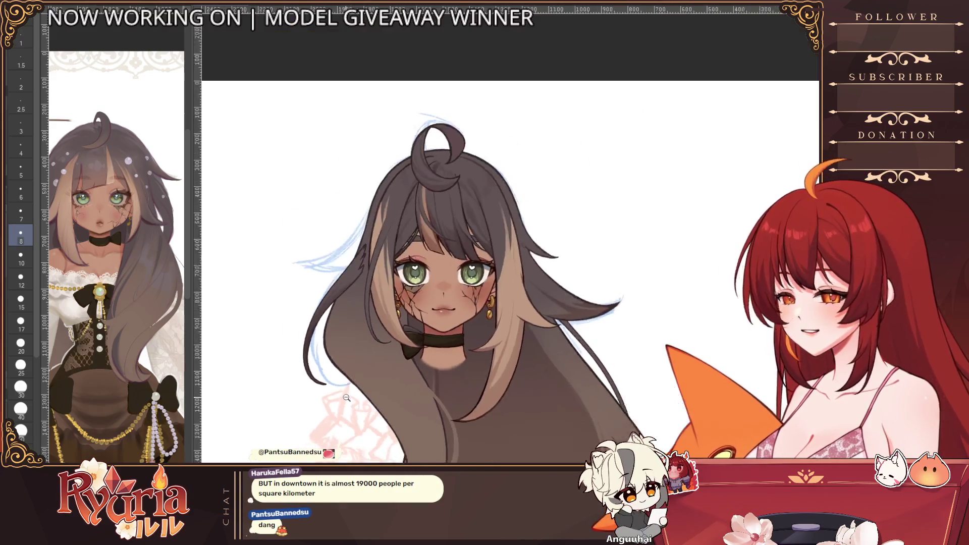
pyautogui.scroll(-3, 347, 399)
pyautogui.scroll(-4, 455, 265)
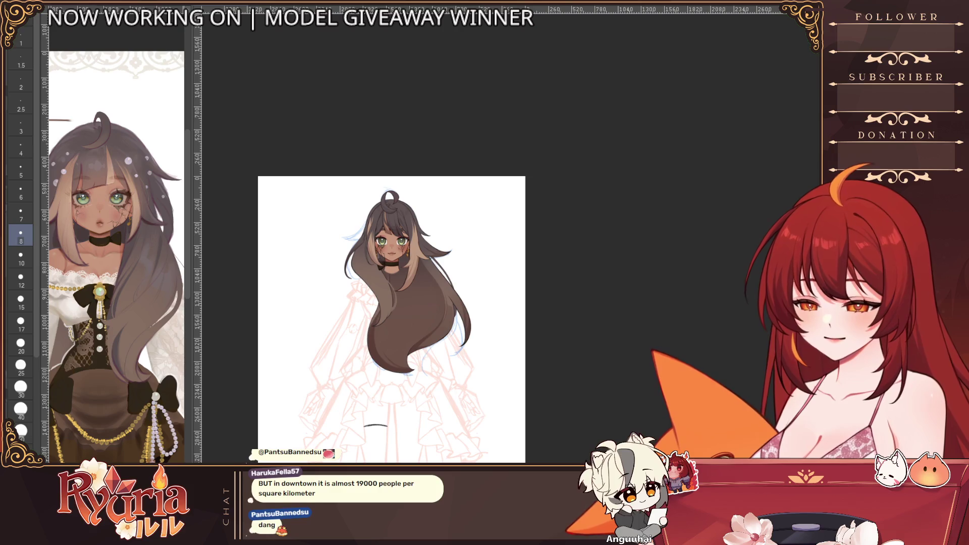
pyautogui.scroll(3, 394, 258)
pyautogui.scroll(3, 424, 242)
pyautogui.scroll(3, 459, 227)
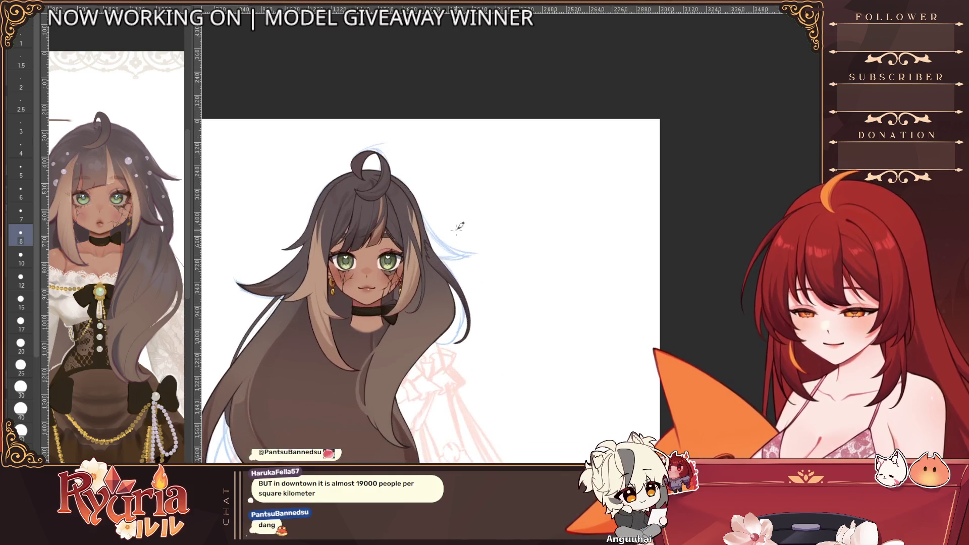
pyautogui.scroll(-3, 462, 301)
pyautogui.scroll(-3, 462, 301)
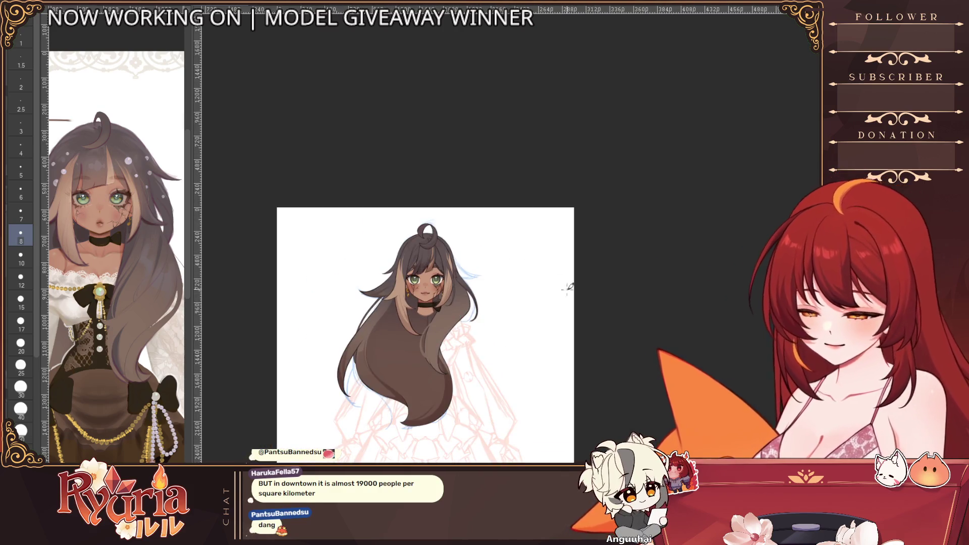
pyautogui.scroll(-3, 548, 332)
pyautogui.scroll(3, 548, 331)
pyautogui.scroll(3, 530, 303)
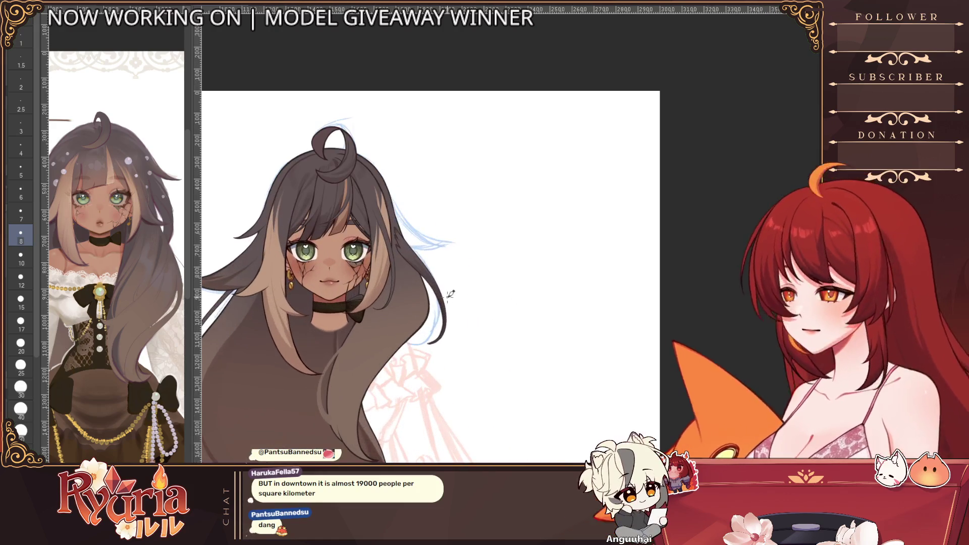
pyautogui.scroll(3, 397, 234)
pyautogui.scroll(3, 397, 233)
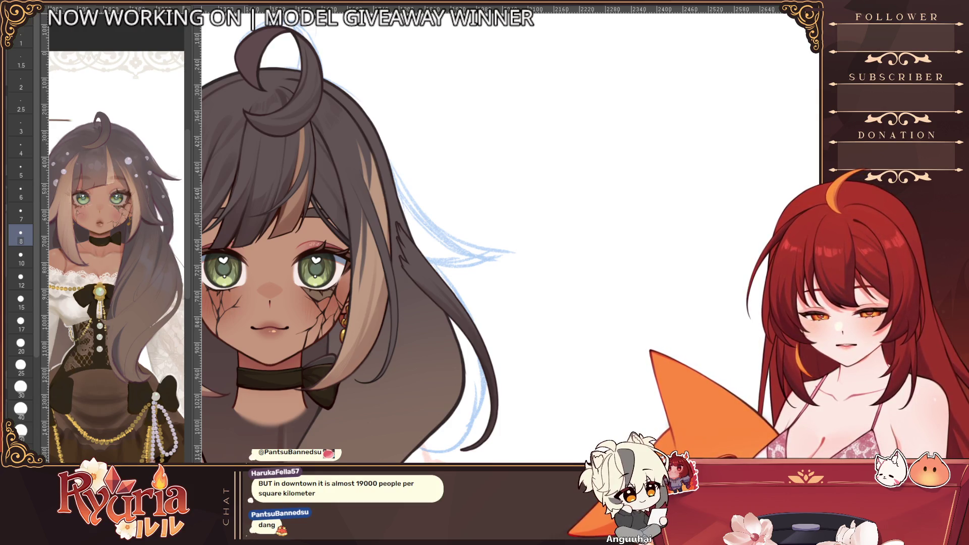
pyautogui.scroll(2, 435, 280)
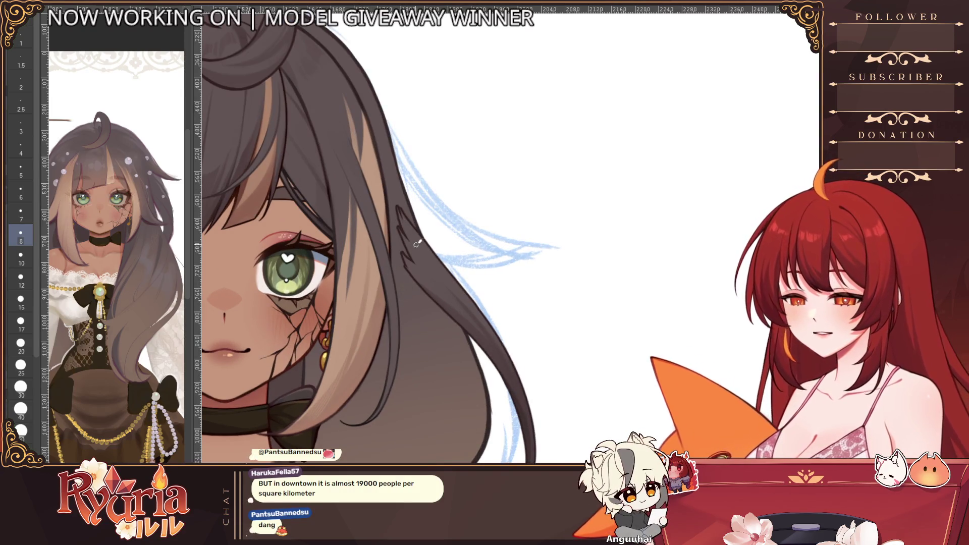
# - Step the brush to a medium size for the right-side hair strands
pyautogui.hotkey('alt', '[')
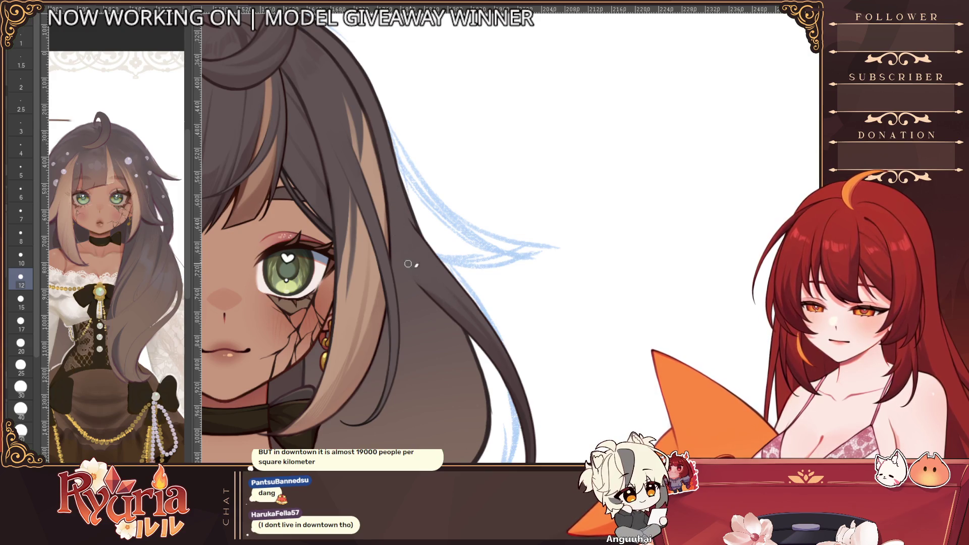
pyautogui.scroll(-3, 483, 285)
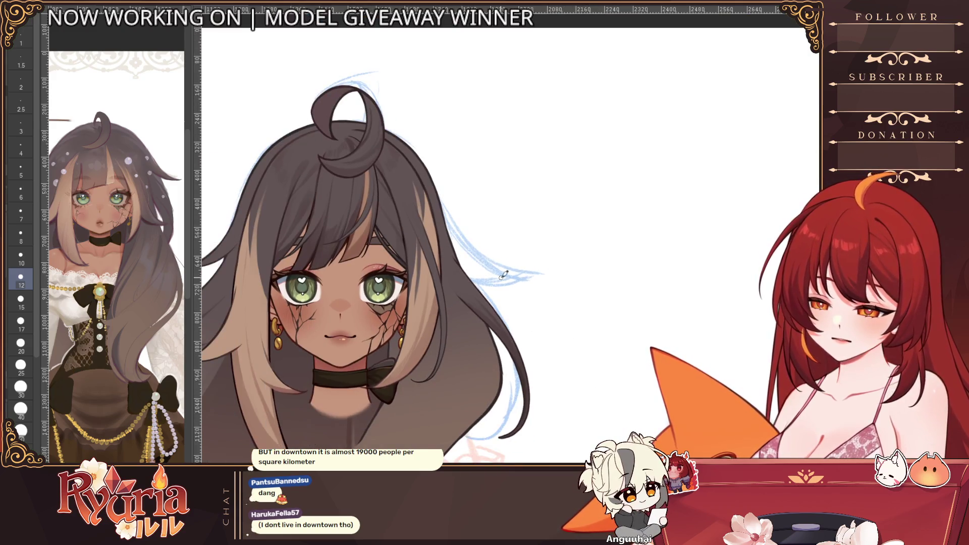
pyautogui.scroll(2, 552, 358)
pyautogui.moveTo(552, 359); pyautogui.dragTo(622, 326)
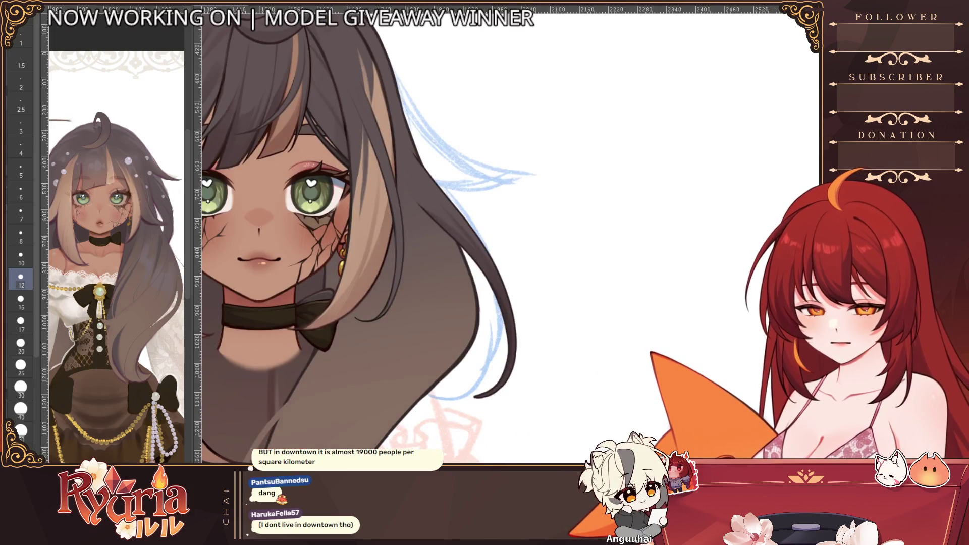
pyautogui.moveTo(304, 281); pyautogui.dragTo(373, 216)
pyautogui.scroll(1, 372, 216)
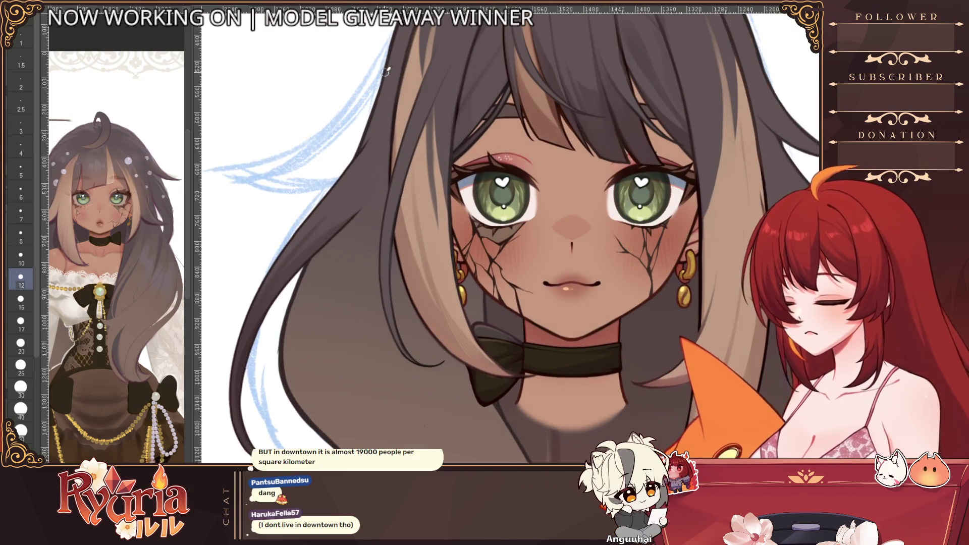
pyautogui.scroll(3, 318, 265)
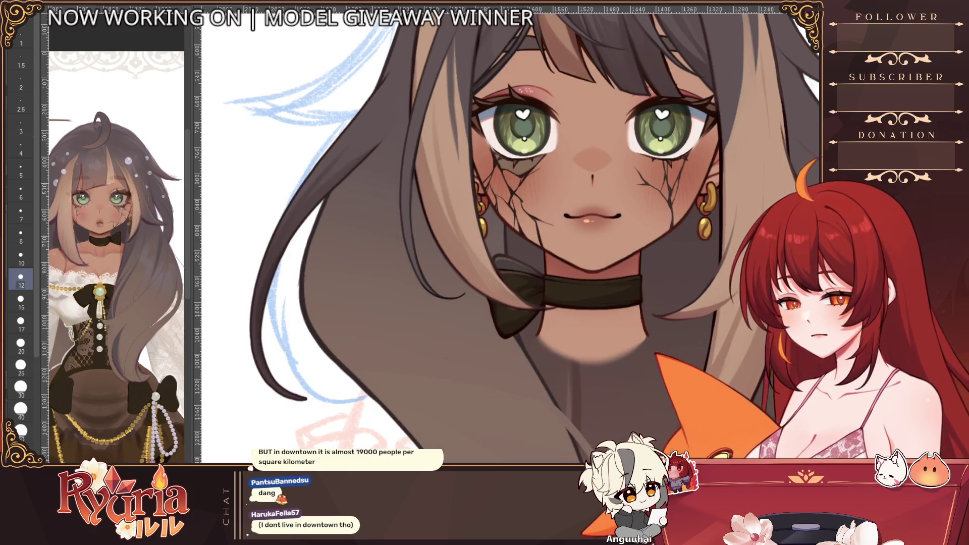
pyautogui.scroll(2, 318, 266)
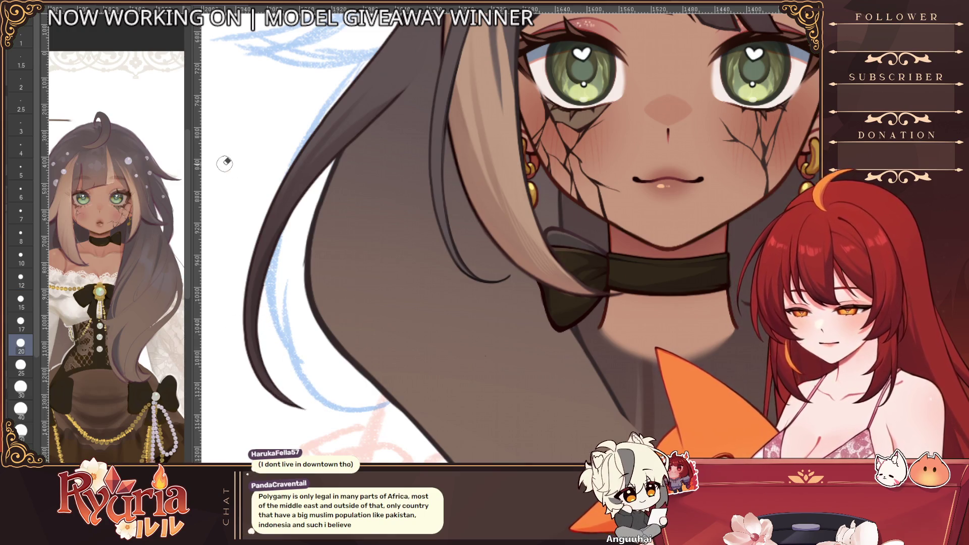
pyautogui.hotkey('alt', '[')
pyautogui.hotkey('alt', ']')
pyautogui.hotkey('alt', ']')
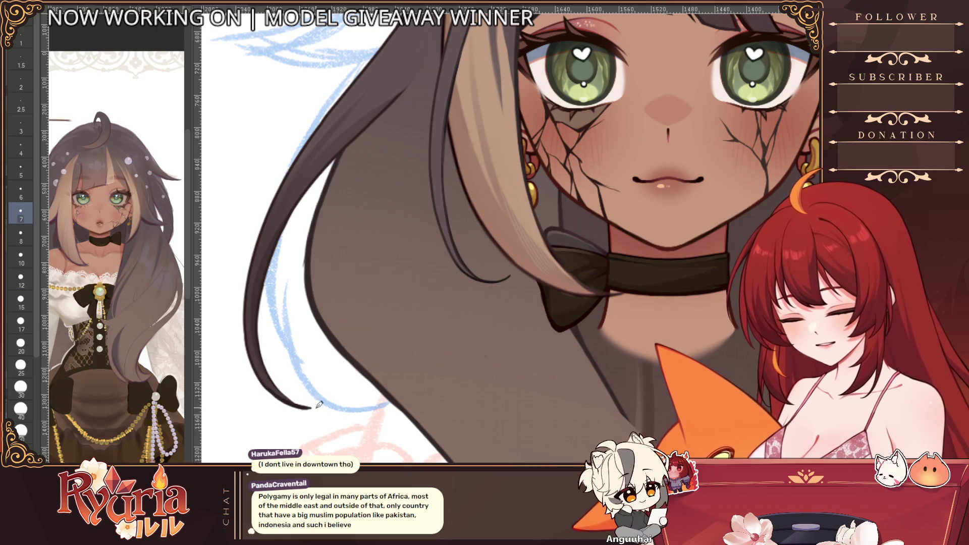
pyautogui.moveTo(267, 368); pyautogui.dragTo(300, 400)
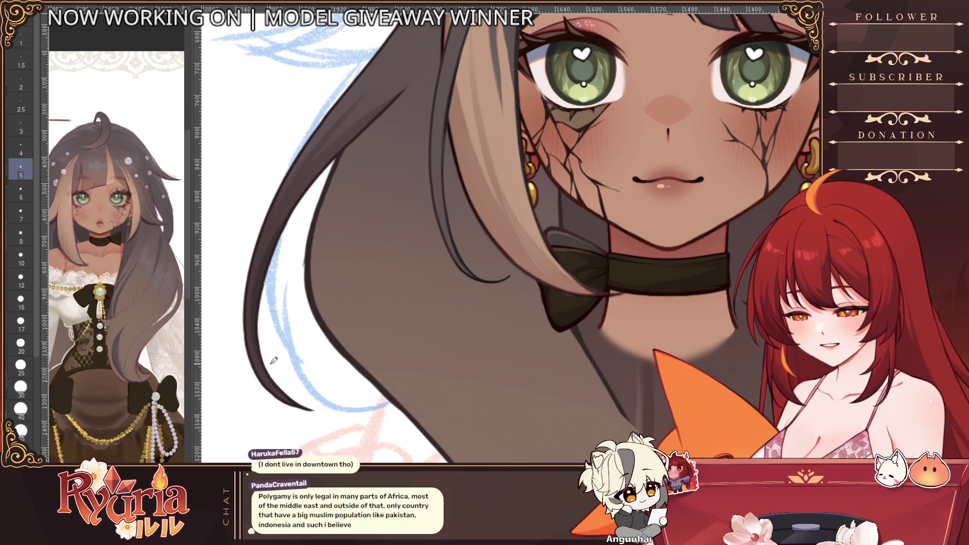
pyautogui.moveTo(271, 362); pyautogui.dragTo(295, 383)
pyautogui.scroll(-5, 345, 354)
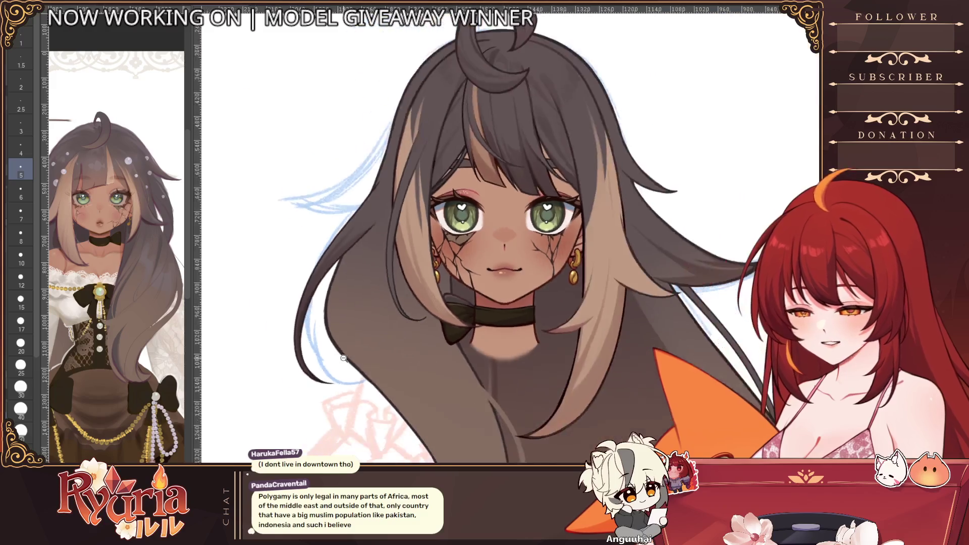
pyautogui.scroll(-3, 345, 354)
pyautogui.scroll(-2, 466, 347)
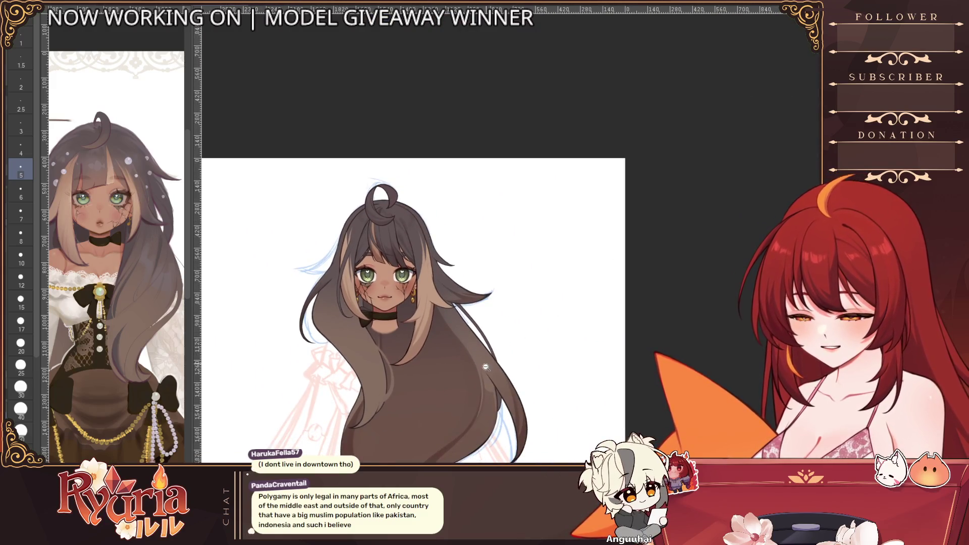
pyautogui.scroll(3, 467, 347)
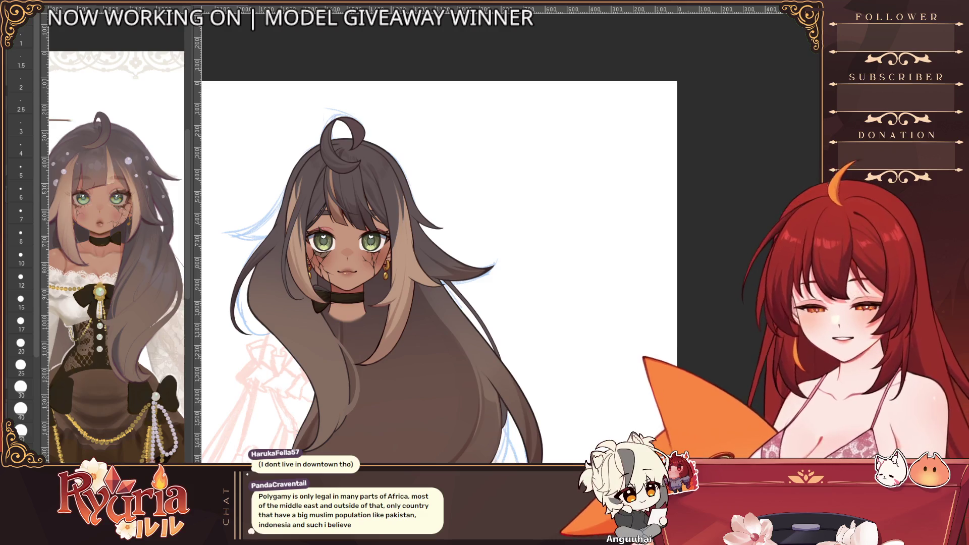
# - Outline a new loose hair strand curling over the chest and zoom in on it
pyautogui.moveTo(303, 303)
pyautogui.mouseDown()
pyautogui.moveTo(419, 271)
pyautogui.moveTo(364, 251)
pyautogui.mouseUp()
pyautogui.scroll(3, 419, 271)
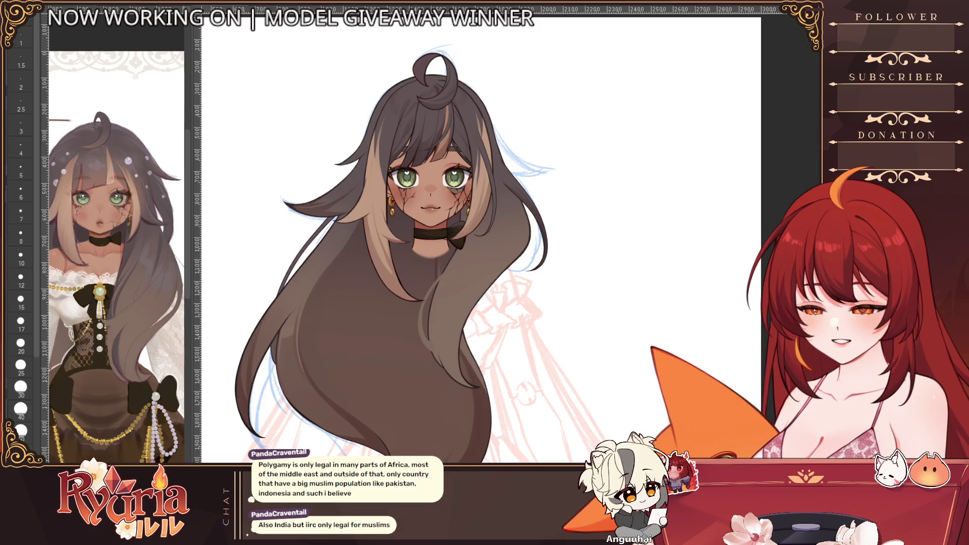
pyautogui.scroll(5, 425, 228)
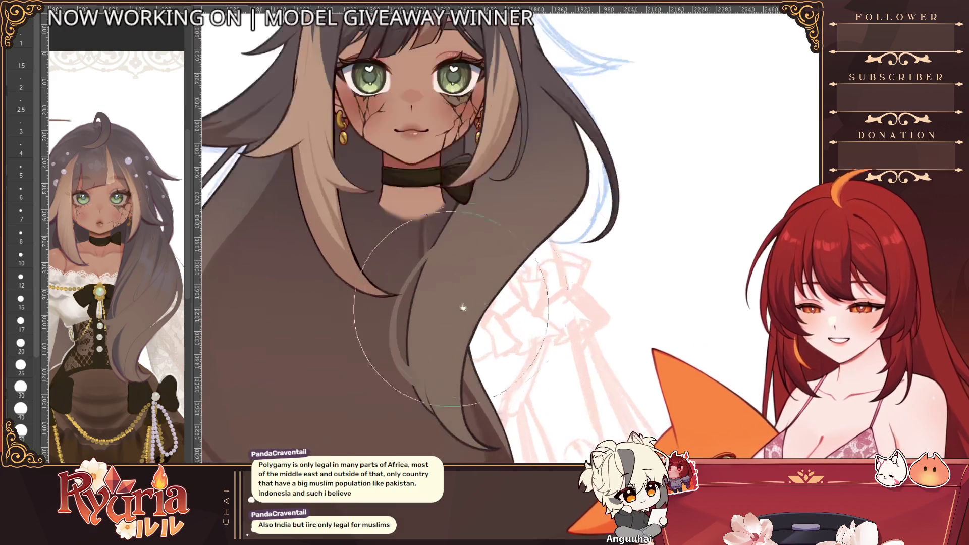
pyautogui.moveTo(447, 236); pyautogui.dragTo(419, 379)
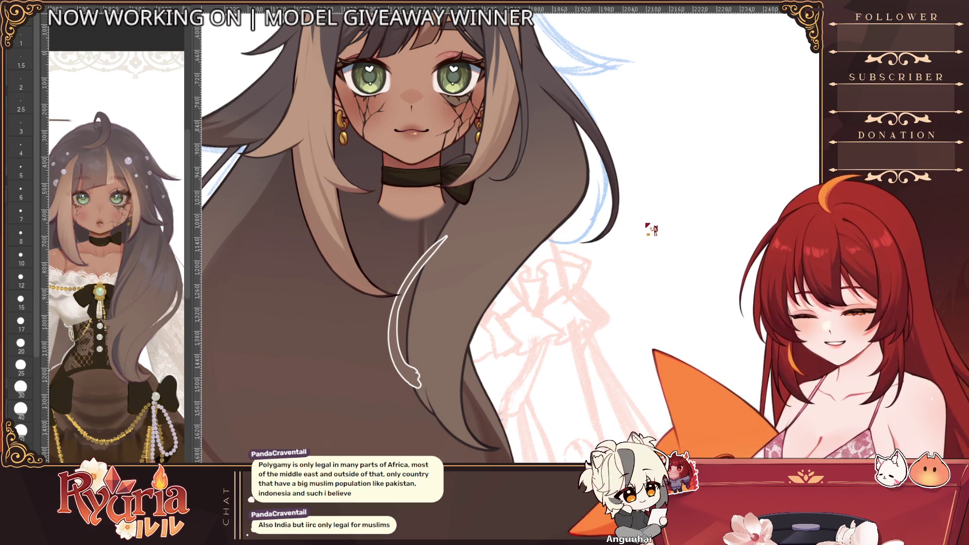
pyautogui.scroll(4, 472, 189)
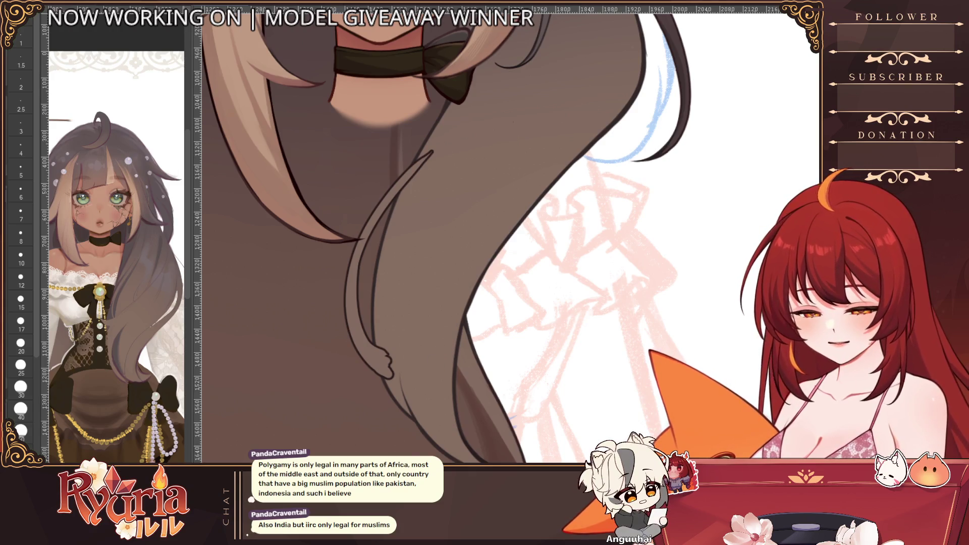
pyautogui.scroll(-5, 461, 266)
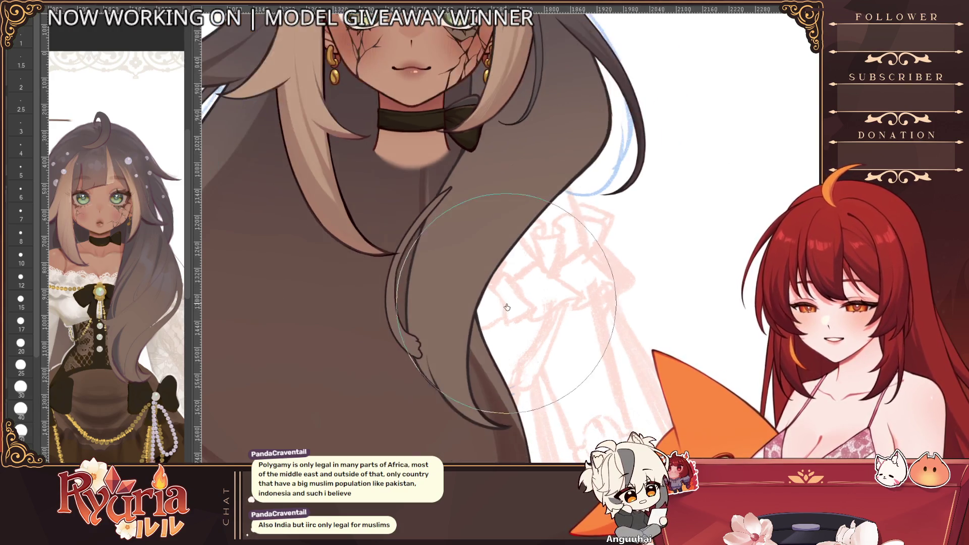
pyautogui.scroll(5, 491, 392)
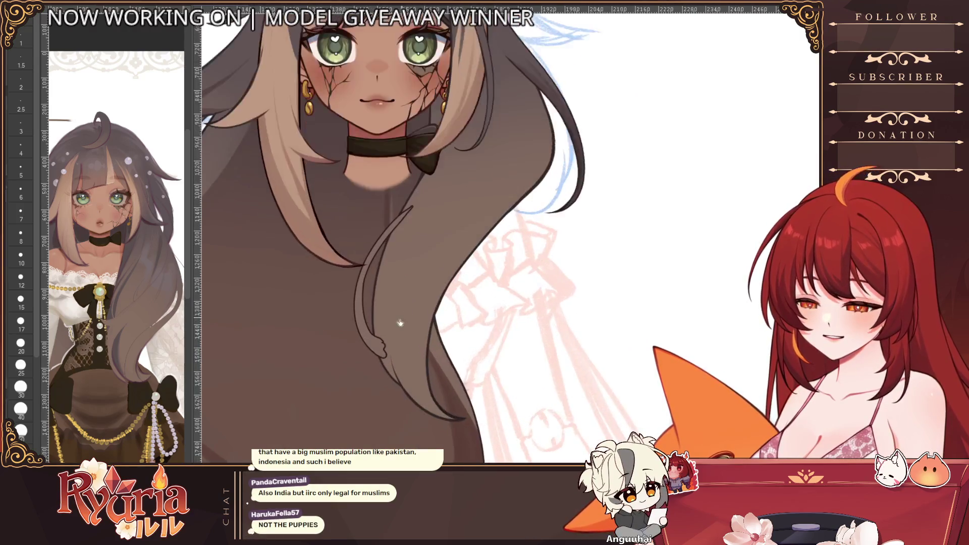
pyautogui.moveTo(424, 227); pyautogui.dragTo(334, 186)
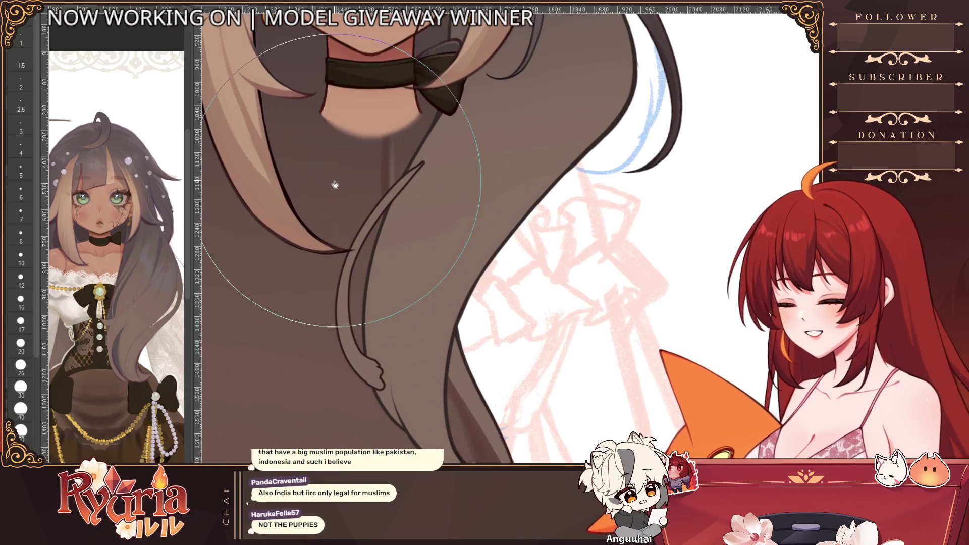
pyautogui.press('[')
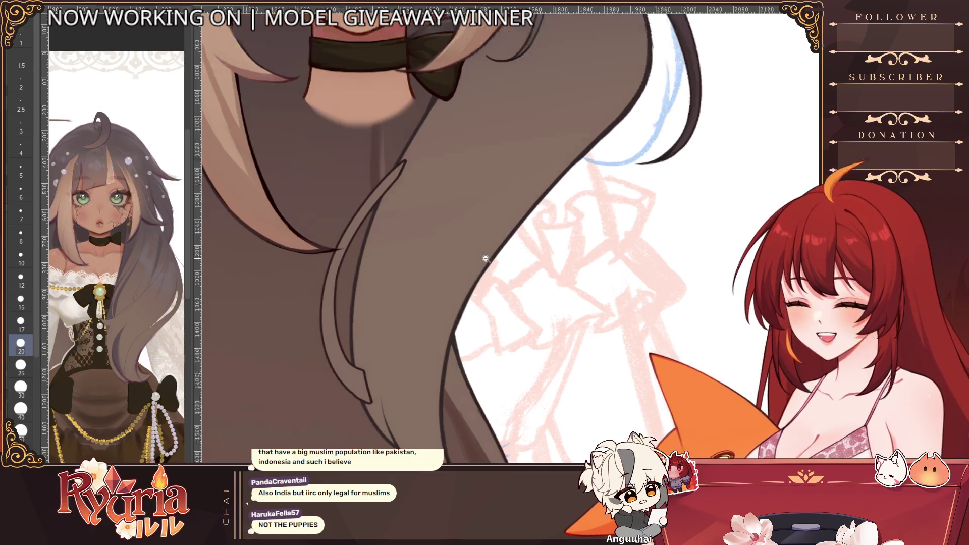
pyautogui.scroll(2, 423, 369)
# - Line along the new chest strand with a smaller pen brush
pyautogui.press('b')
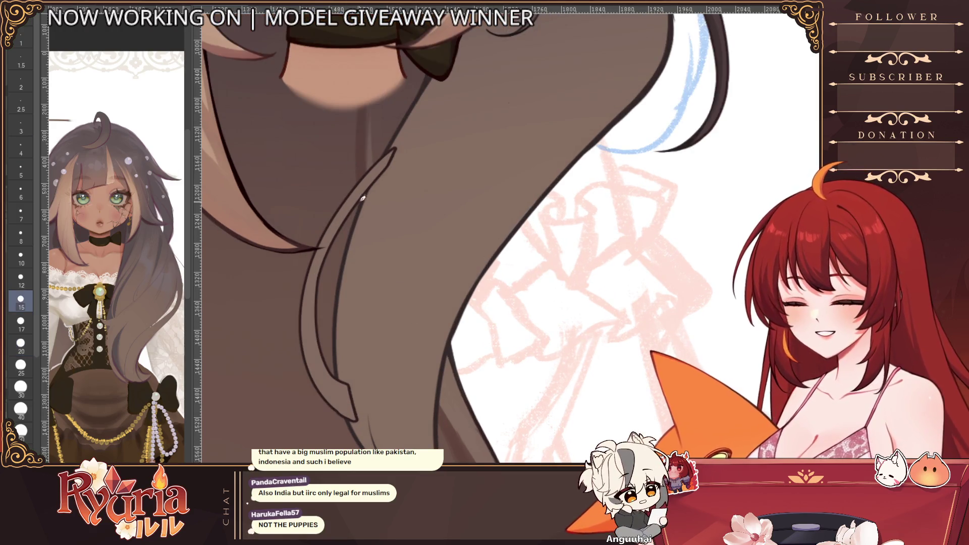
pyautogui.press('e')
pyautogui.press('b')
pyautogui.moveTo(346, 222); pyautogui.dragTo(333, 240)
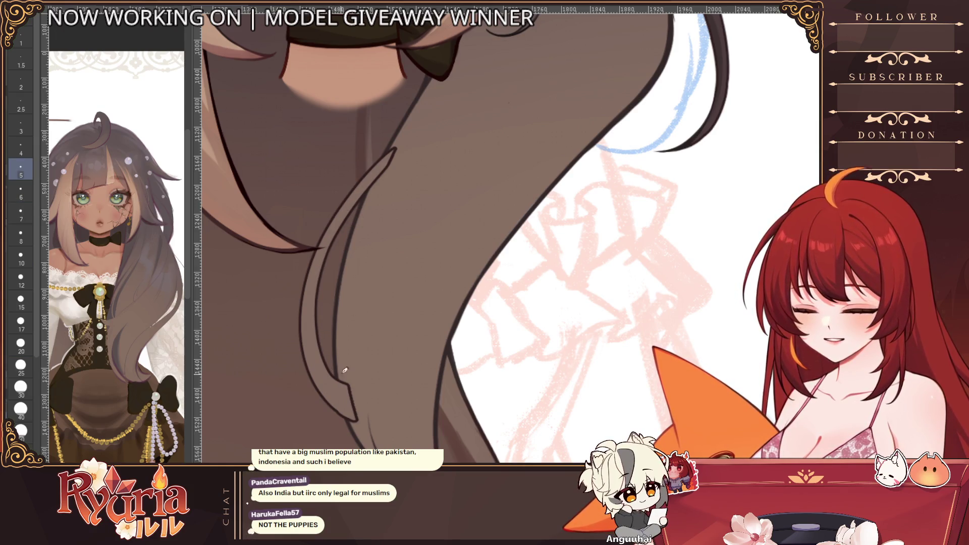
pyautogui.scroll(-3, 344, 370)
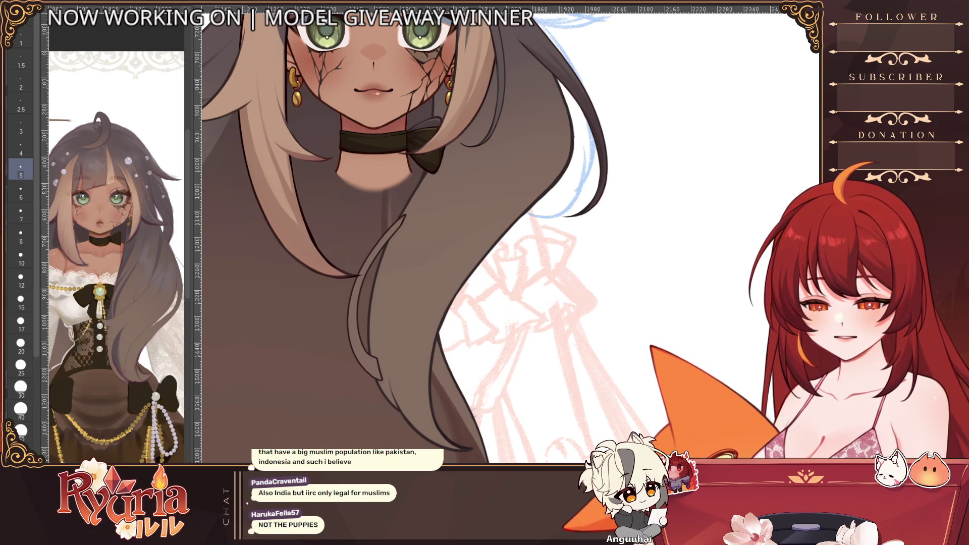
pyautogui.scroll(2, 415, 208)
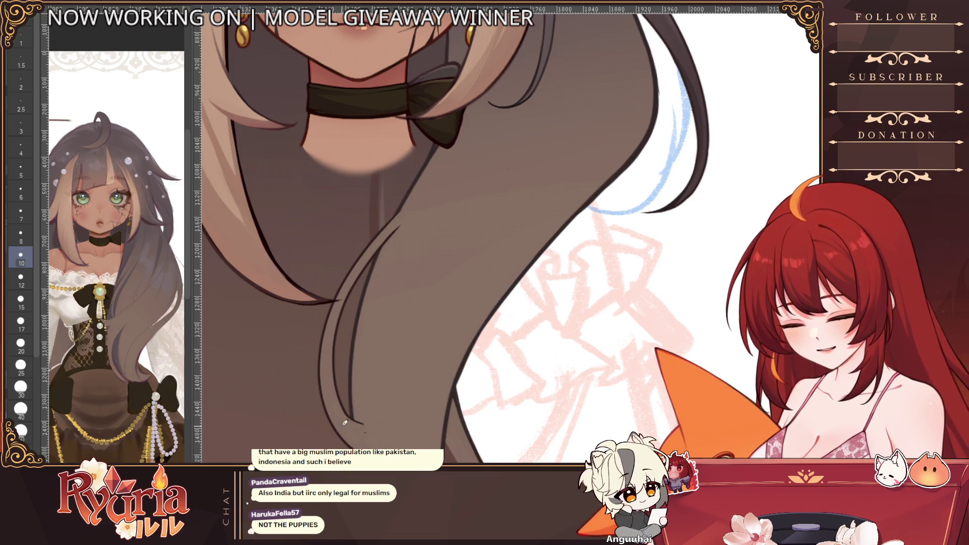
pyautogui.scroll(-5, 357, 428)
pyautogui.scroll(5, 361, 306)
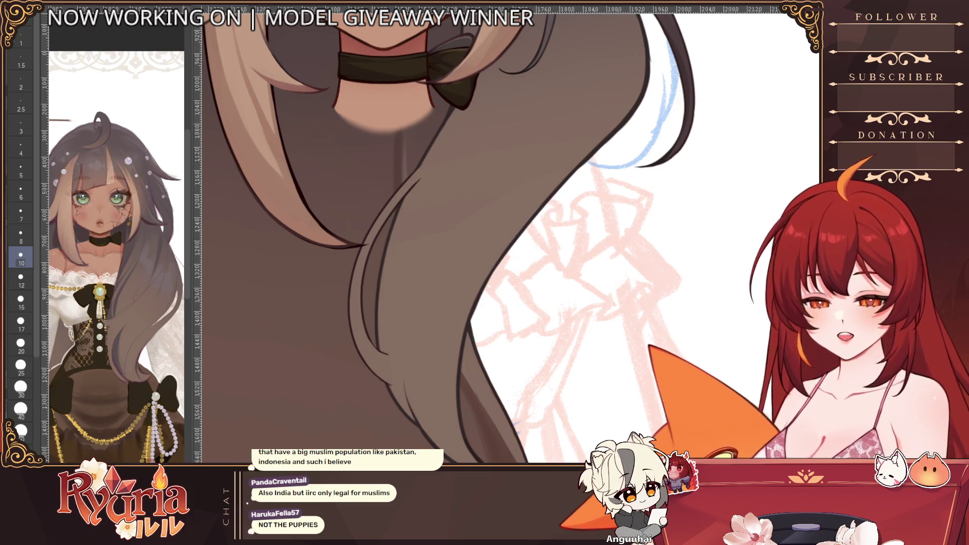
pyautogui.scroll(-1, 391, 350)
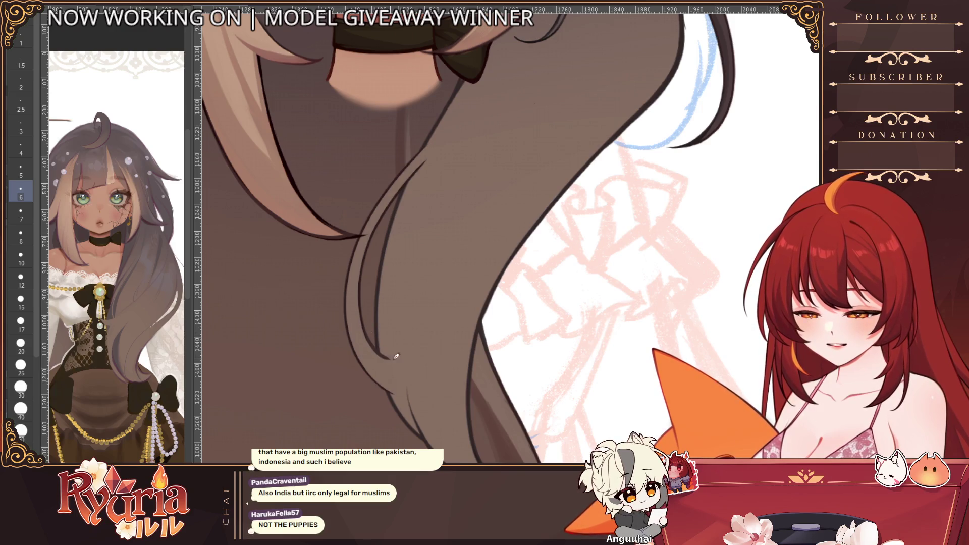
pyautogui.scroll(-5, 394, 304)
pyautogui.scroll(-2, 393, 303)
pyautogui.scroll(3, 424, 288)
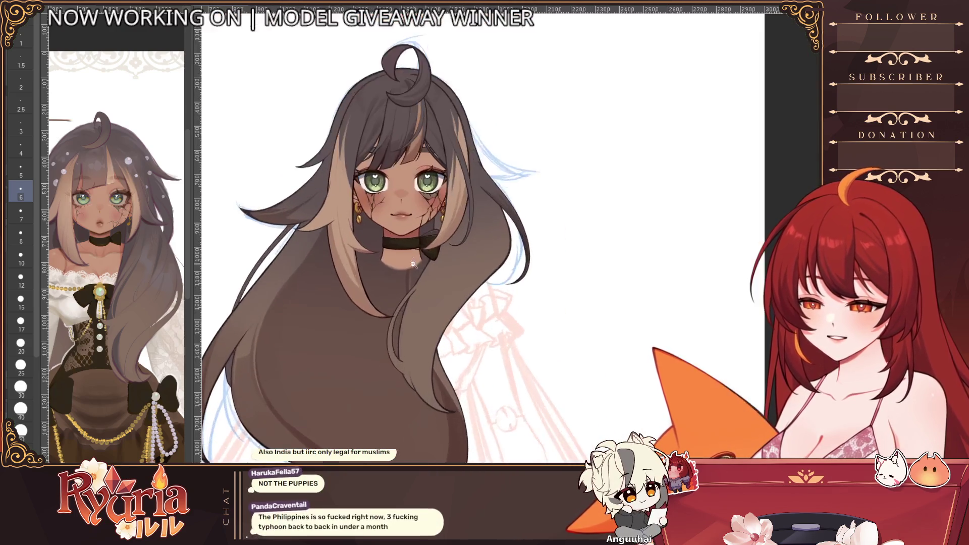
pyautogui.scroll(2, 441, 279)
pyautogui.scroll(-3, 440, 279)
pyautogui.scroll(-3, 441, 279)
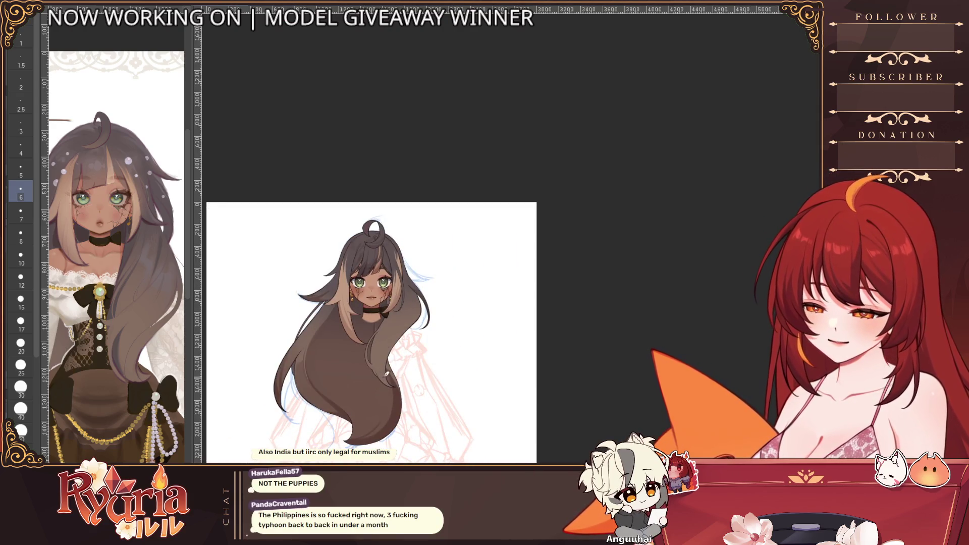
pyautogui.scroll(3, 386, 374)
pyautogui.scroll(3, 385, 386)
pyautogui.scroll(3, 390, 389)
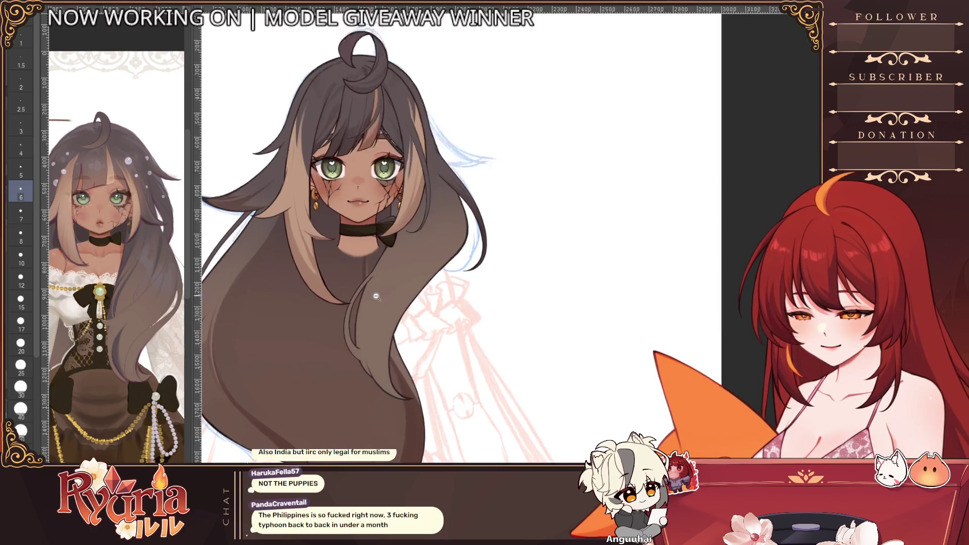
pyautogui.scroll(3, 390, 388)
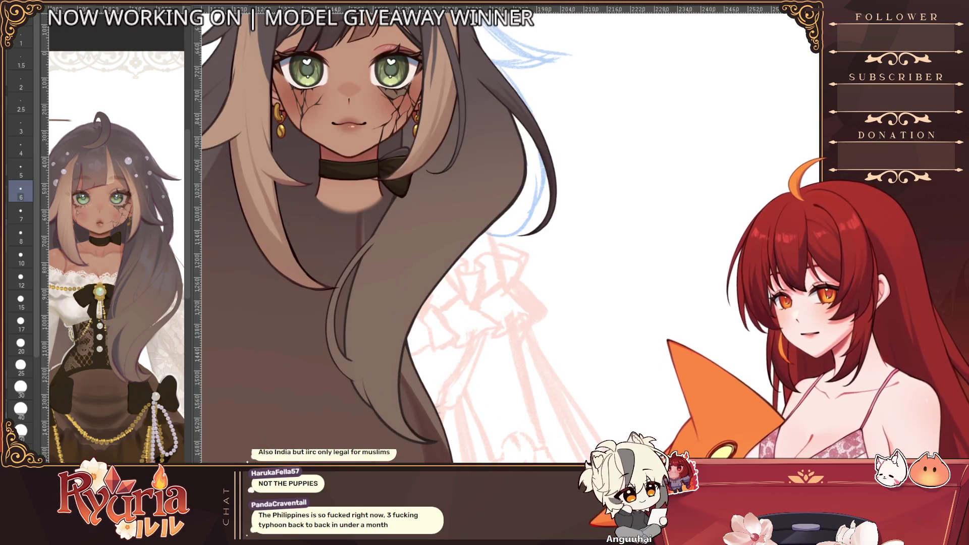
pyautogui.press('e')
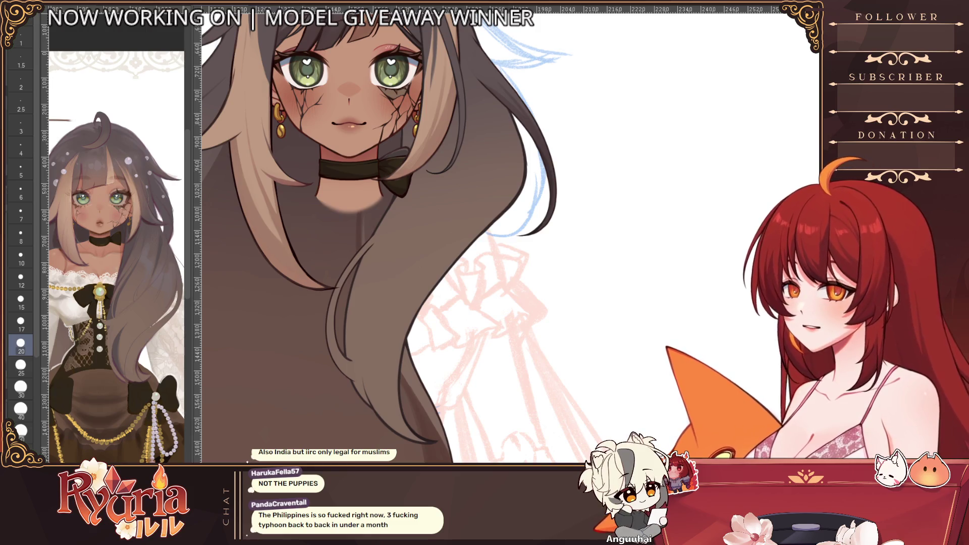
pyautogui.press('b')
pyautogui.press('b')
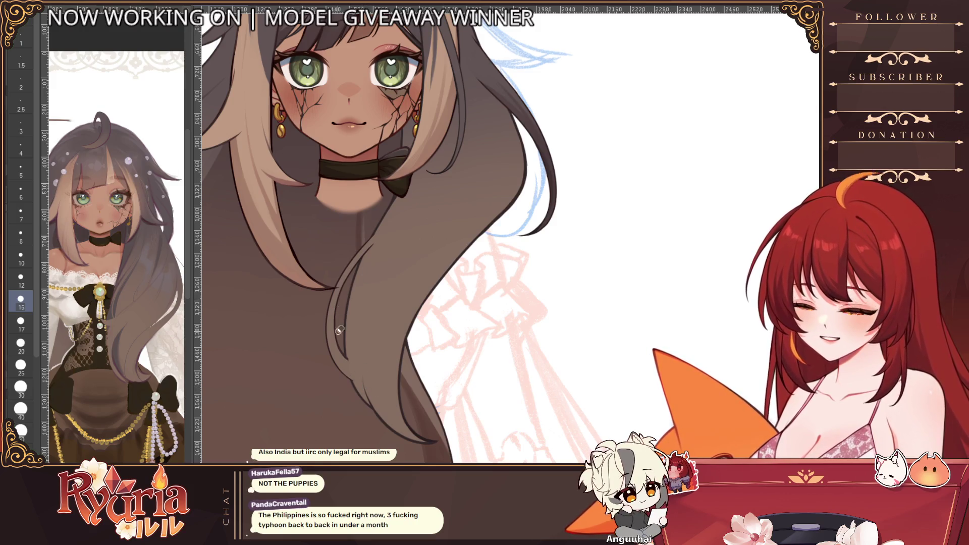
pyautogui.scroll(3, 341, 329)
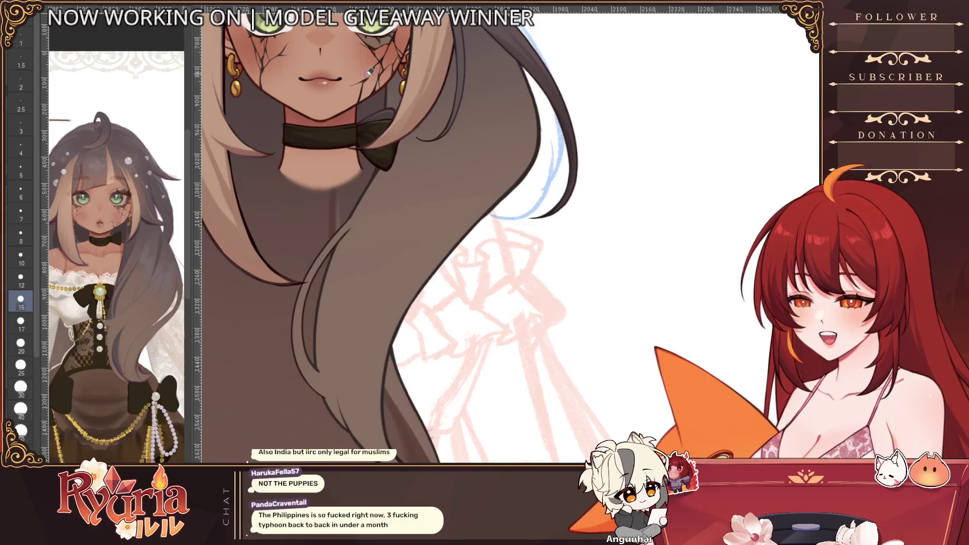
pyautogui.hotkey('alt', ']')
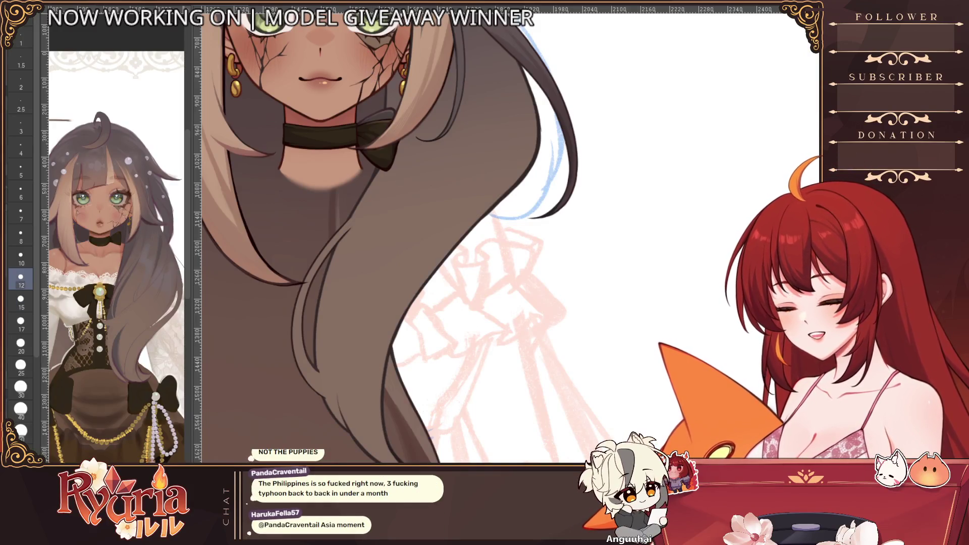
pyautogui.hotkey('alt', ']')
pyautogui.hotkey('alt', ']')
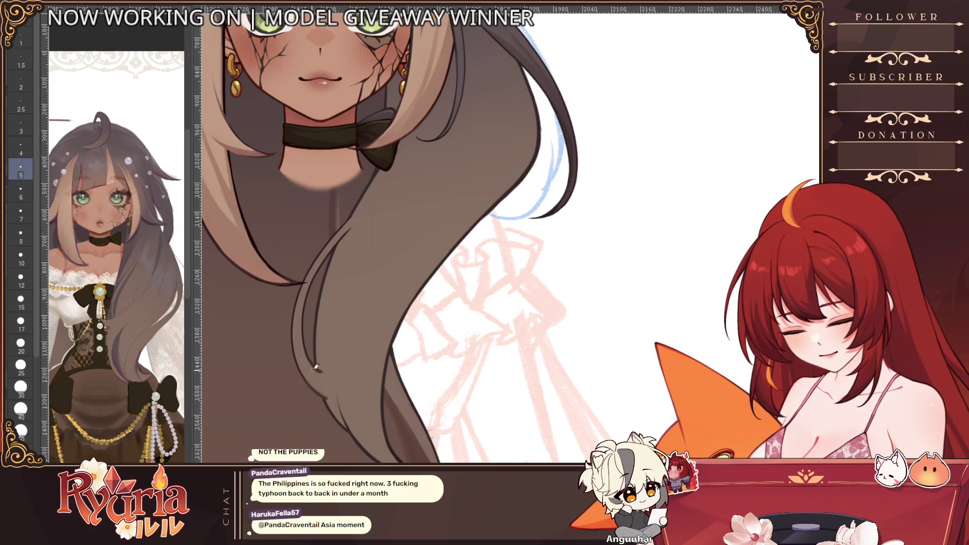
pyautogui.scroll(-3, 317, 367)
pyautogui.scroll(-3, 342, 333)
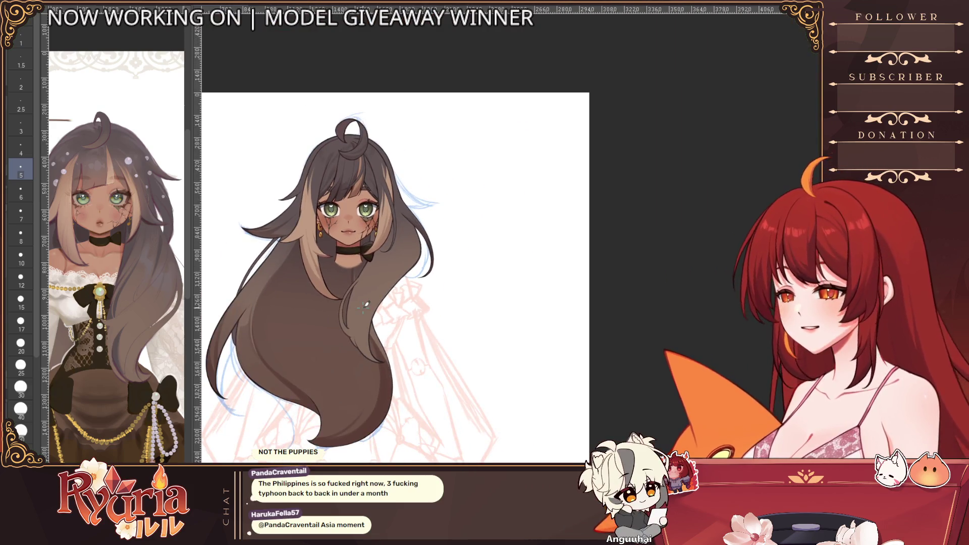
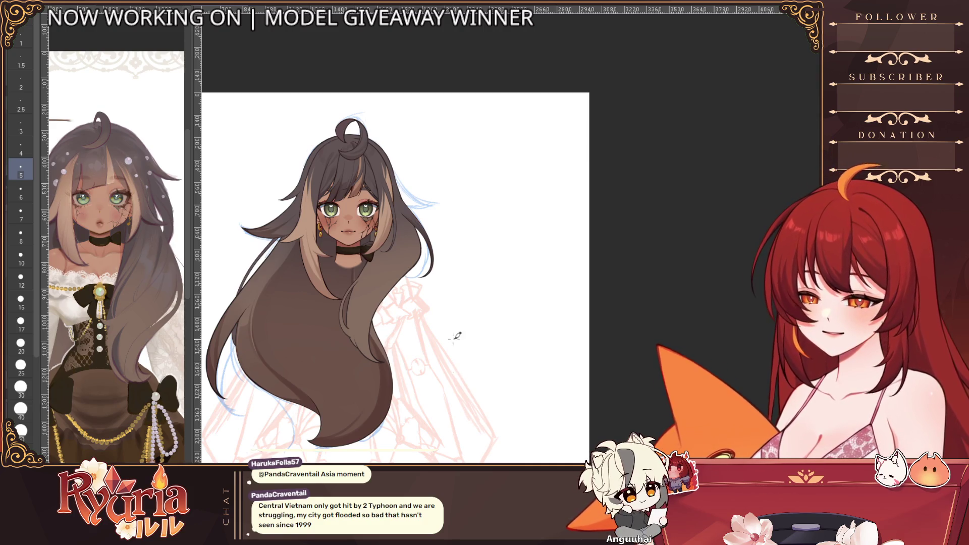
pyautogui.scroll(1, 436, 204)
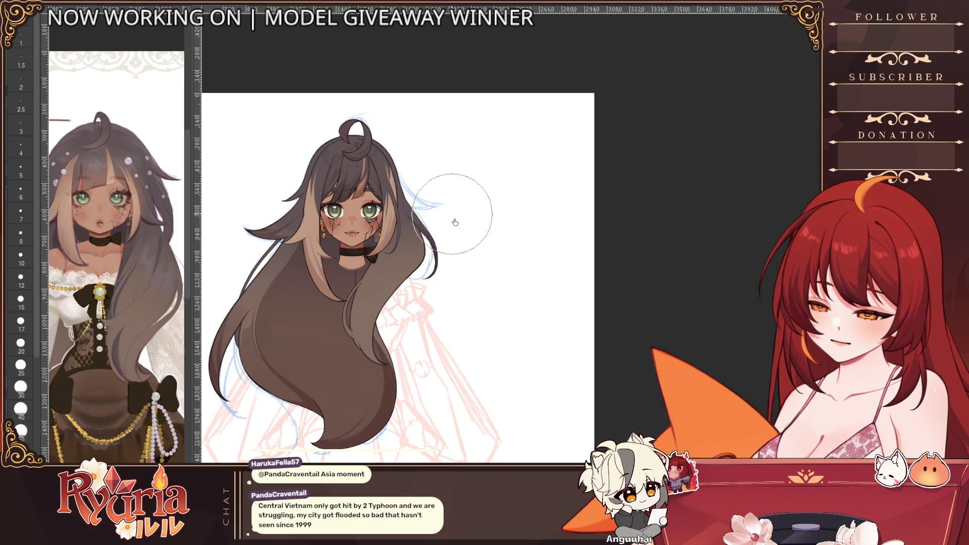
pyautogui.scroll(2, 429, 217)
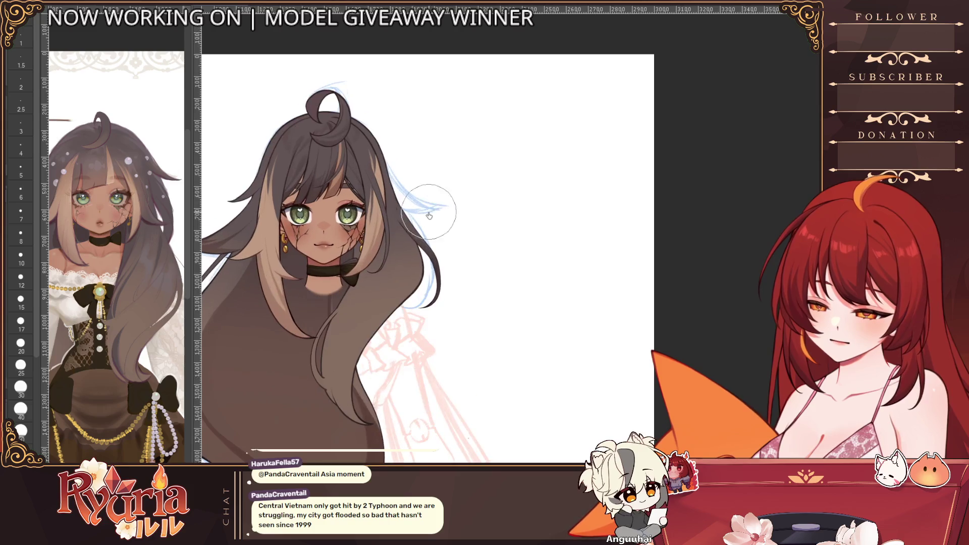
# - Sketch more light-blue guide strokes beside the right-side hair strands
pyautogui.moveTo(409, 197); pyautogui.dragTo(443, 211)
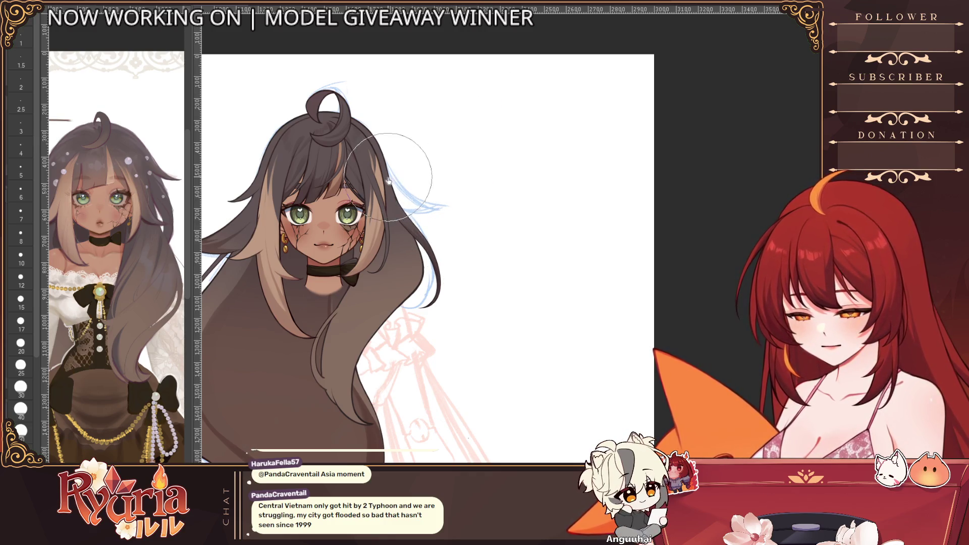
pyautogui.scroll(-3, 454, 220)
pyautogui.scroll(1, 455, 220)
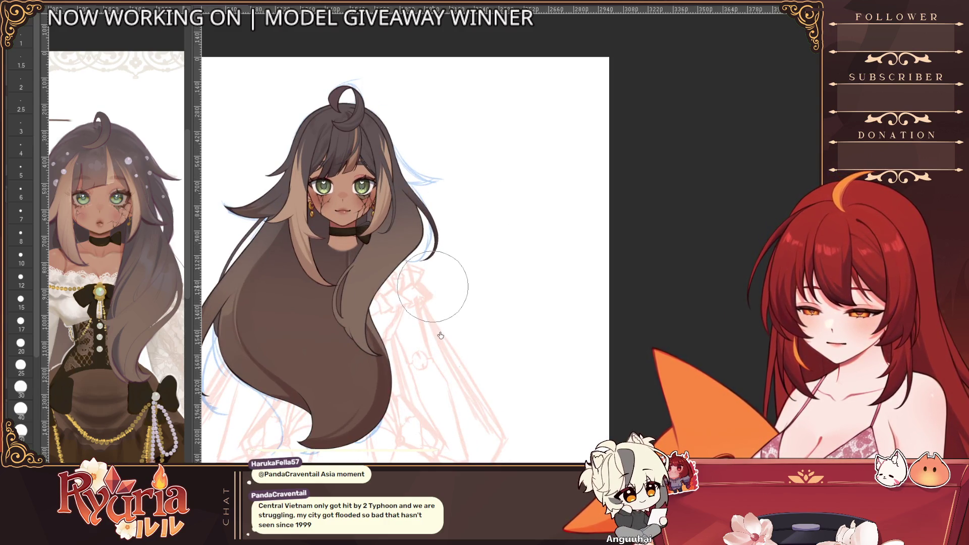
pyautogui.scroll(3, 424, 288)
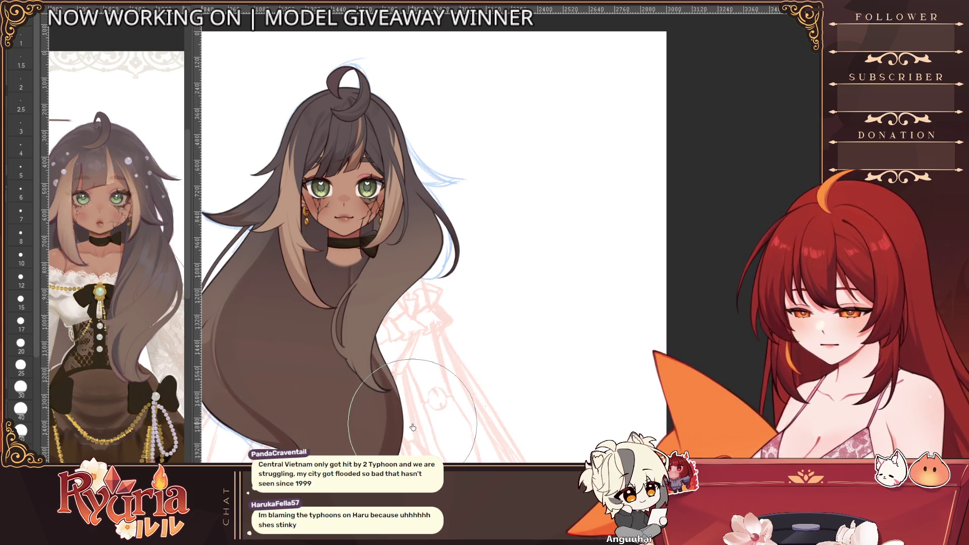
pyautogui.scroll(-2, 413, 428)
pyautogui.scroll(3, 435, 318)
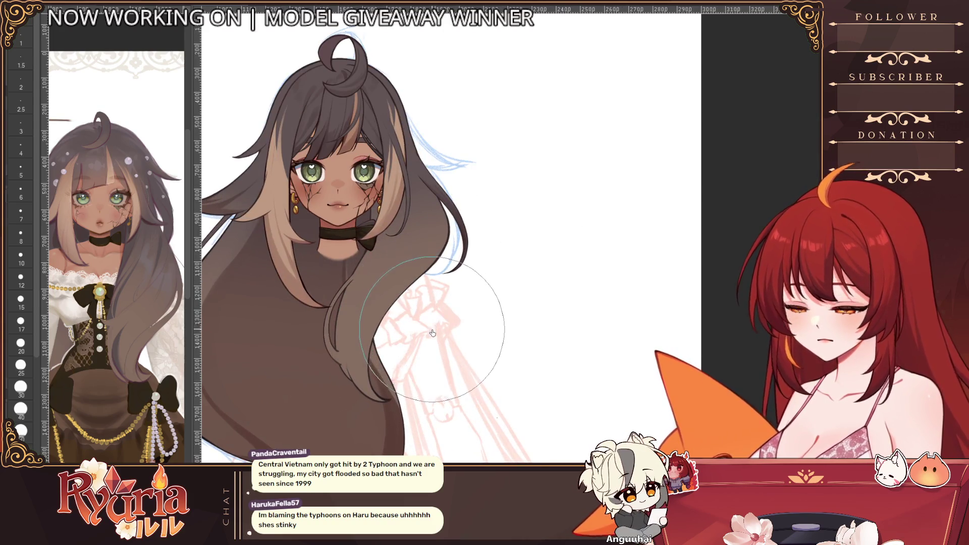
pyautogui.moveTo(431, 333)
pyautogui.mouseDown()
pyautogui.moveTo(557, 235)
pyautogui.moveTo(433, 228)
pyautogui.mouseUp()
pyautogui.scroll(3, 424, 227)
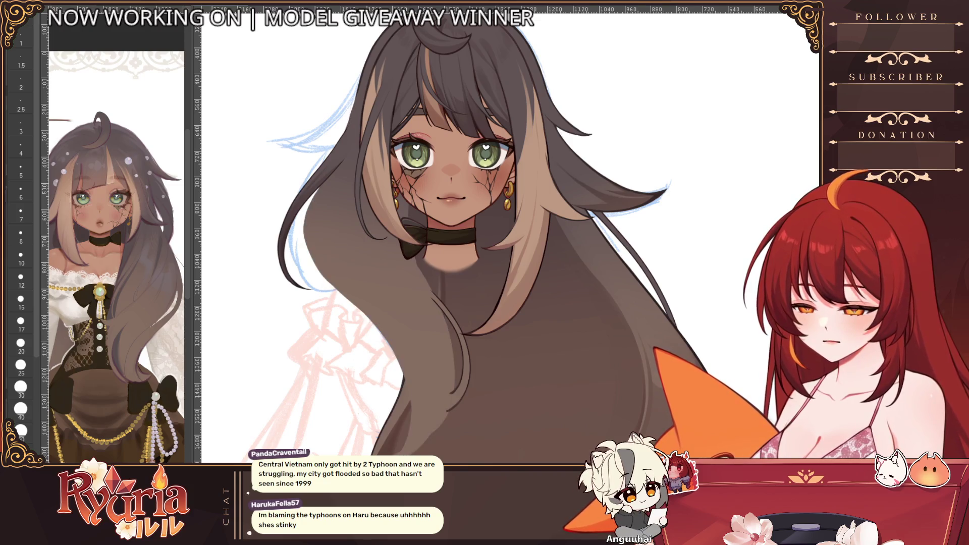
pyautogui.scroll(-3, 513, 356)
pyautogui.scroll(-2, 513, 356)
pyautogui.scroll(-2, 485, 379)
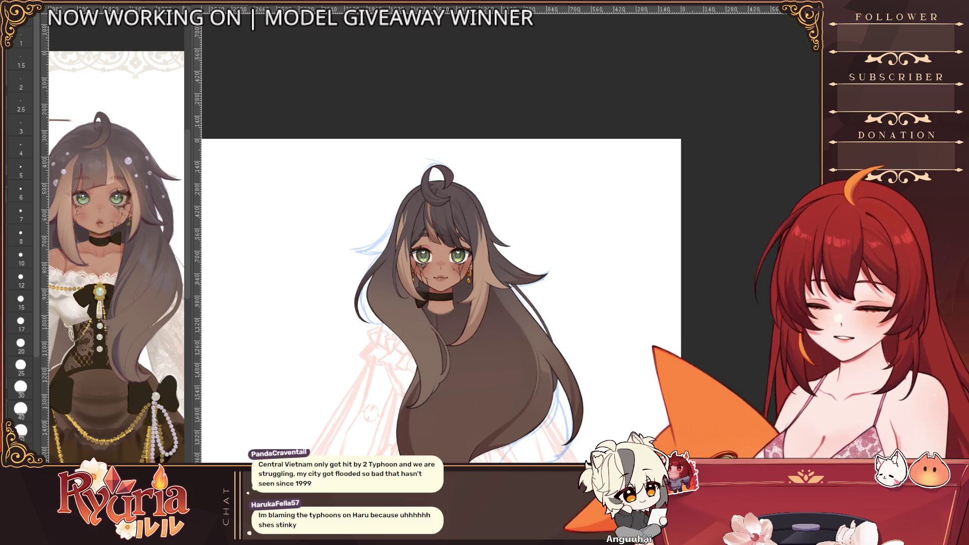
pyautogui.scroll(2, 415, 358)
pyautogui.scroll(2, 415, 357)
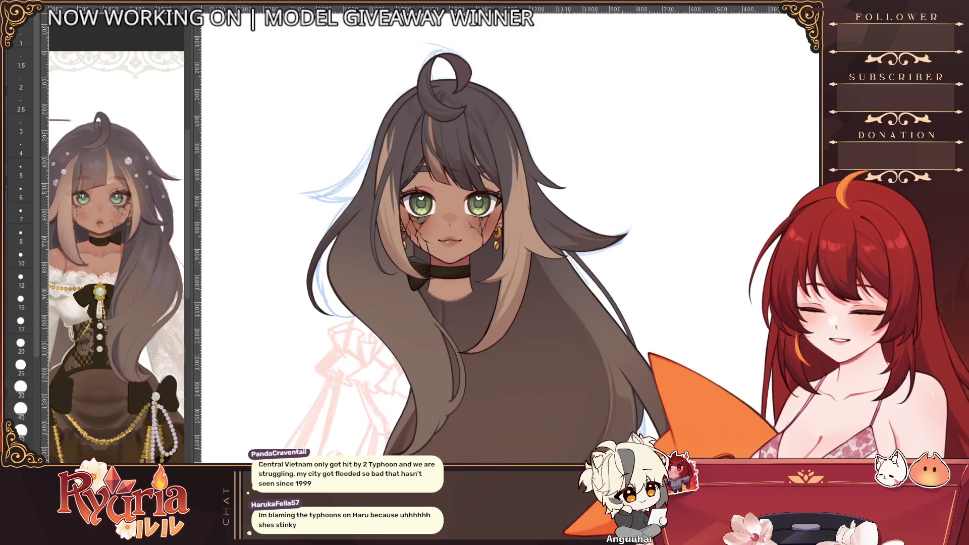
# - Centre the view on the face and hair and step through brush sizes
pyautogui.moveTo(501, 451)
pyautogui.mouseDown()
pyautogui.moveTo(455, 378)
pyautogui.moveTo(434, 318)
pyautogui.moveTo(493, 332)
pyautogui.mouseUp()
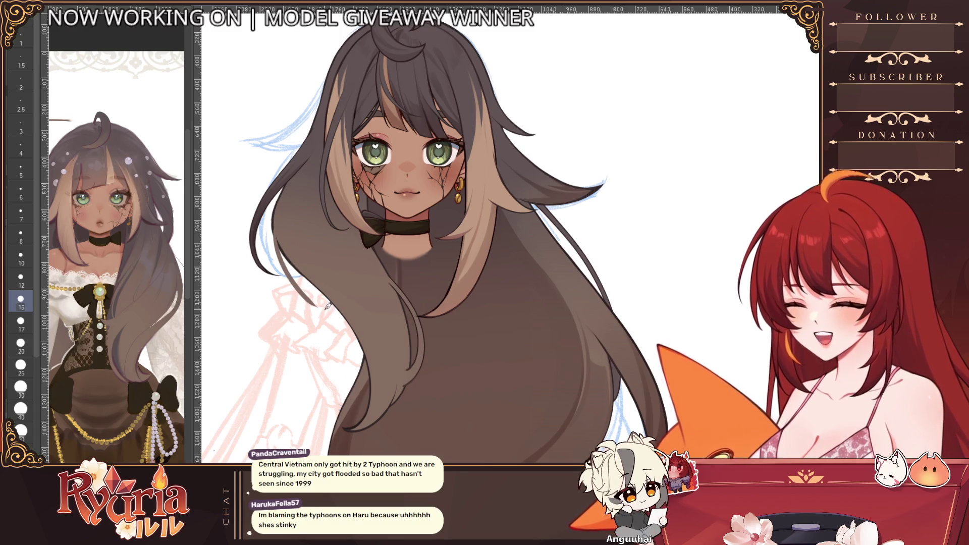
pyautogui.press('e')
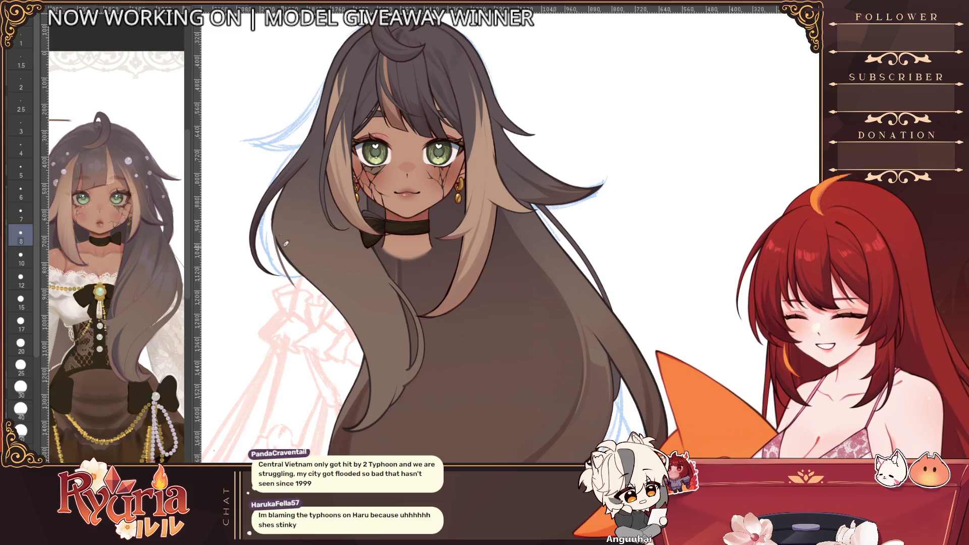
pyautogui.press('b')
pyautogui.press('b')
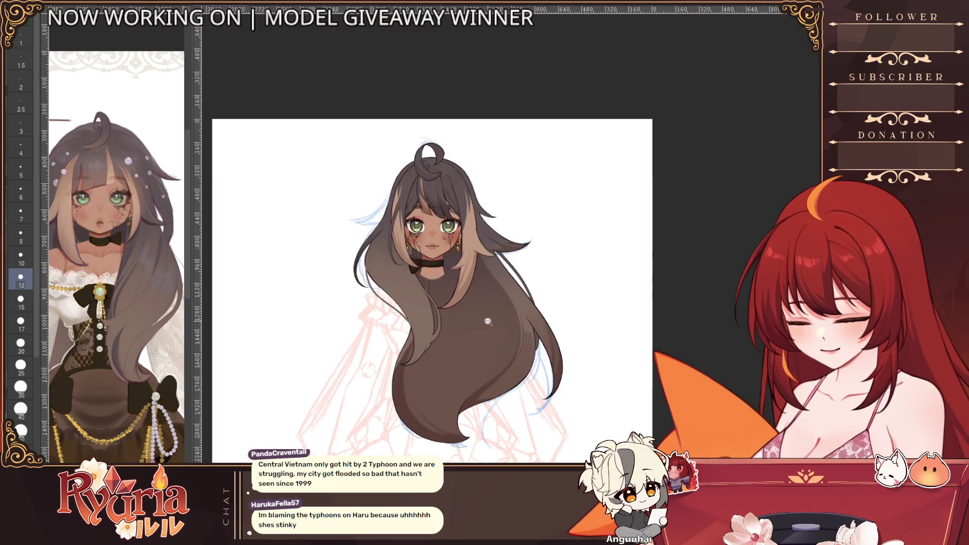
pyautogui.scroll(-4, 455, 302)
pyautogui.scroll(1, 531, 296)
pyautogui.scroll(1, 541, 287)
pyautogui.scroll(2, 541, 286)
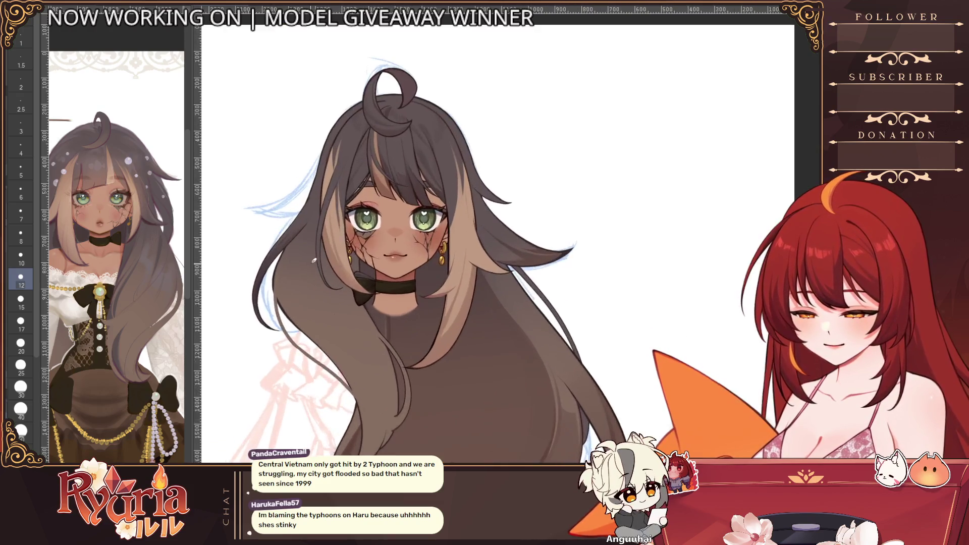
pyautogui.scroll(2, 454, 228)
pyautogui.hotkey('alt', '[')
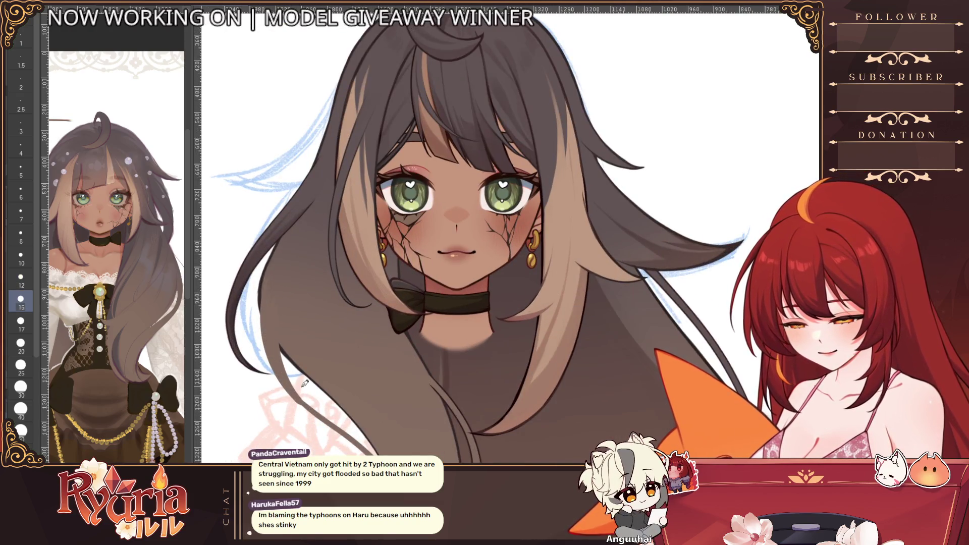
pyautogui.moveTo(277, 378); pyautogui.dragTo(277, 304)
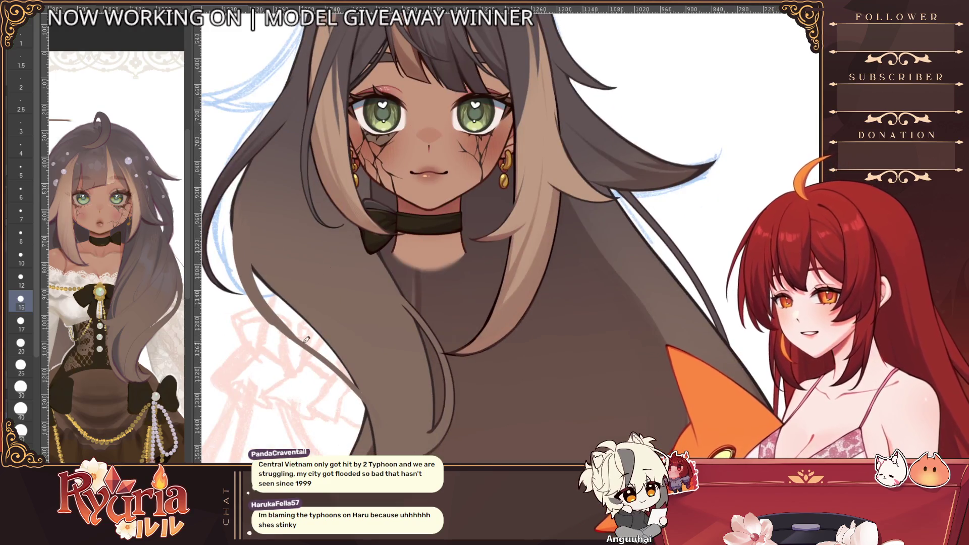
pyautogui.hotkey('alt', ']')
pyautogui.hotkey('alt', ']')
pyautogui.hotkey('alt', ']')
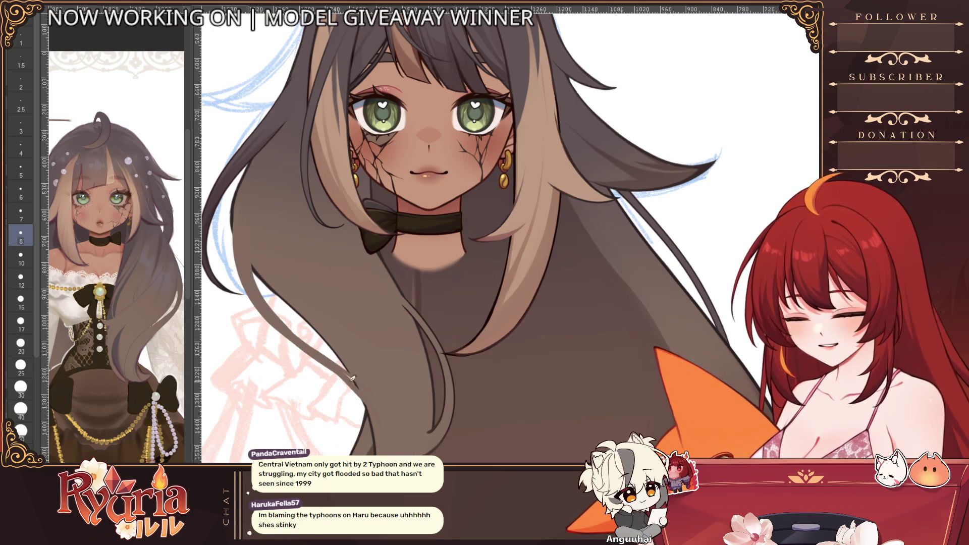
# - Enlarge the brush through size 12 up to size 20 for refining hair strands
pyautogui.hotkey('alt', '[')
pyautogui.press(']')
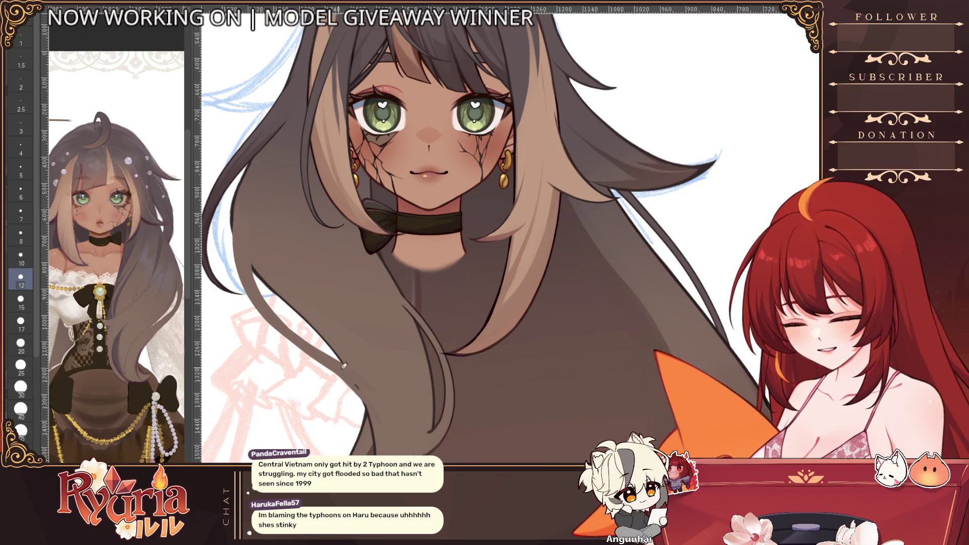
pyautogui.scroll(-4, 374, 398)
pyautogui.scroll(-2, 379, 416)
pyautogui.scroll(1, 384, 442)
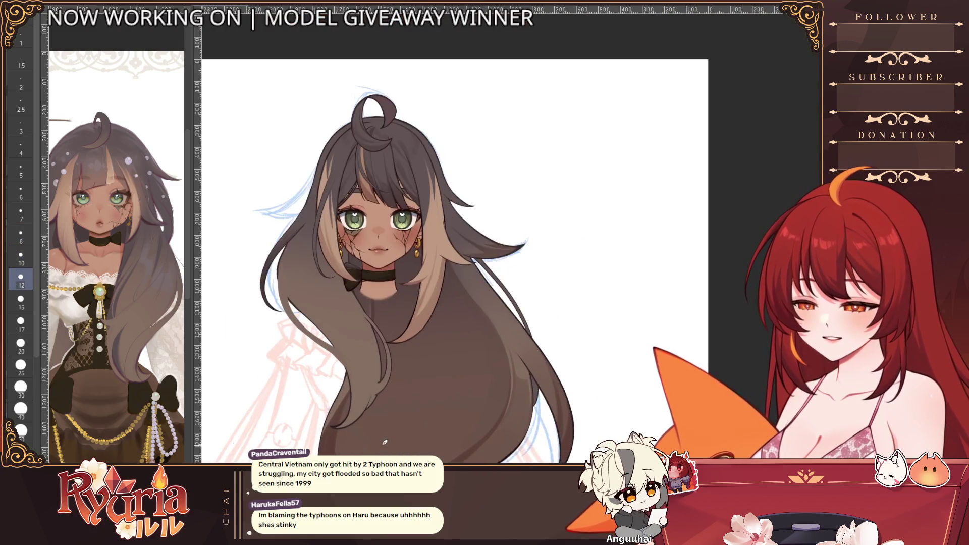
pyautogui.scroll(3, 409, 239)
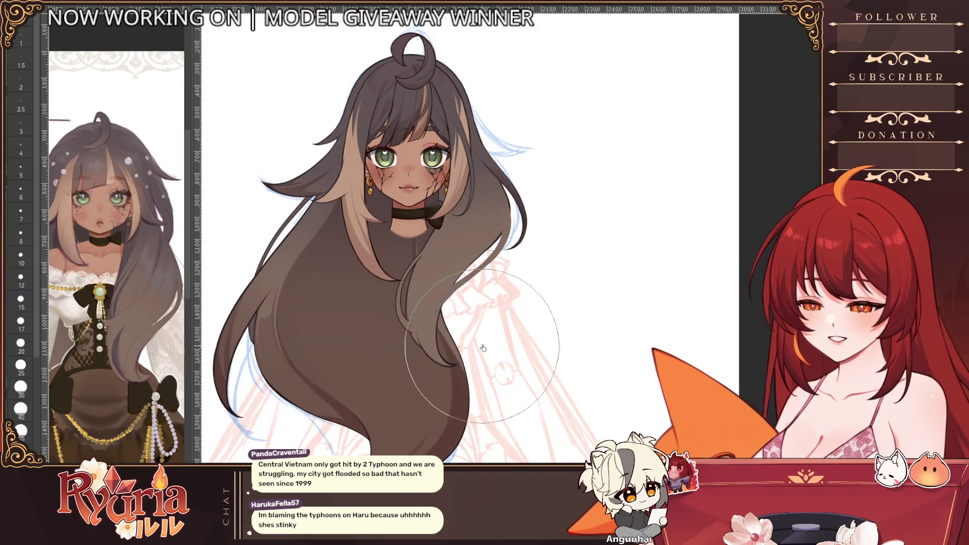
pyautogui.scroll(2, 517, 302)
pyautogui.scroll(2, 517, 301)
pyautogui.moveTo(379, 288)
pyautogui.mouseDown()
pyautogui.moveTo(556, 261)
pyautogui.moveTo(344, 280)
pyautogui.mouseUp()
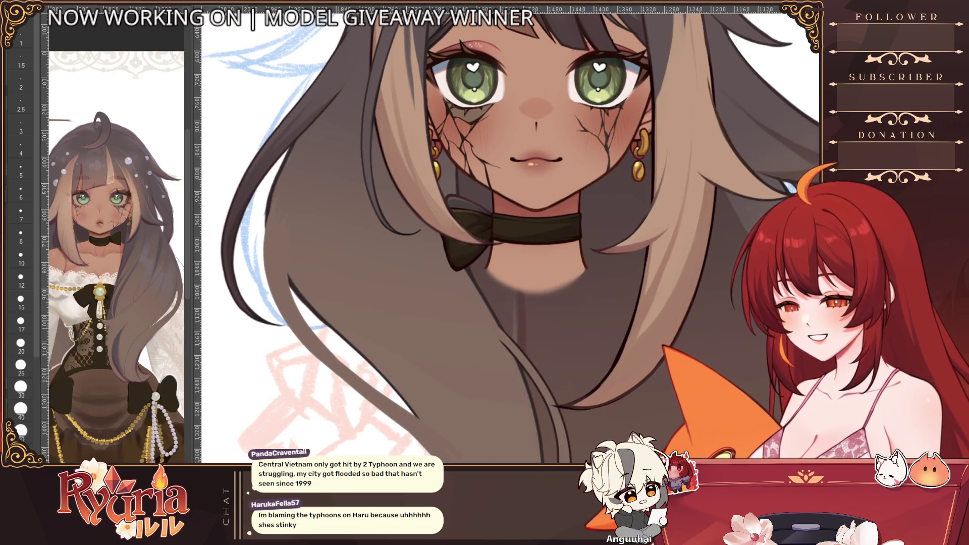
pyautogui.press(']')
pyautogui.press(']')
pyautogui.press(']')
pyautogui.press(']')
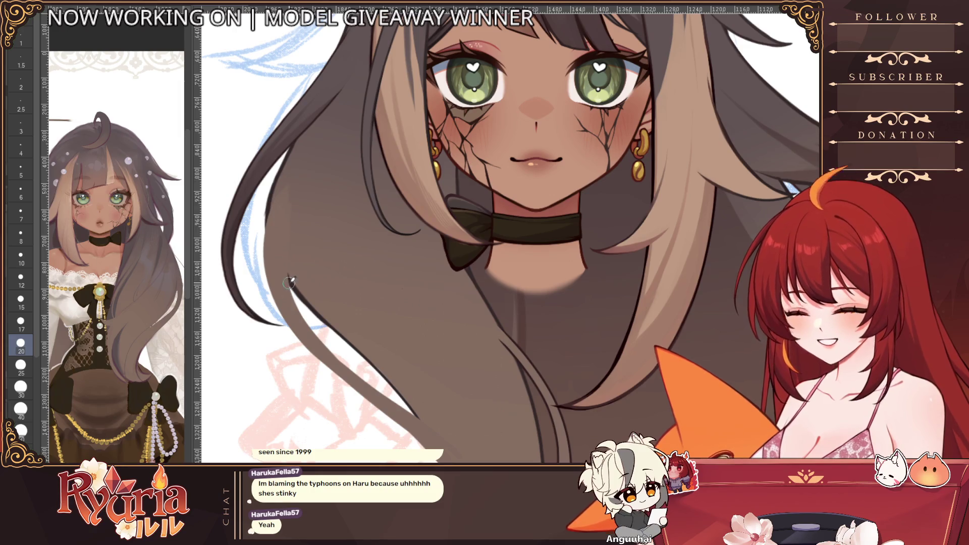
pyautogui.scroll(-4, 290, 285)
pyautogui.scroll(-3, 341, 326)
pyautogui.scroll(5, 424, 341)
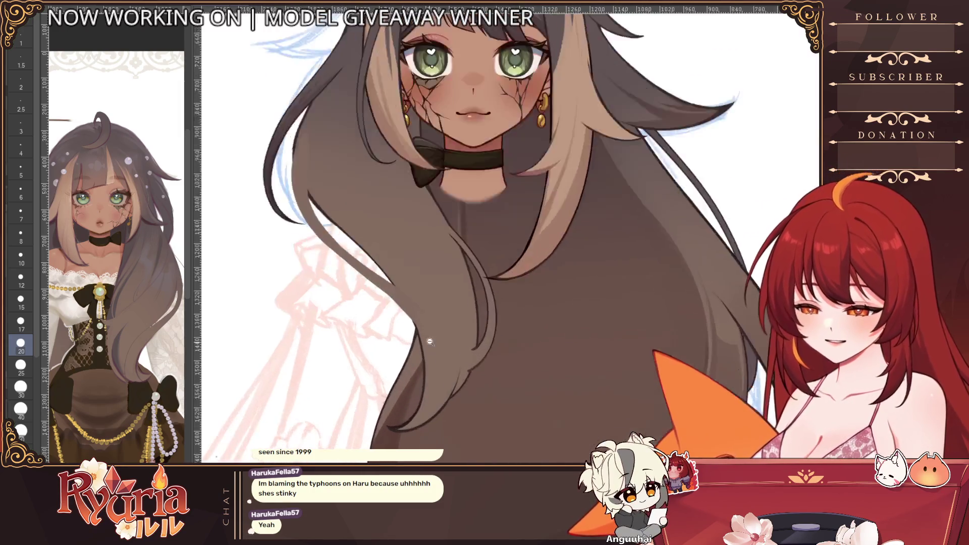
pyautogui.scroll(4, 429, 342)
# - Draw a white line along the shoulder strand edge, then undo it
pyautogui.press(']')
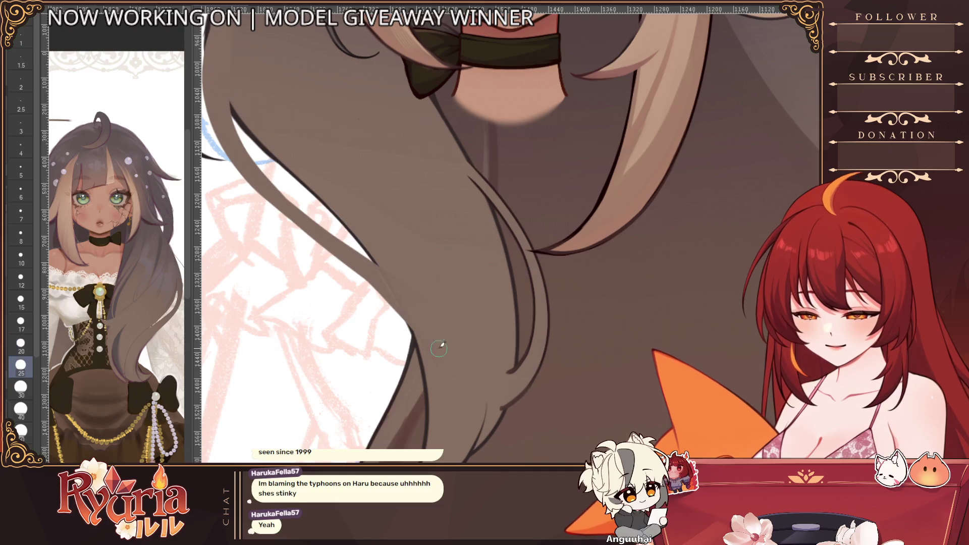
pyautogui.press('[')
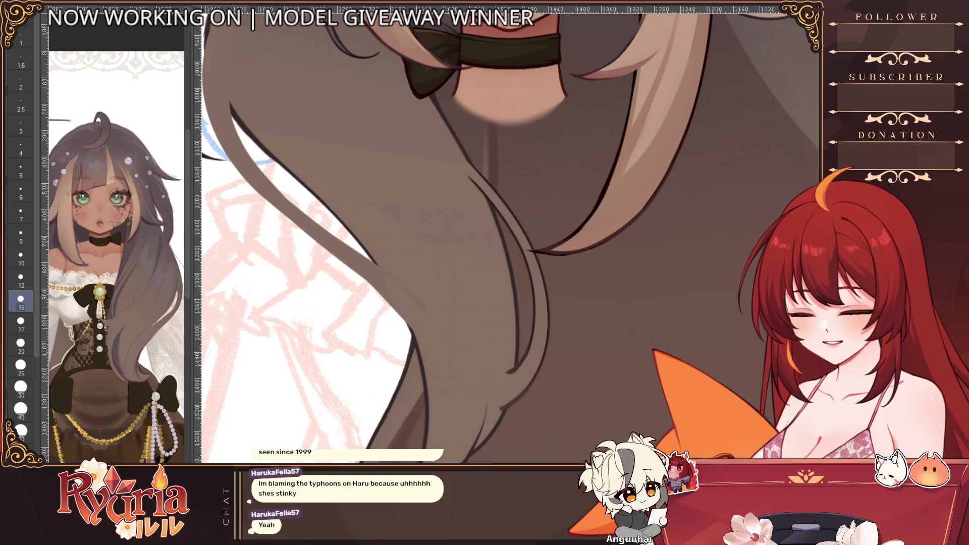
pyautogui.moveTo(231, 46); pyautogui.dragTo(439, 364)
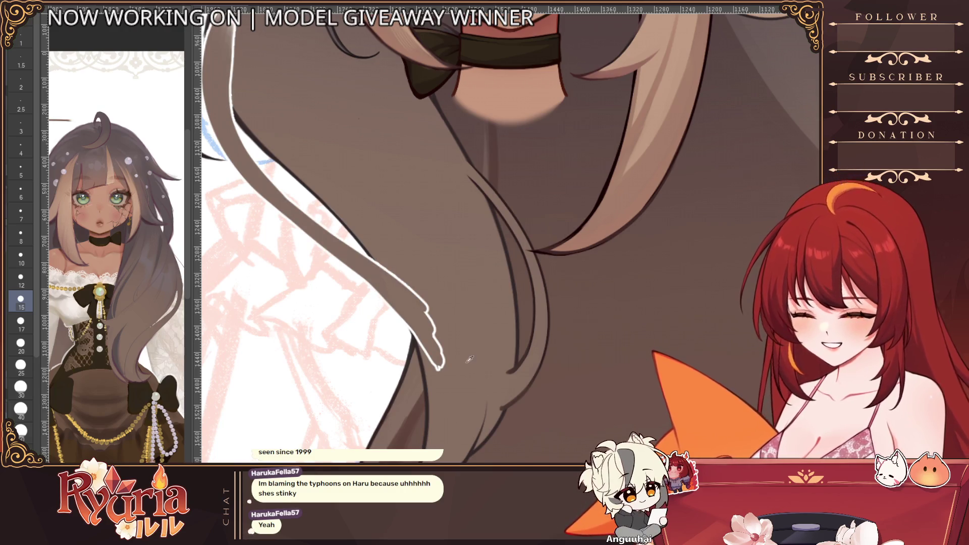
pyautogui.hotkey('ctrl', 'z')
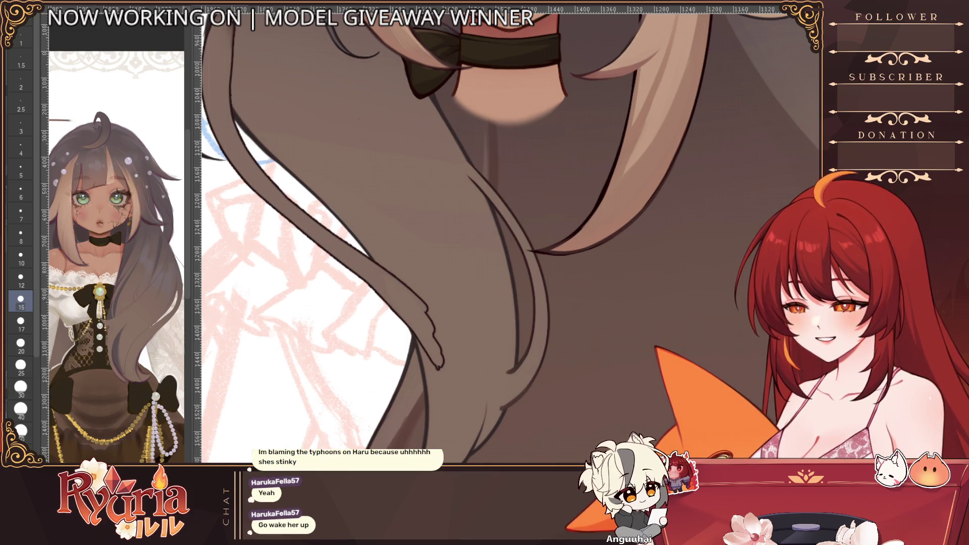
pyautogui.scroll(-4, 423, 335)
pyautogui.scroll(-2, 423, 336)
pyautogui.scroll(2, 454, 279)
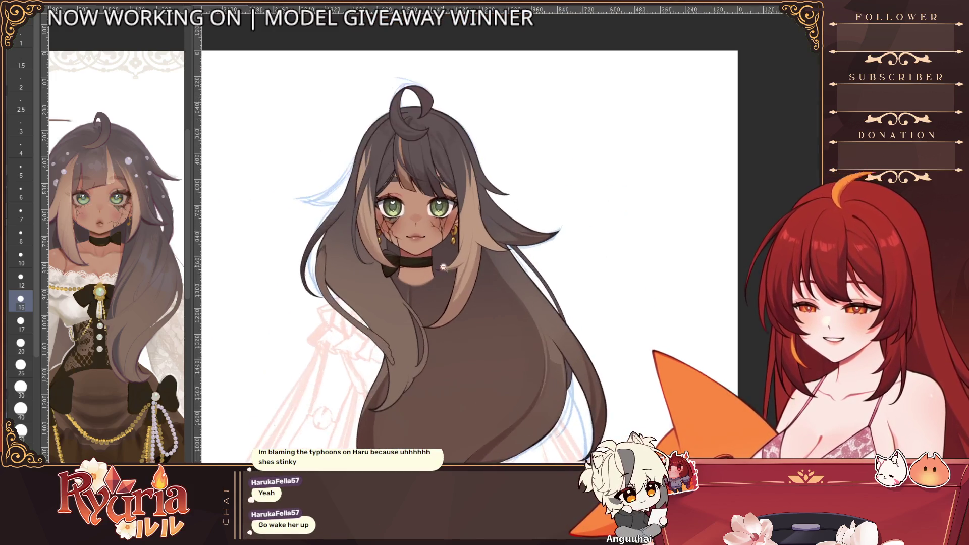
pyautogui.scroll(1, 454, 280)
pyautogui.scroll(2, 455, 280)
pyautogui.scroll(3, 454, 279)
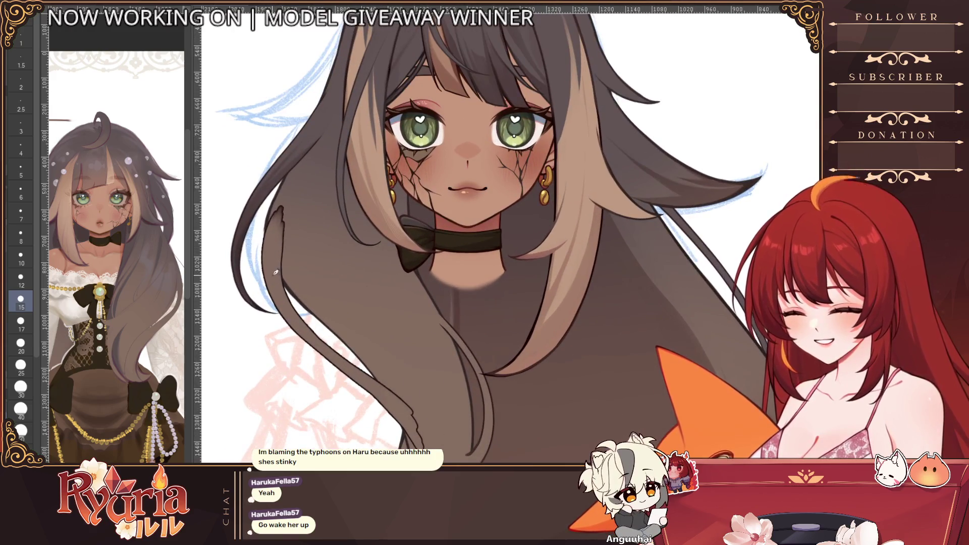
pyautogui.scroll(2, 277, 271)
# - Reshape the hair strand falling over the left shoulder and switch layers
pyautogui.moveTo(269, 219); pyautogui.dragTo(281, 349)
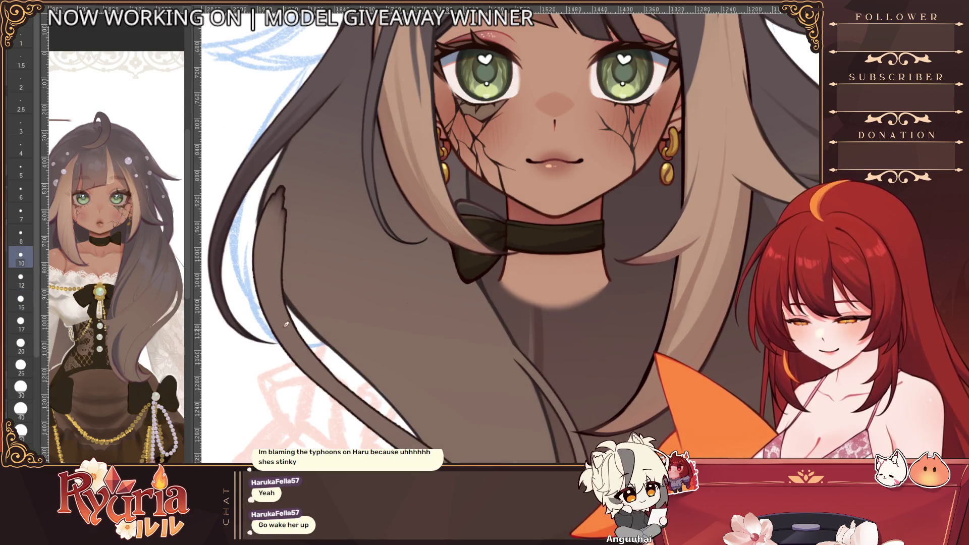
pyautogui.hotkey('alt', ']')
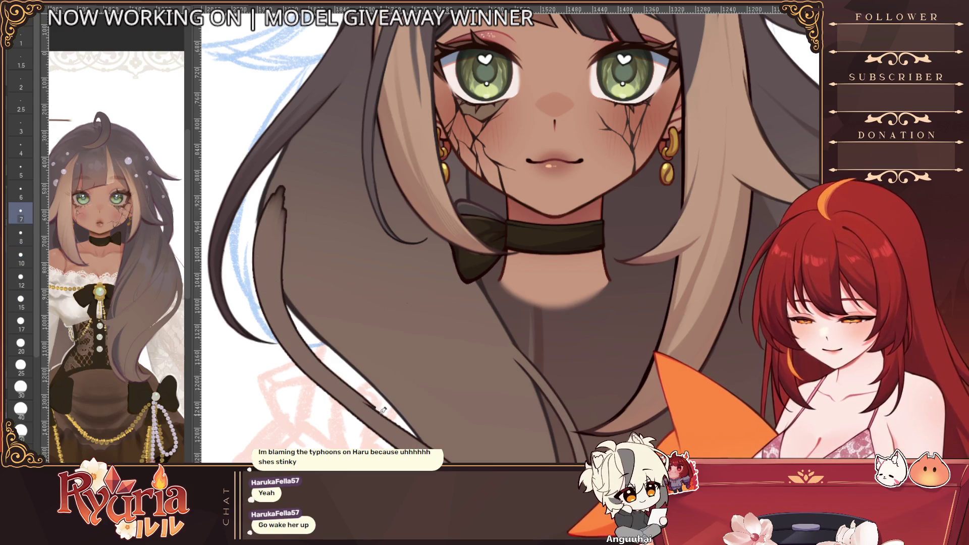
pyautogui.scroll(-3, 531, 197)
pyautogui.scroll(-3, 567, 228)
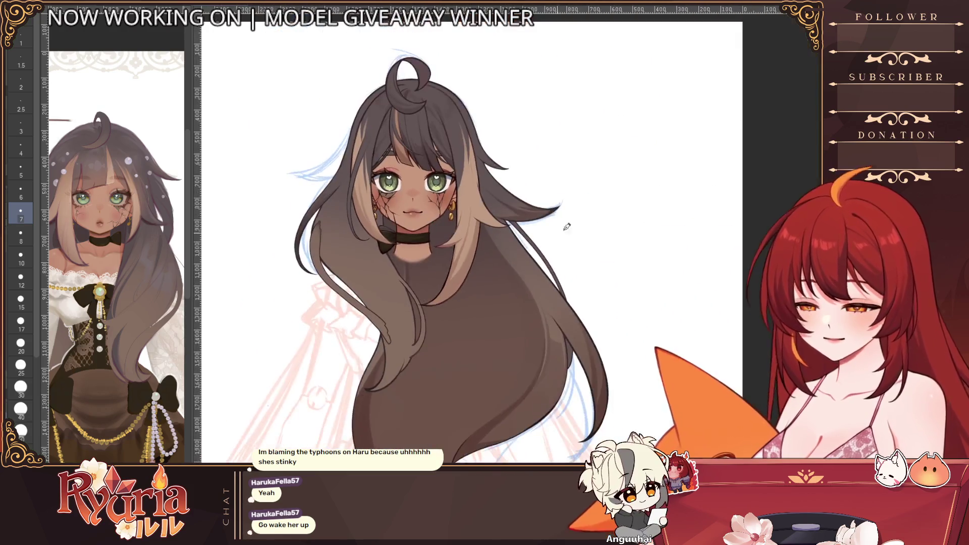
pyautogui.scroll(-1, 493, 228)
pyautogui.scroll(-1, 492, 228)
pyautogui.scroll(-1, 492, 227)
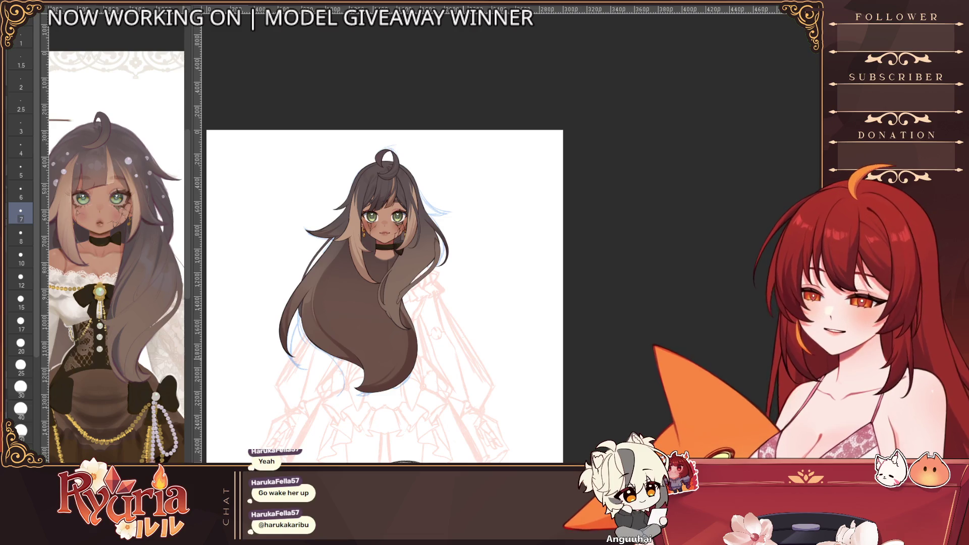
pyautogui.scroll(5, 435, 275)
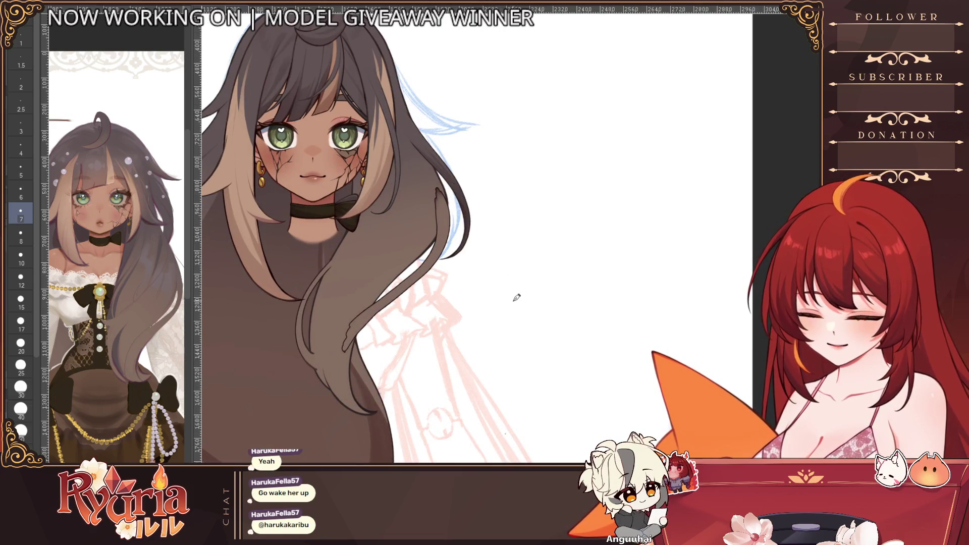
pyautogui.scroll(3, 373, 280)
pyautogui.scroll(1, 373, 280)
pyautogui.scroll(-2, 468, 236)
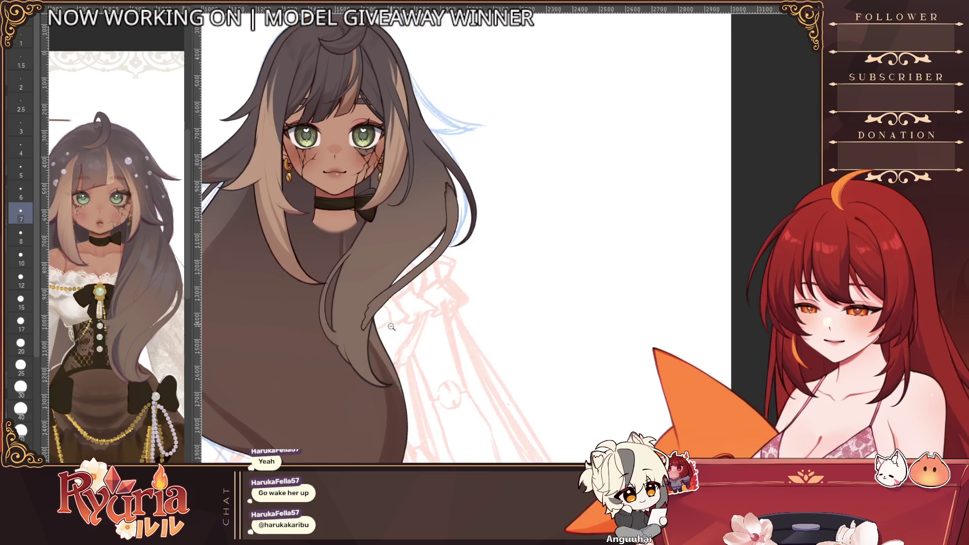
pyautogui.scroll(4, 382, 280)
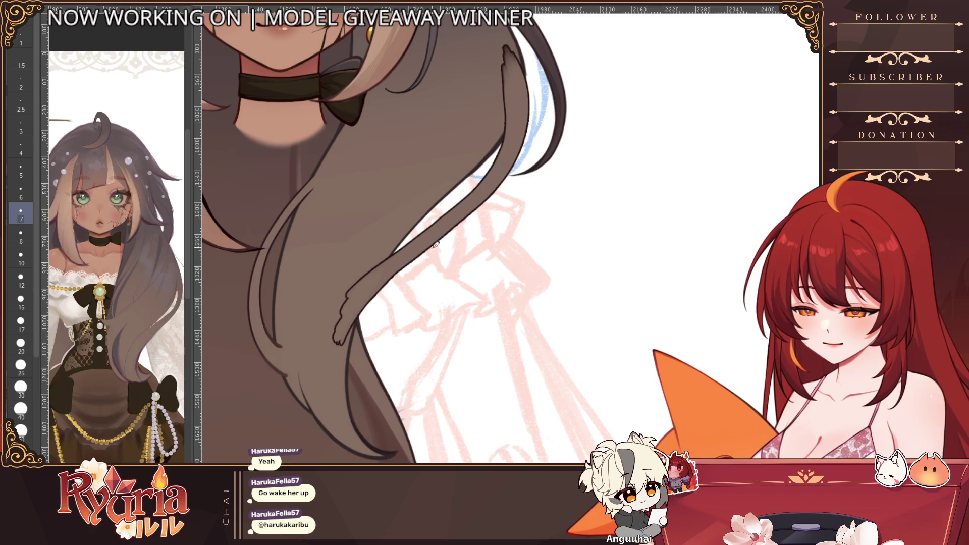
pyautogui.scroll(-5, 409, 265)
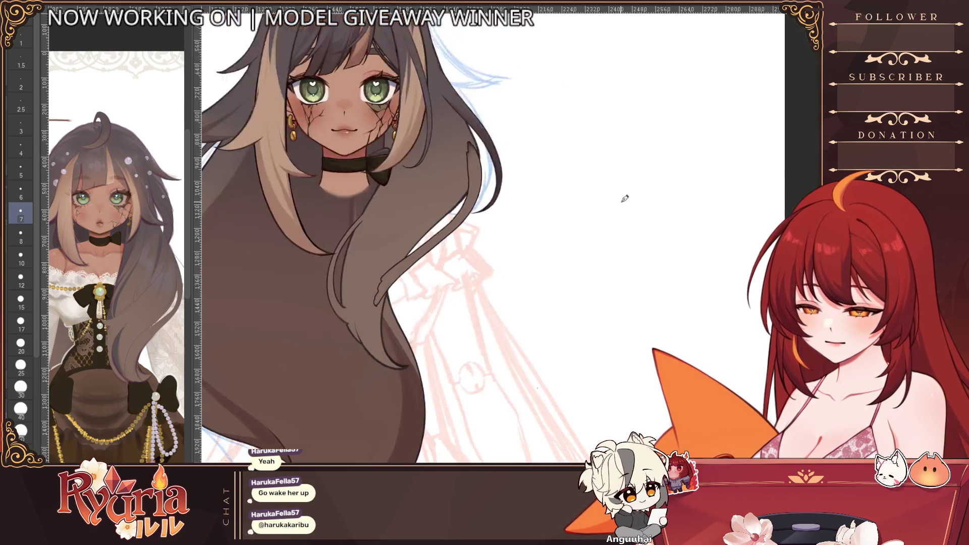
# - Recentre the view on the head and shrink the brush to a fine size
pyautogui.moveTo(410, 265); pyautogui.dragTo(764, 203)
pyautogui.moveTo(682, 227)
pyautogui.mouseDown()
pyautogui.moveTo(469, 228)
pyautogui.moveTo(485, 220)
pyautogui.mouseUp()
pyautogui.scroll(6, 424, 264)
pyautogui.scroll(-5, 423, 265)
pyautogui.scroll(-4, 485, 227)
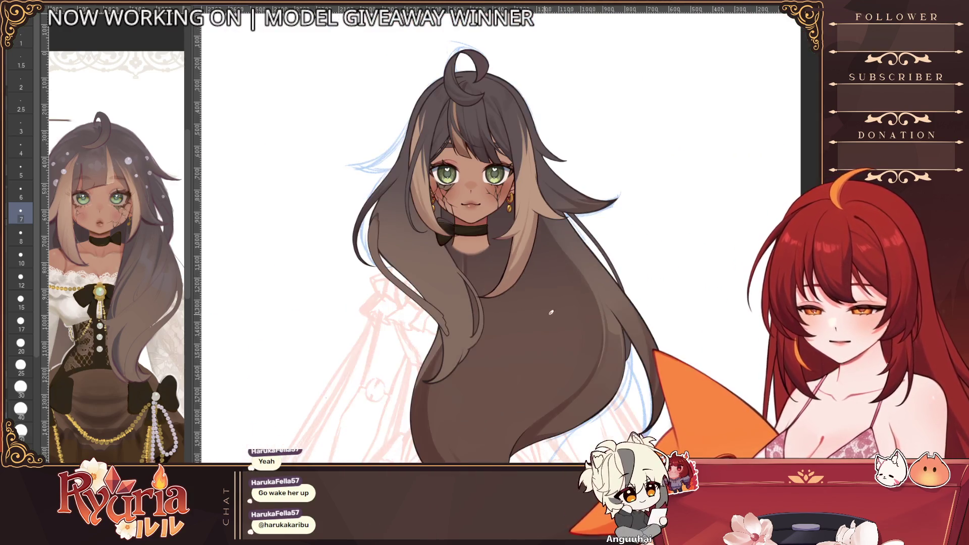
pyautogui.moveTo(568, 392); pyautogui.dragTo(526, 405)
pyautogui.scroll(3, 597, 327)
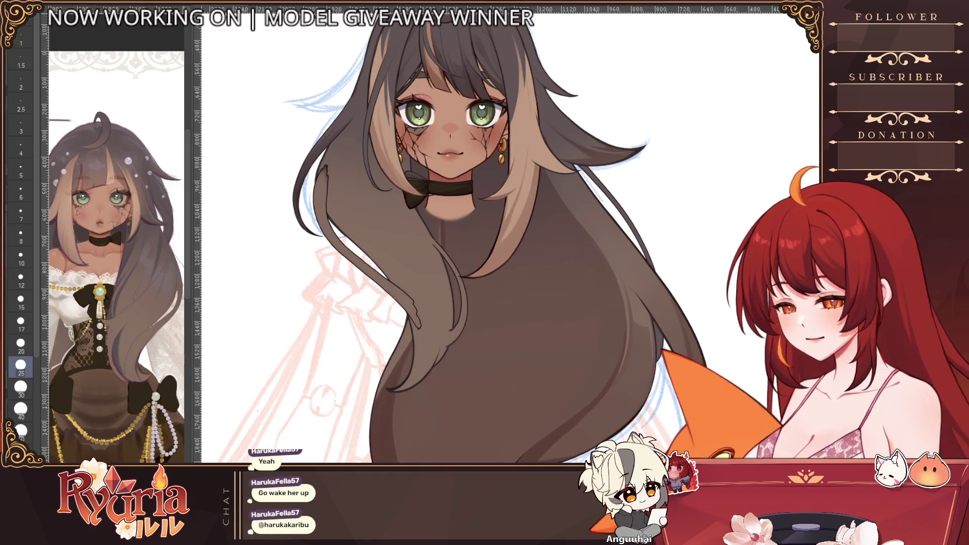
pyautogui.scroll(2, 484, 189)
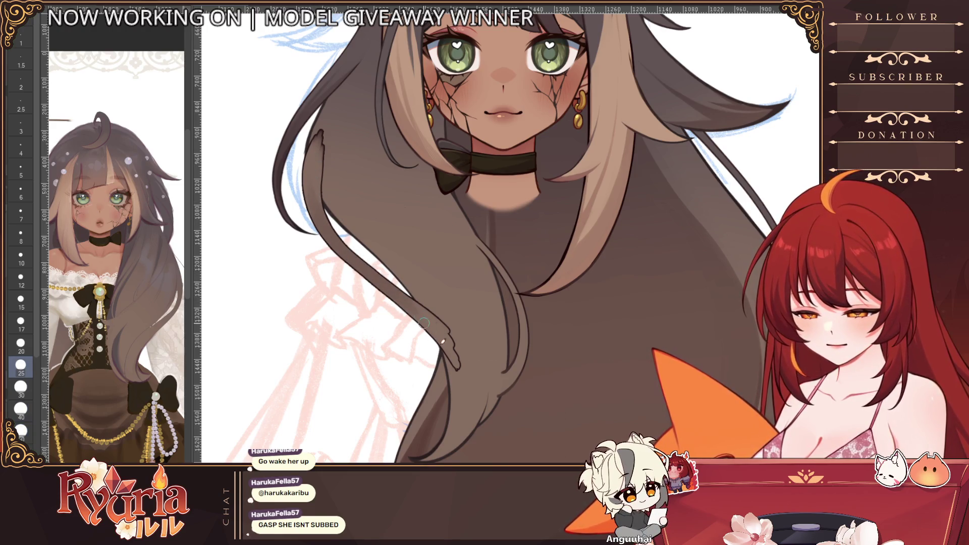
pyautogui.press('[')
pyautogui.press('[')
pyautogui.press('[')
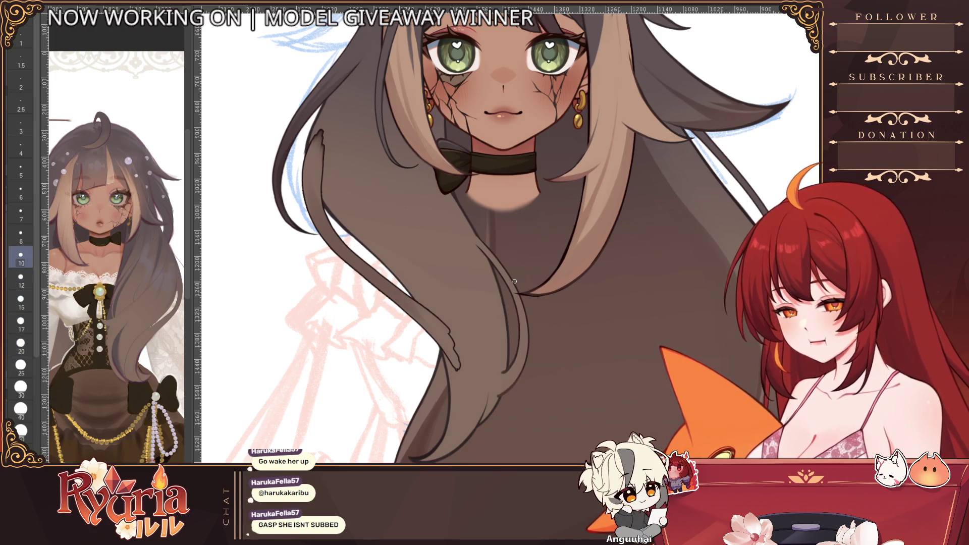
pyautogui.press('[')
pyautogui.press('[')
pyautogui.press('[')
pyautogui.press('[')
pyautogui.press('[')
pyautogui.press('[')
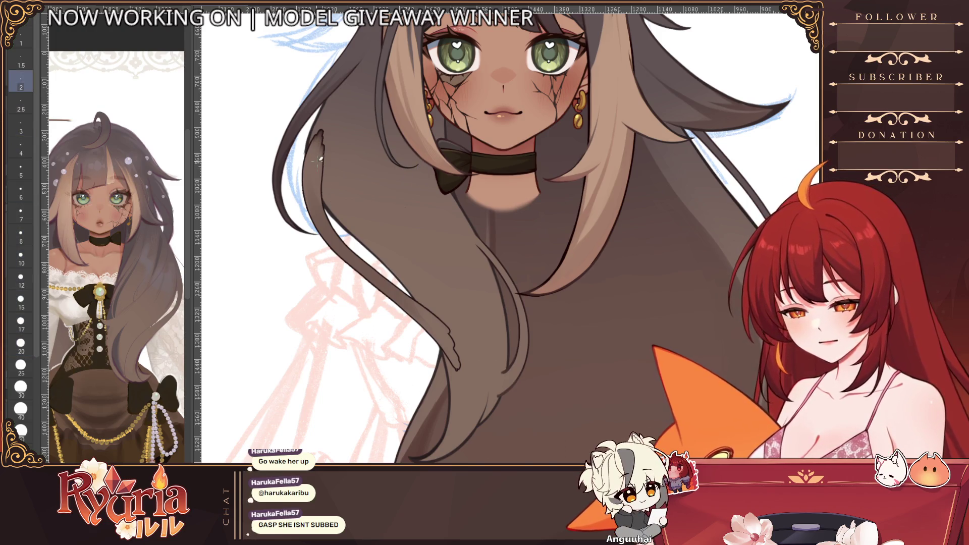
# - Nudge the brush size up and down to settle on a detailing size
pyautogui.press(']')
pyautogui.press(']')
pyautogui.press(']')
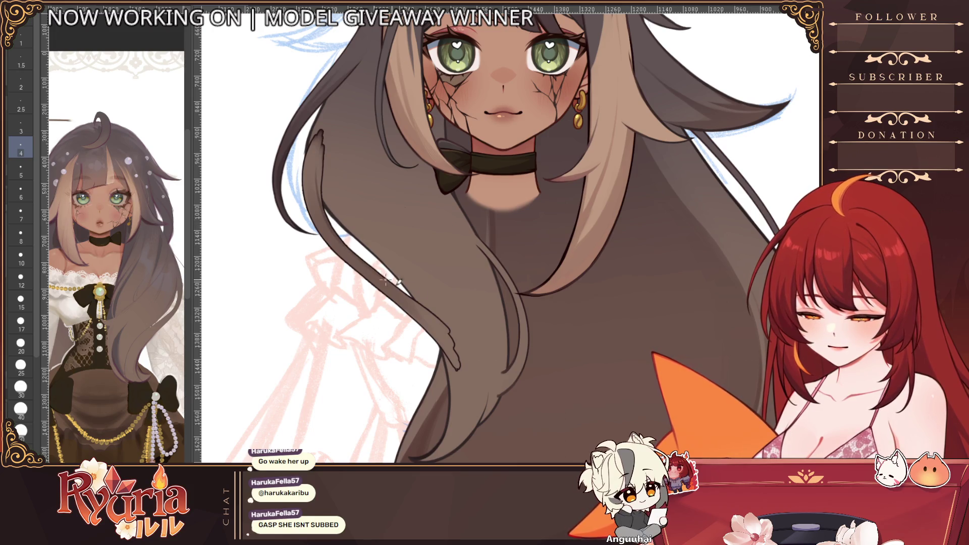
pyautogui.press(']')
pyautogui.press(']')
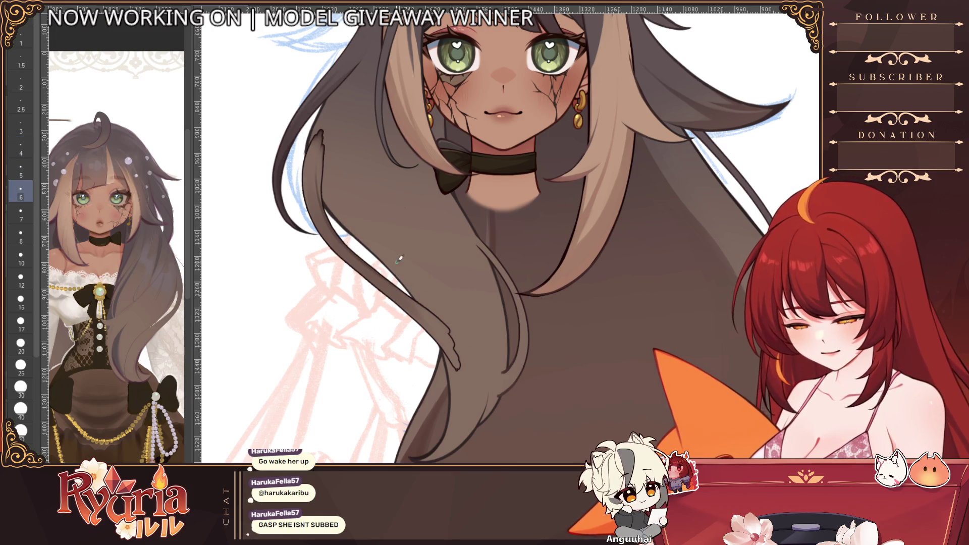
pyautogui.scroll(1, 371, 200)
pyautogui.scroll(2, 371, 199)
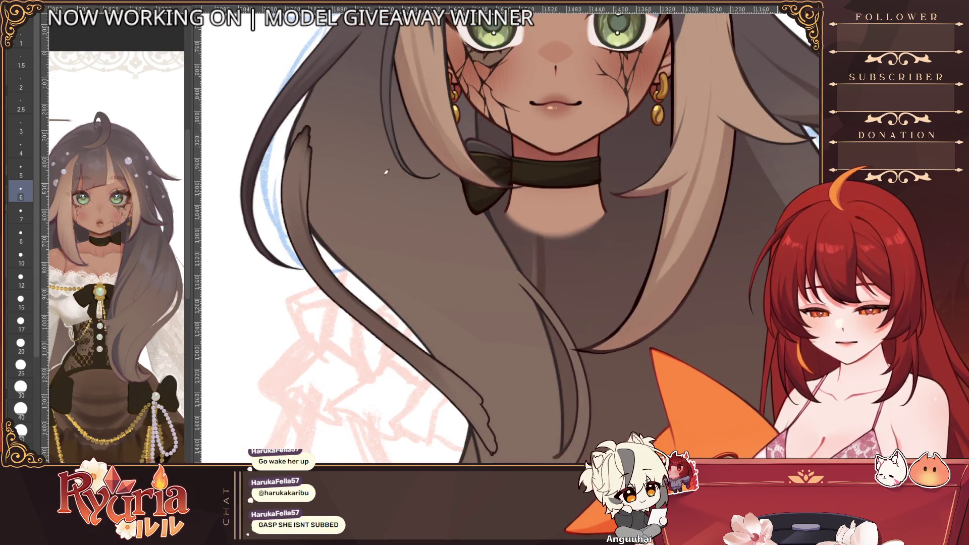
pyautogui.press(']')
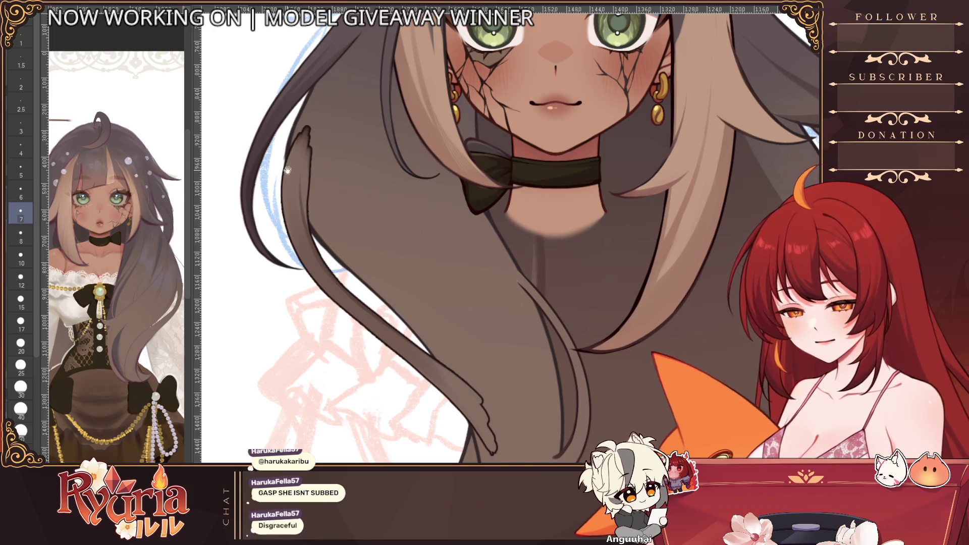
pyautogui.scroll(1, 530, 151)
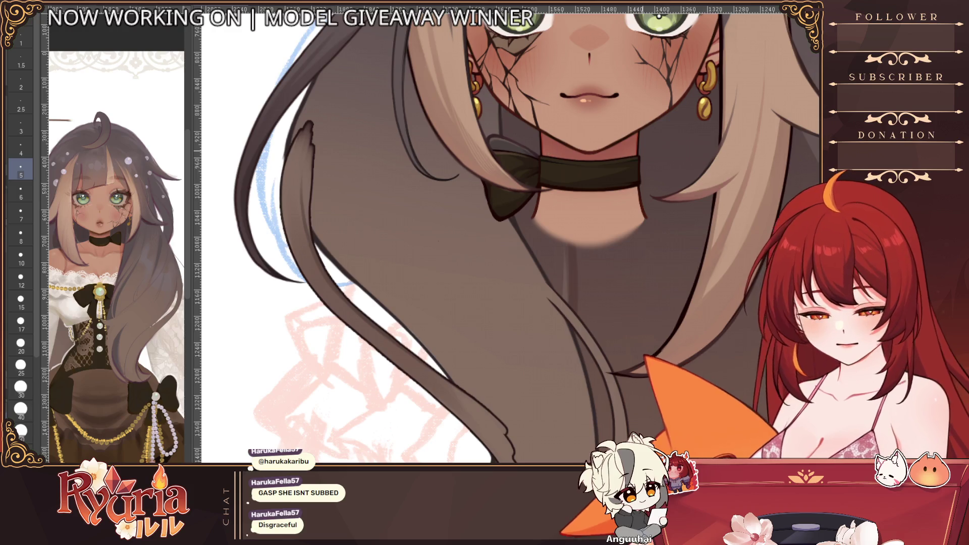
pyautogui.press('[')
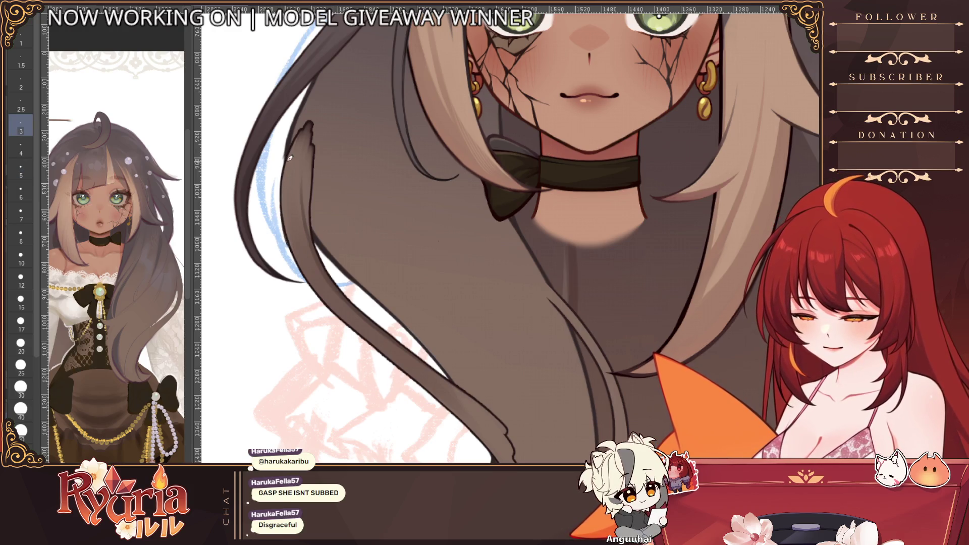
pyautogui.press(']')
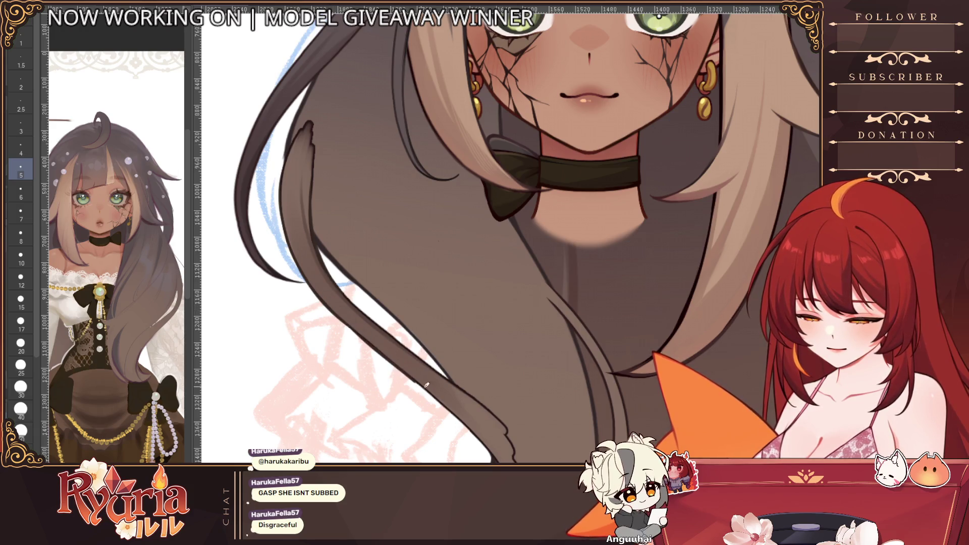
pyautogui.scroll(-2, 373, 226)
pyautogui.scroll(1, 373, 225)
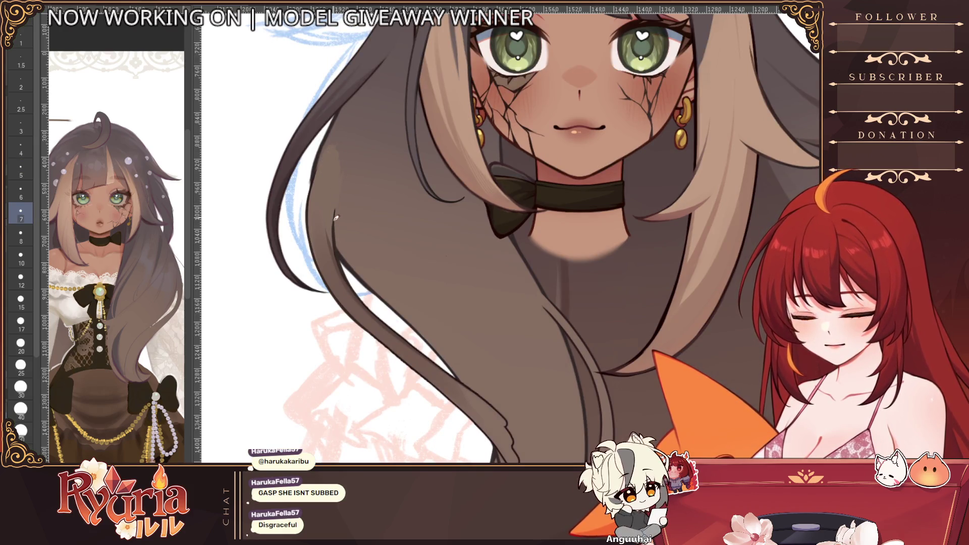
pyautogui.press(']')
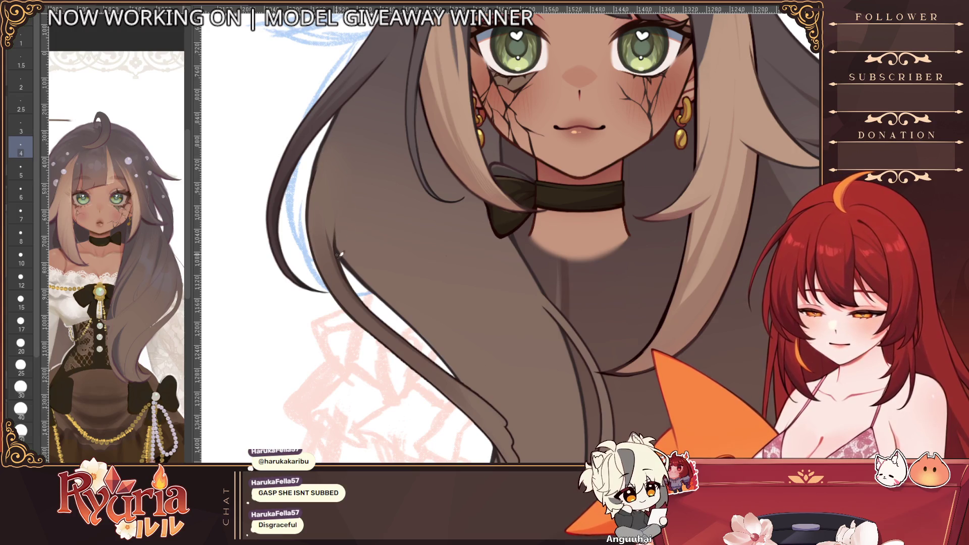
pyautogui.scroll(-3, 362, 282)
pyautogui.scroll(3, 424, 151)
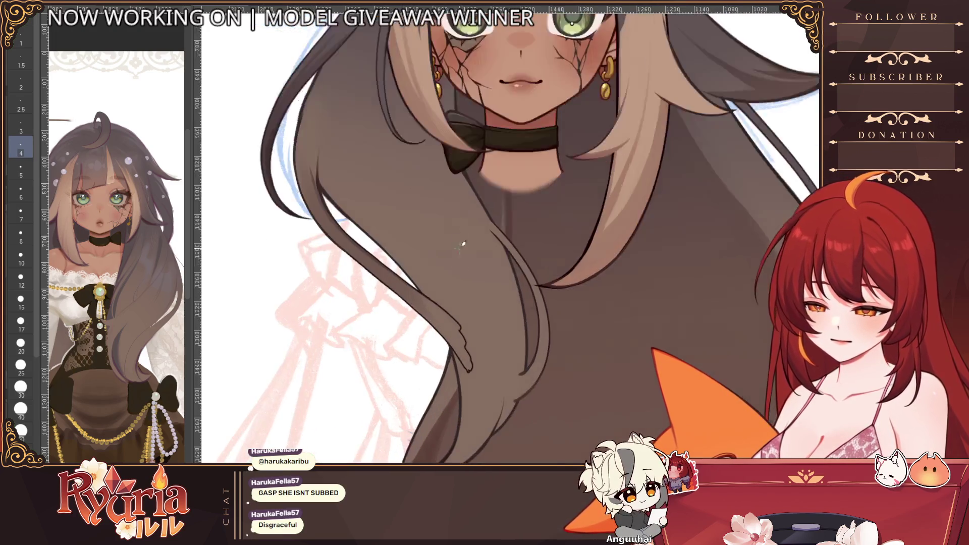
pyautogui.moveTo(424, 151)
pyautogui.mouseDown()
pyautogui.moveTo(280, 106)
pyautogui.moveTo(286, 223)
pyautogui.mouseUp()
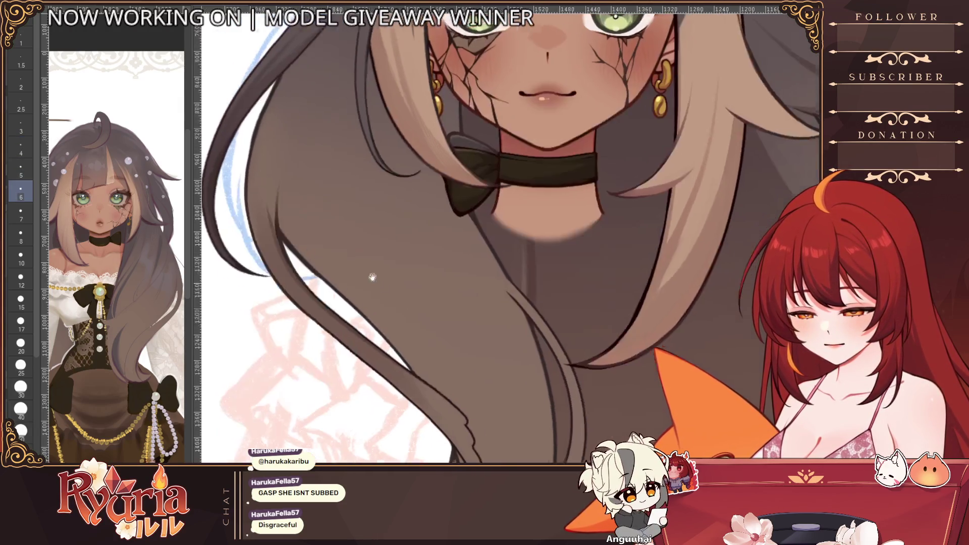
pyautogui.moveTo(298, 207); pyautogui.dragTo(260, 161)
pyautogui.press(']')
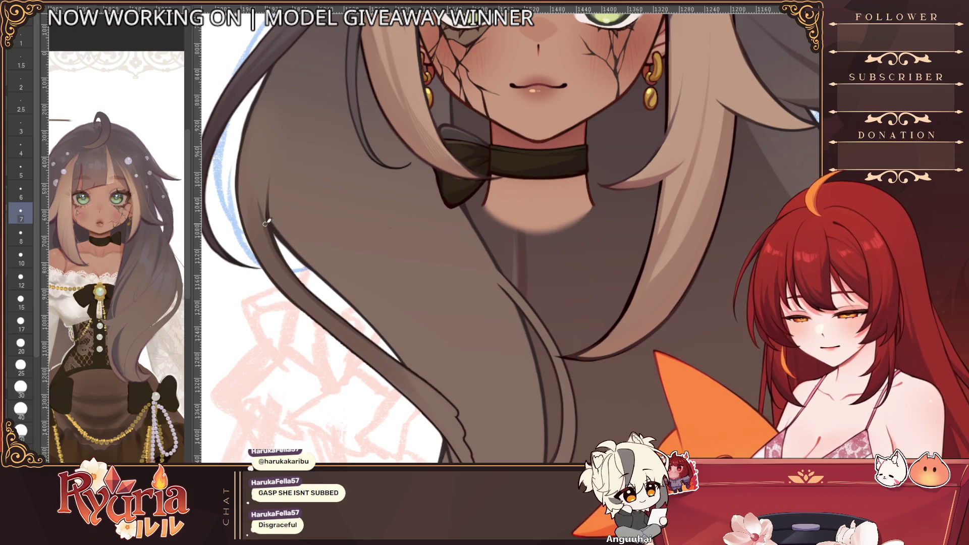
pyautogui.press('[')
pyautogui.press('[')
pyautogui.moveTo(266, 131); pyautogui.dragTo(262, 146)
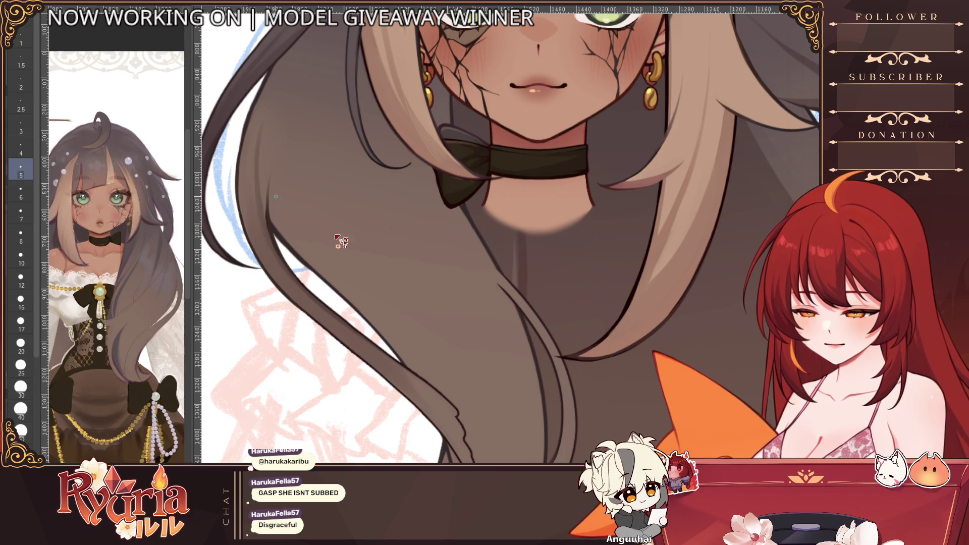
pyautogui.scroll(-3, 341, 241)
pyautogui.scroll(3, 318, 219)
pyautogui.press(']')
pyautogui.press(']')
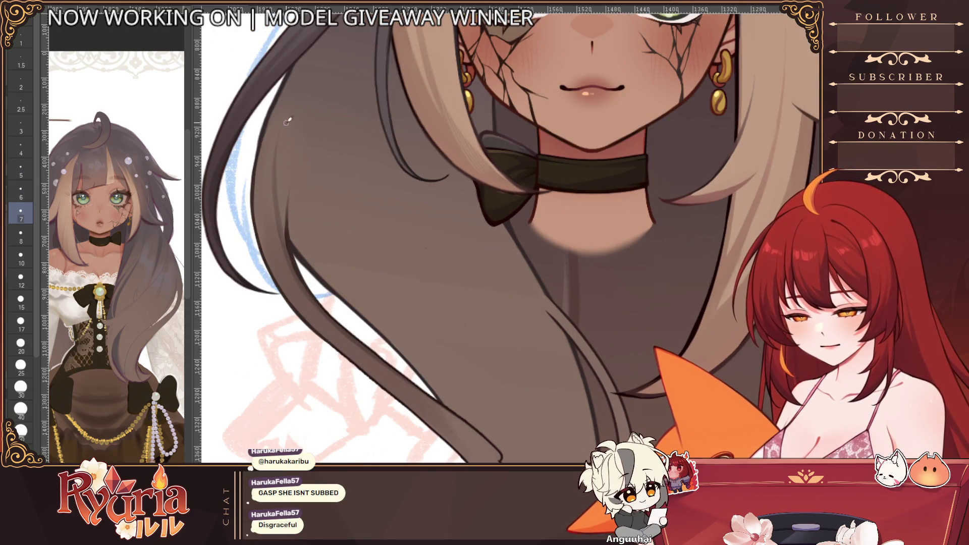
pyautogui.scroll(-3, 287, 119)
pyautogui.scroll(4, 363, 318)
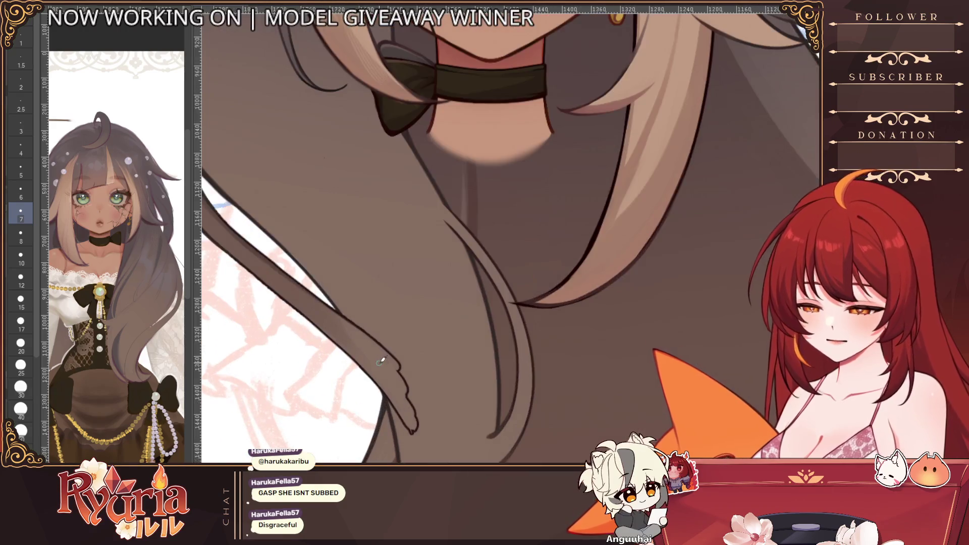
pyautogui.press(']')
pyautogui.press(']')
pyautogui.press(']')
pyautogui.press(']')
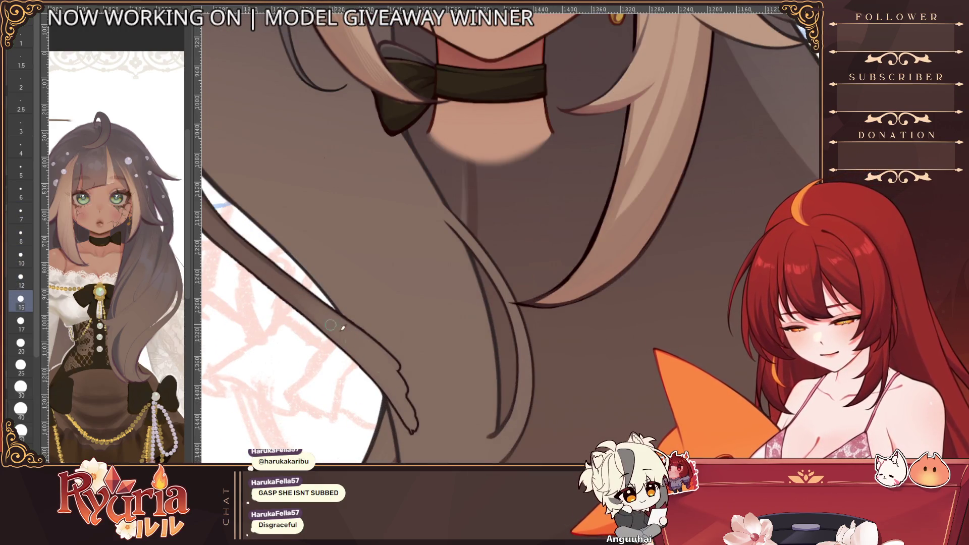
pyautogui.scroll(-3, 334, 325)
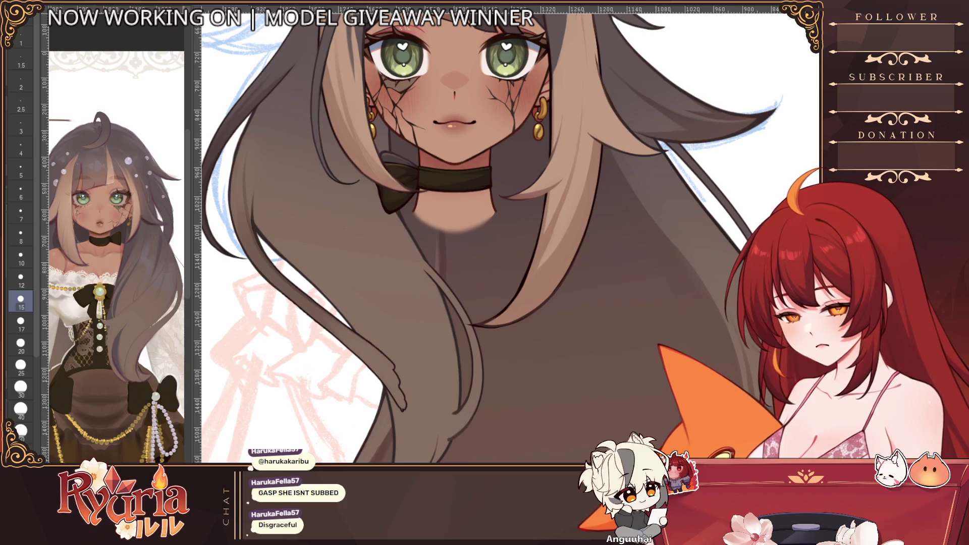
pyautogui.scroll(3, 319, 317)
pyautogui.press('[')
pyautogui.press('[')
pyautogui.press('[')
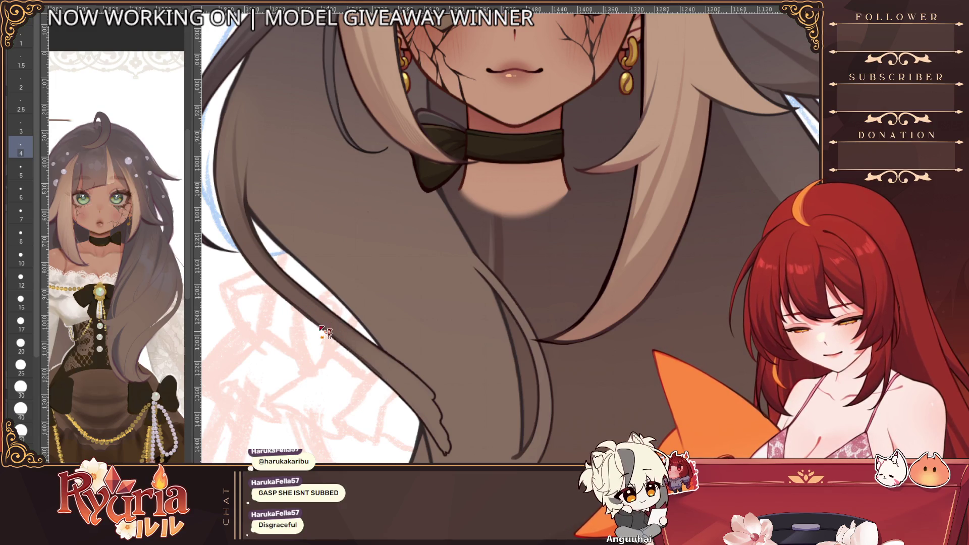
pyautogui.press('[')
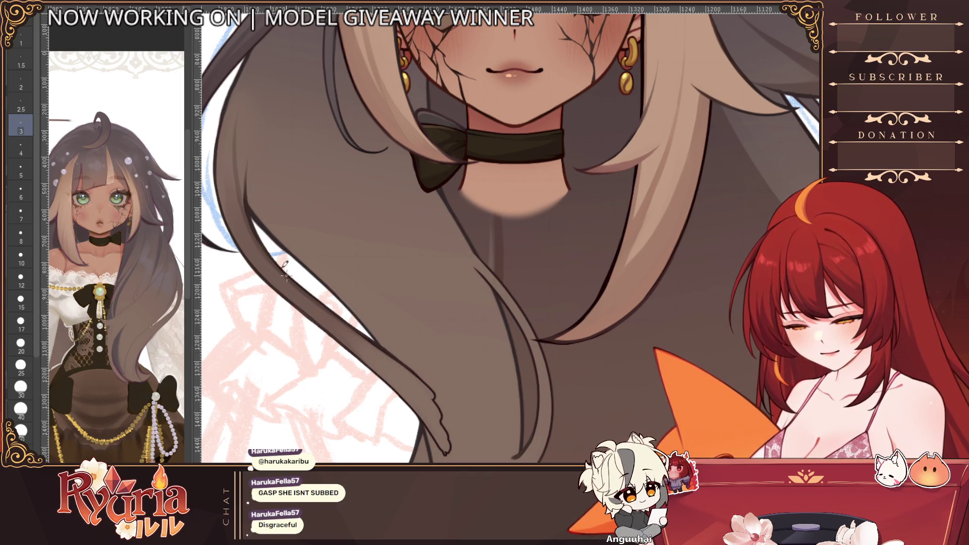
pyautogui.scroll(-3, 324, 301)
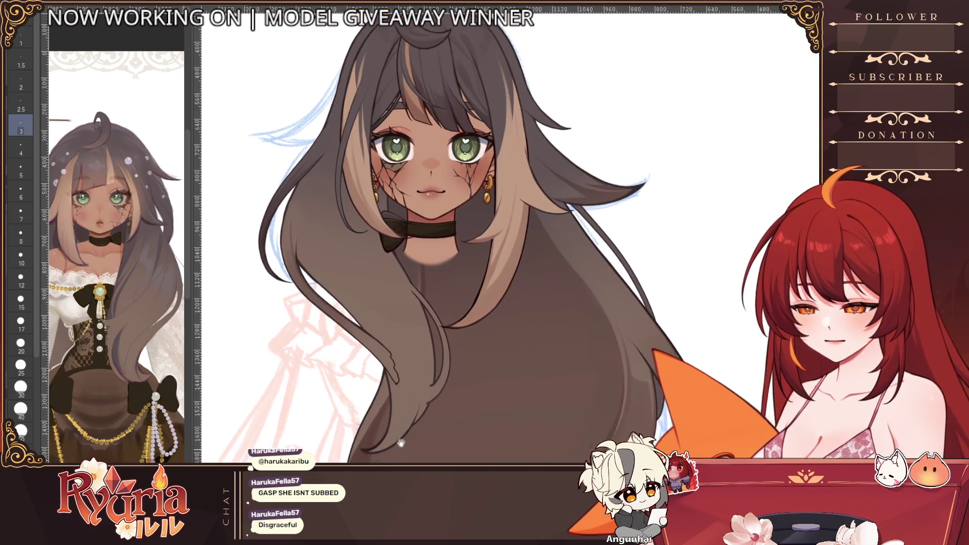
pyautogui.scroll(-3, 531, 227)
# - Remove the stray hair curl and switch to the hair-painting brush
pyautogui.moveTo(686, 157); pyautogui.dragTo(750, 190)
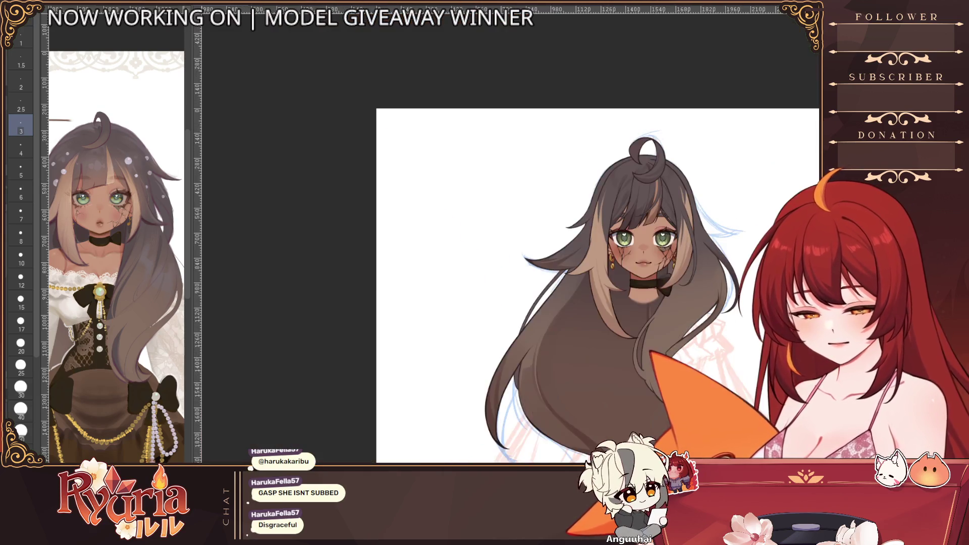
pyautogui.scroll(3, 531, 227)
pyautogui.scroll(2, 437, 337)
pyautogui.scroll(5, 437, 338)
pyautogui.scroll(3, 437, 337)
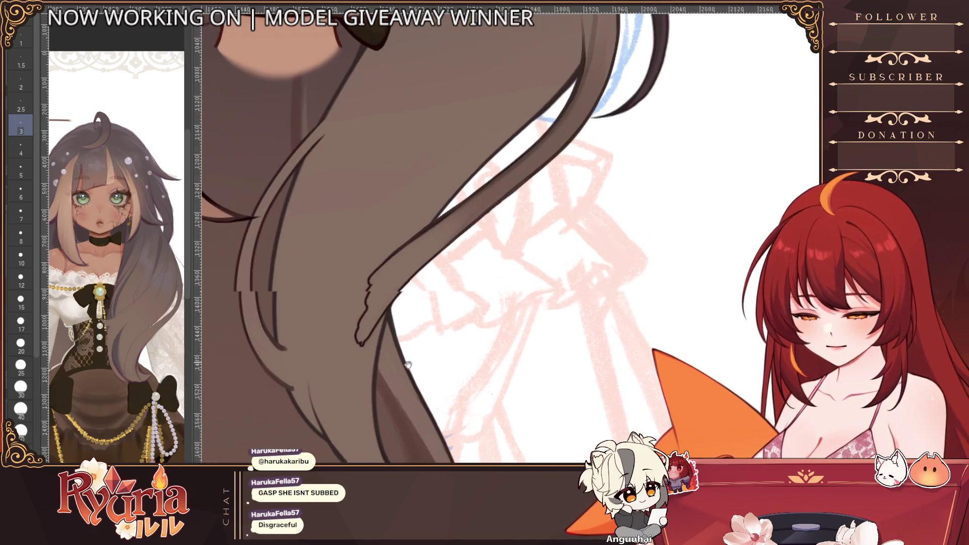
pyautogui.press('b')
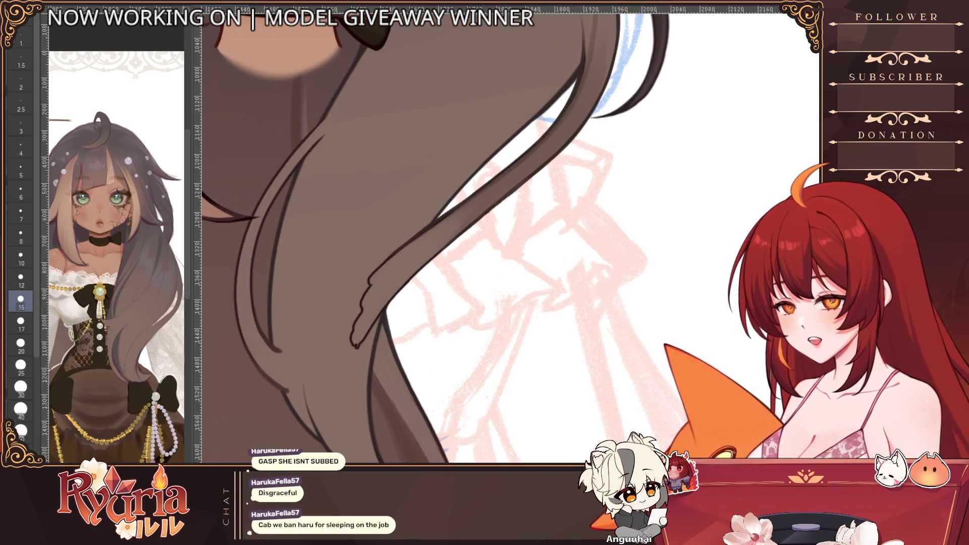
pyautogui.press('e')
pyautogui.hotkey('ctrl', 'z')
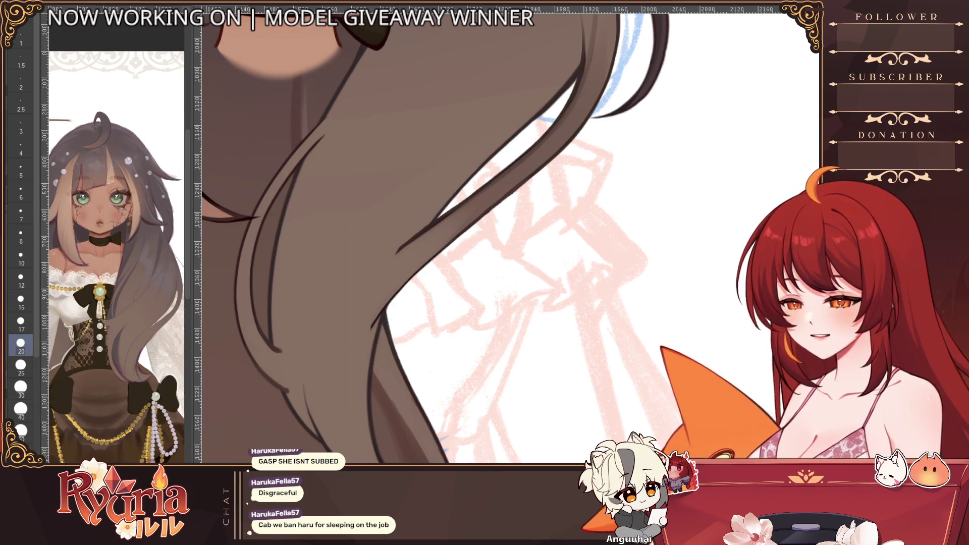
pyautogui.press('e')
pyautogui.press('p')
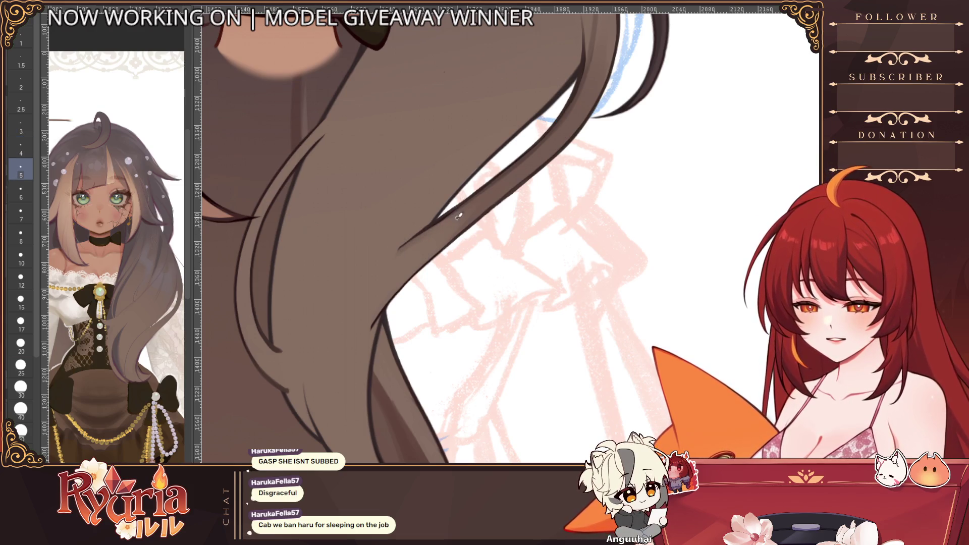
pyautogui.press(']')
pyautogui.press(']')
pyautogui.press(']')
pyautogui.press(']')
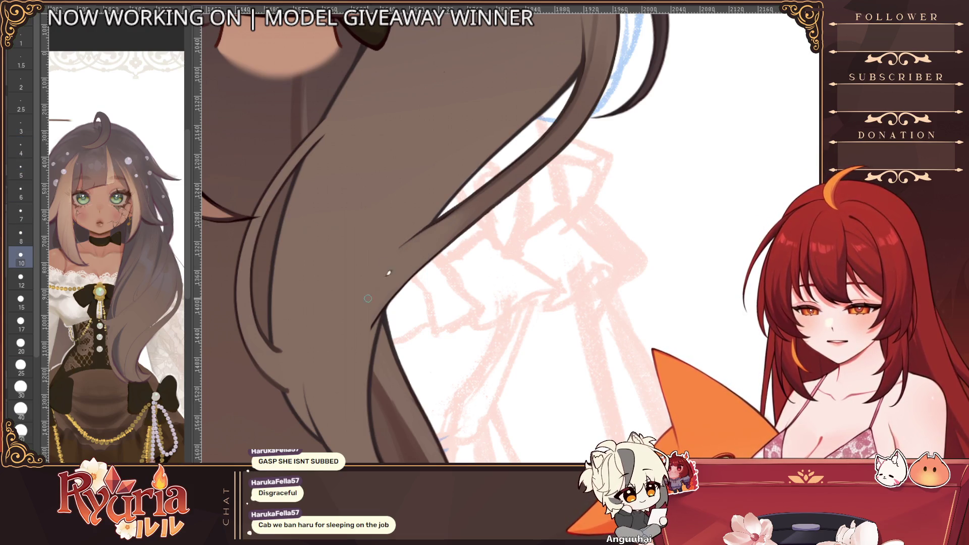
# - Paint brown along the lower strand edge and add a short dark line on another strand
pyautogui.moveTo(465, 212); pyautogui.dragTo(409, 242)
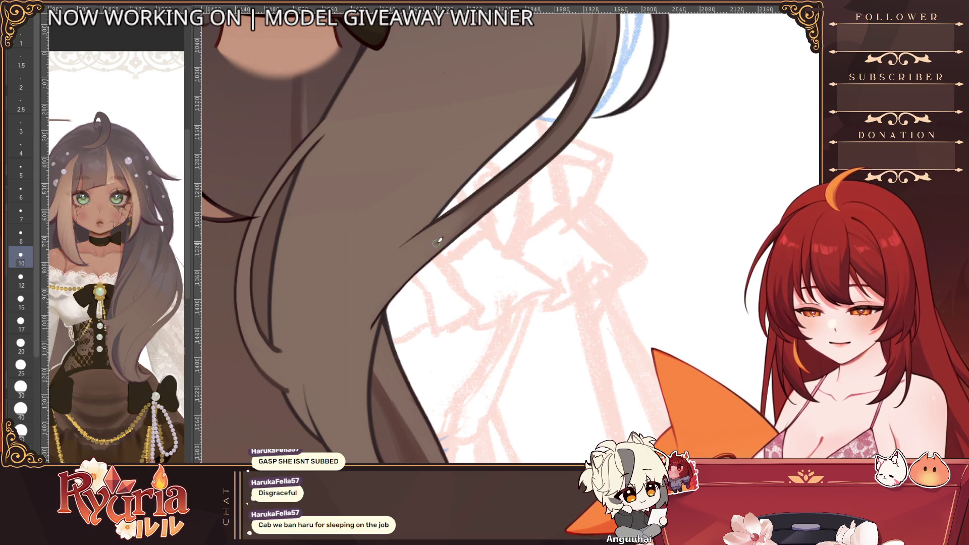
pyautogui.moveTo(387, 303); pyautogui.dragTo(363, 364)
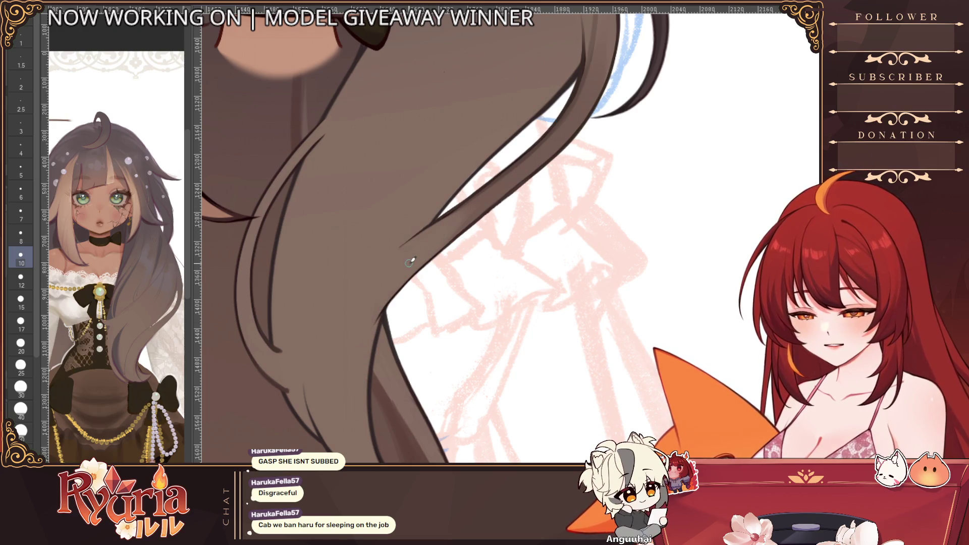
pyautogui.scroll(-1, 410, 261)
pyautogui.press(']')
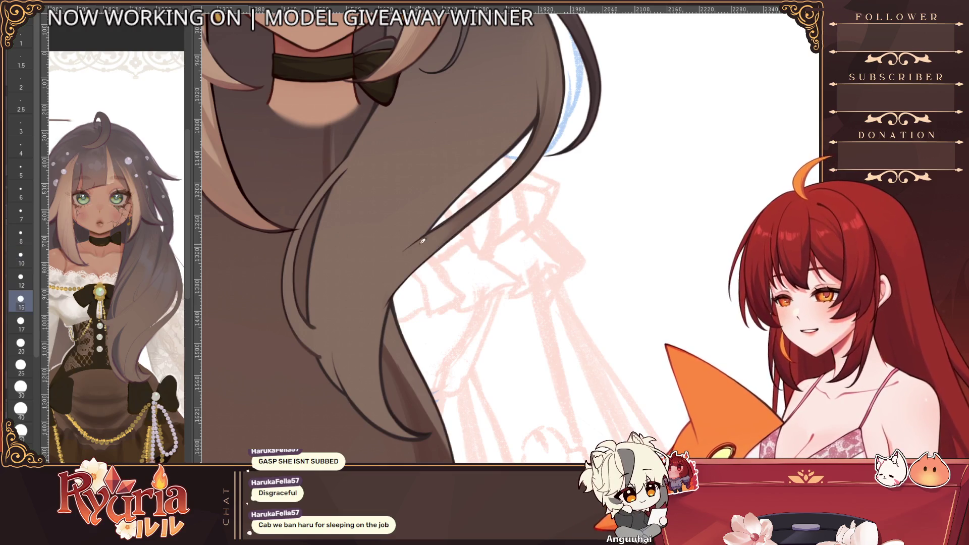
pyautogui.scroll(1, 422, 240)
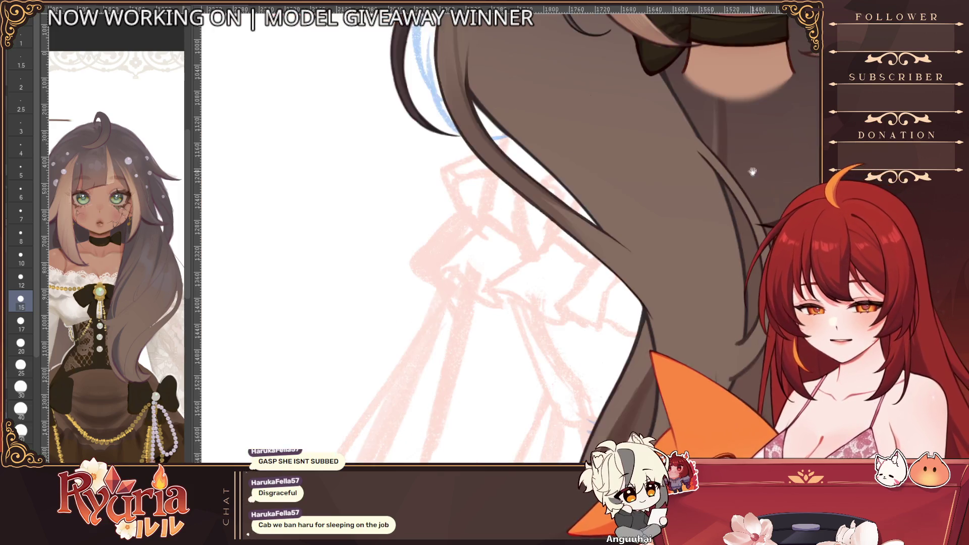
pyautogui.moveTo(485, 227); pyautogui.dragTo(325, 267)
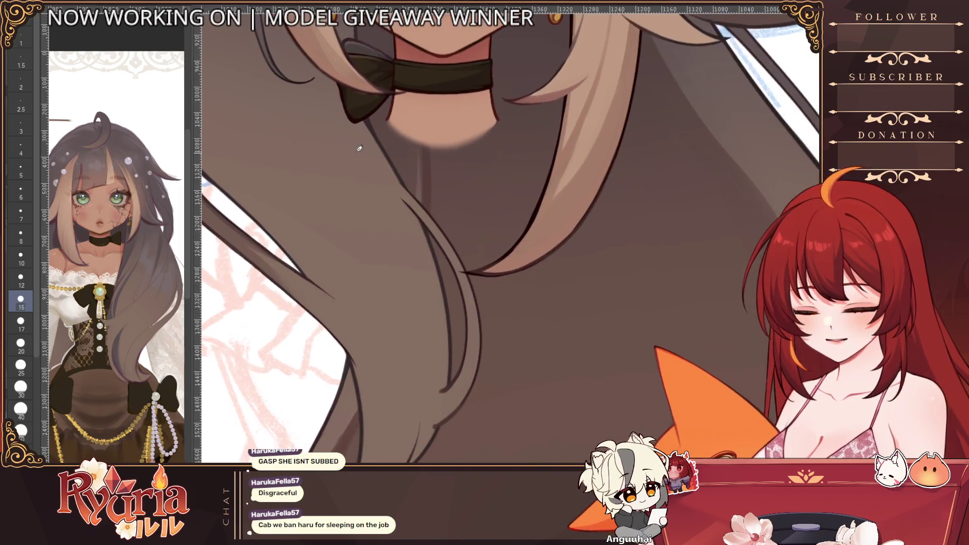
pyautogui.scroll(2, 276, 257)
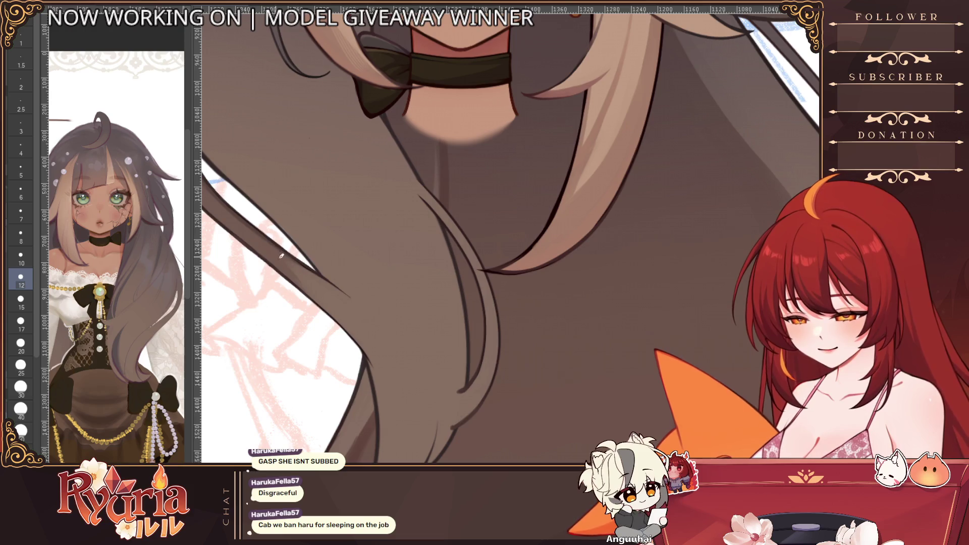
pyautogui.press('[')
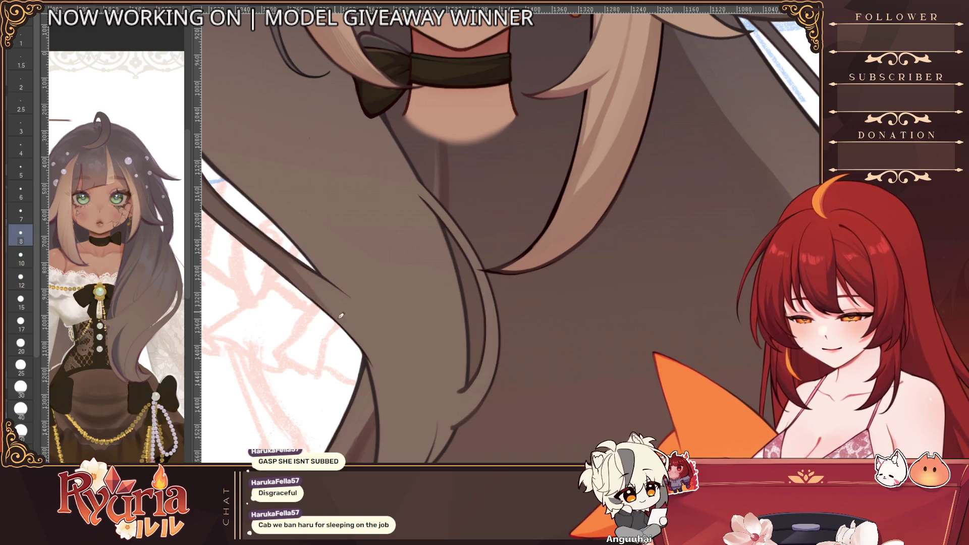
pyautogui.scroll(-1, 361, 338)
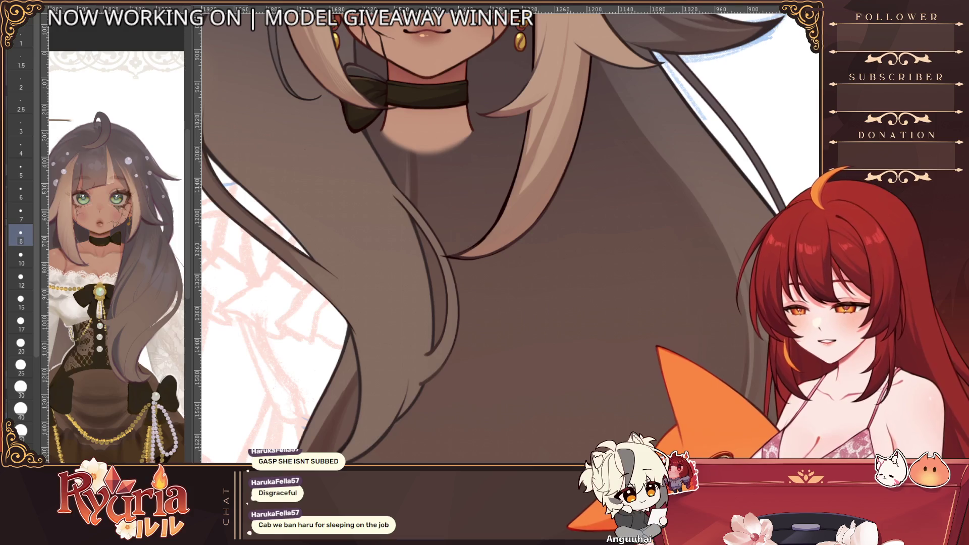
pyautogui.press('[')
pyautogui.moveTo(271, 246); pyautogui.dragTo(321, 287)
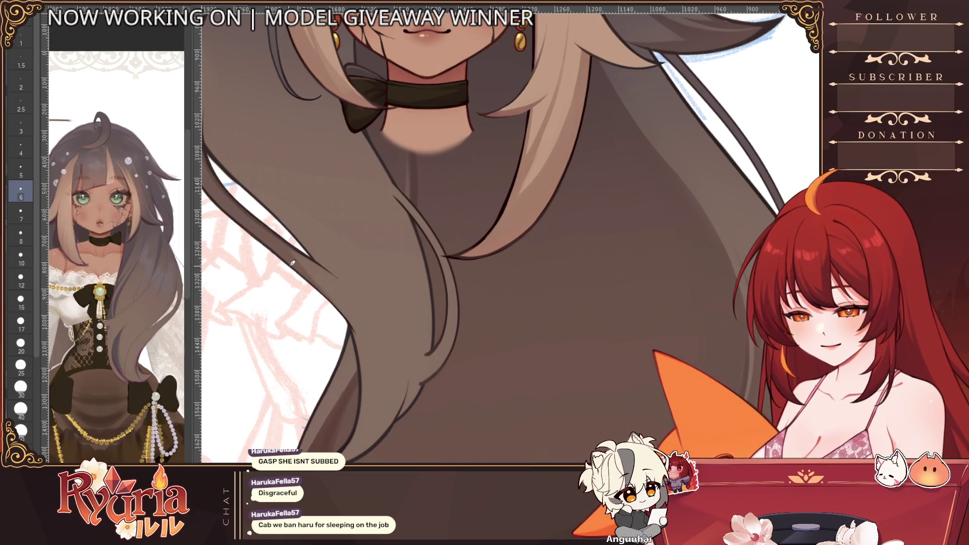
pyautogui.scroll(-3, 318, 303)
pyautogui.scroll(-3, 452, 359)
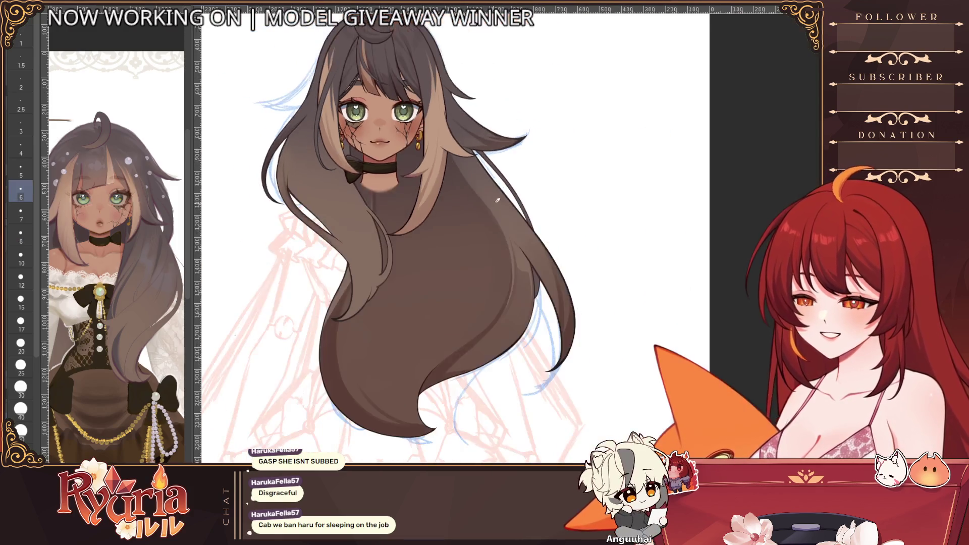
pyautogui.scroll(-2, 454, 349)
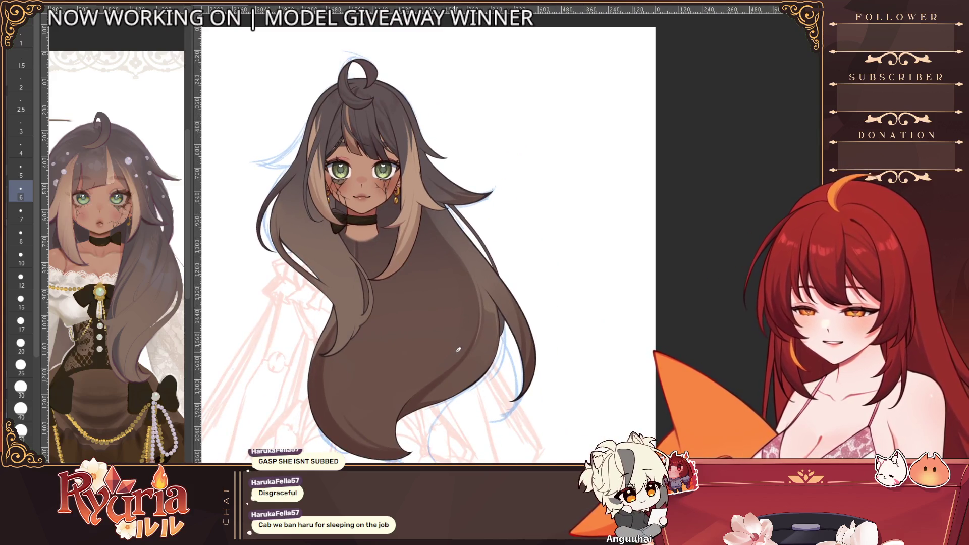
pyautogui.scroll(-2, 455, 303)
pyautogui.scroll(-2, 454, 303)
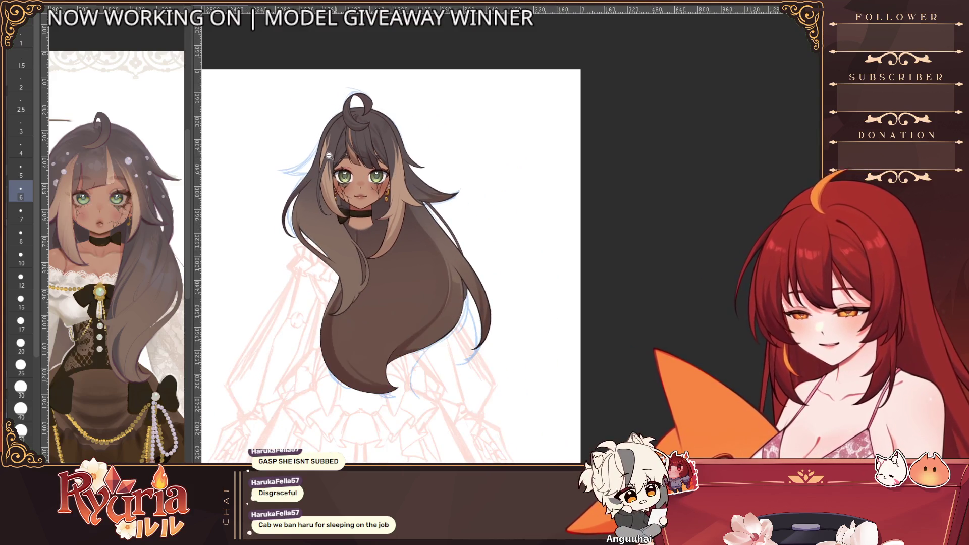
pyautogui.scroll(5, 356, 189)
# - Step the brush up to a larger size for the left hair edge
pyautogui.press('[')
pyautogui.press('[')
pyautogui.press(']')
pyautogui.press(']')
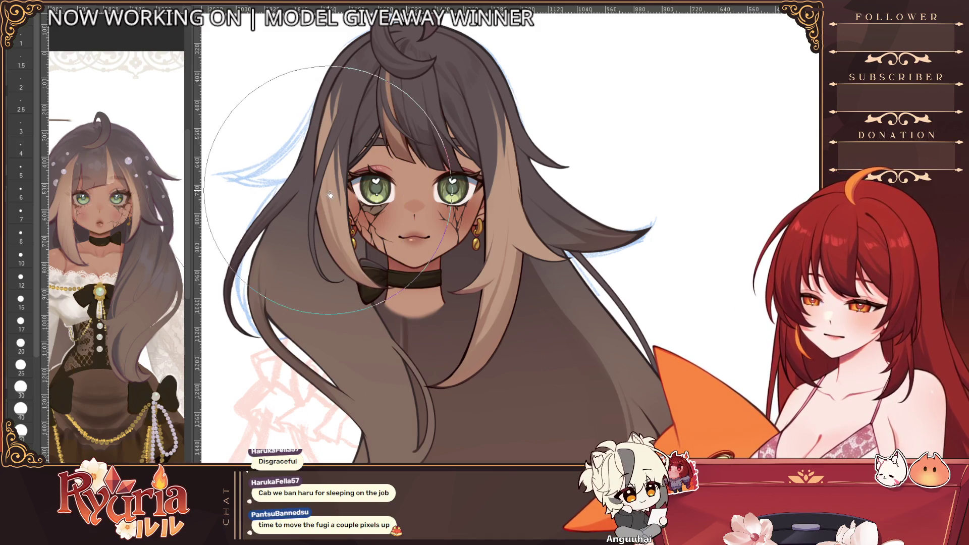
pyautogui.scroll(-5, 330, 196)
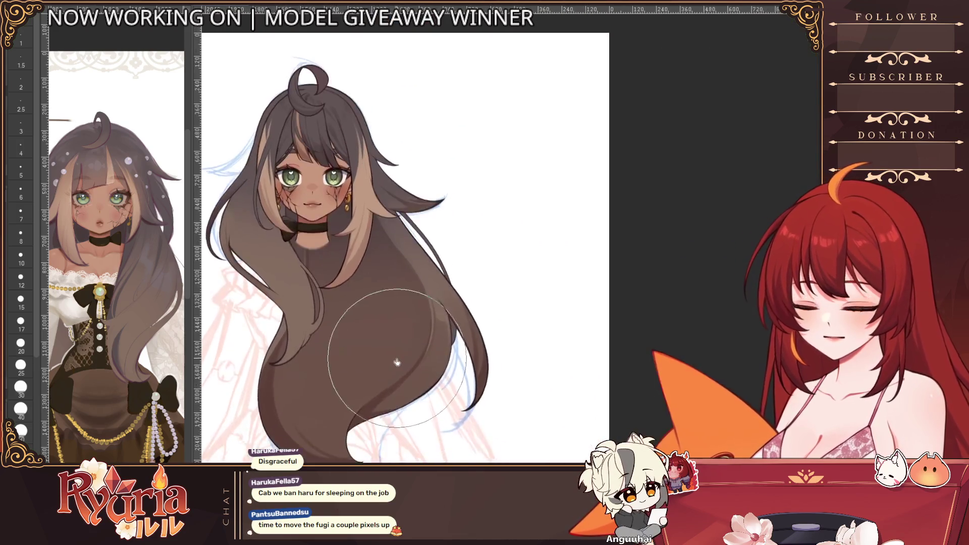
pyautogui.scroll(4, 363, 303)
pyautogui.scroll(4, 302, 270)
pyautogui.scroll(1, 302, 270)
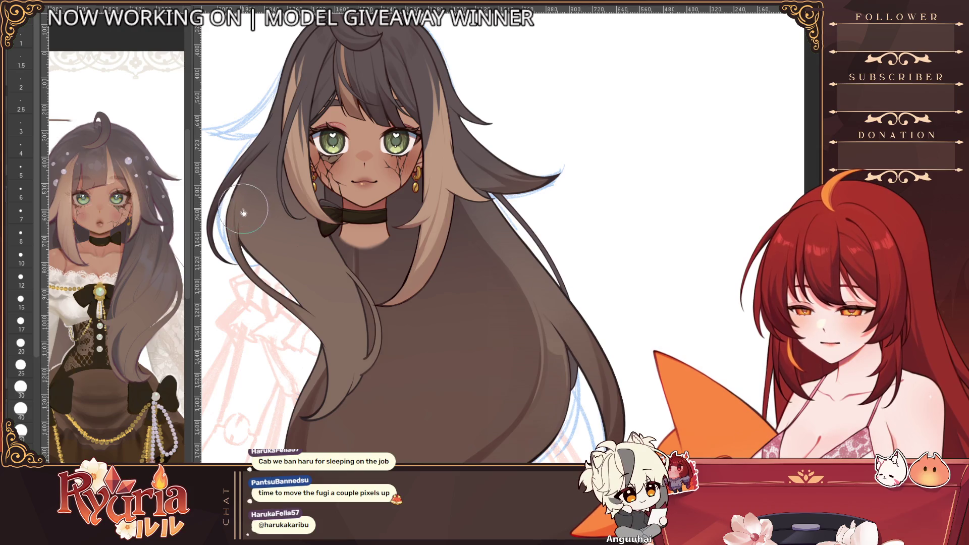
pyautogui.scroll(-1, 424, 287)
pyautogui.scroll(-1, 447, 325)
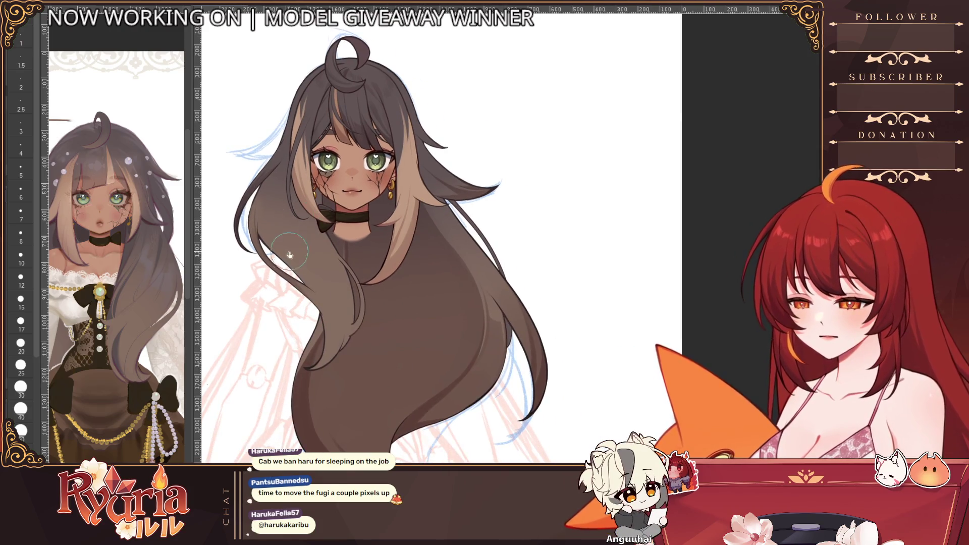
pyautogui.scroll(2, 294, 264)
pyautogui.scroll(2, 295, 263)
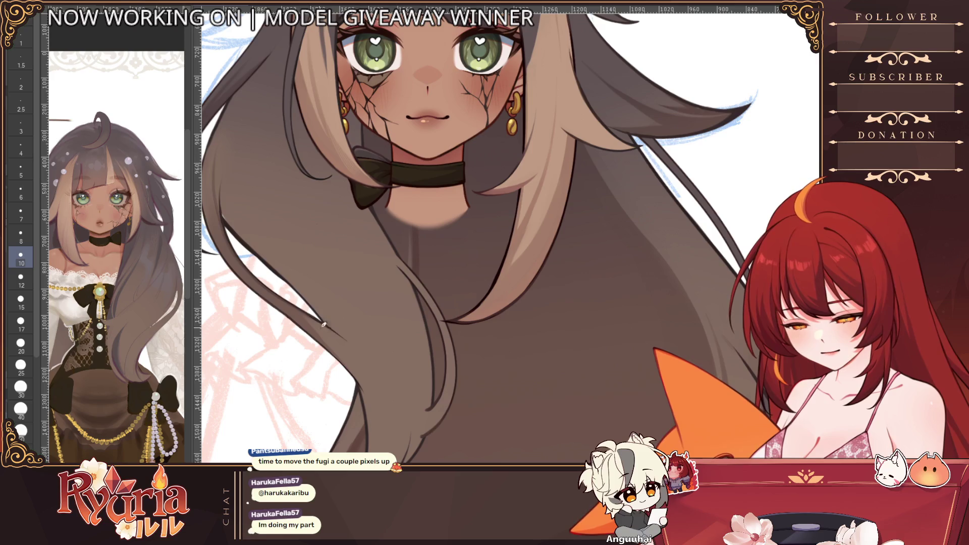
pyautogui.scroll(-3, 323, 324)
pyautogui.scroll(4, 379, 303)
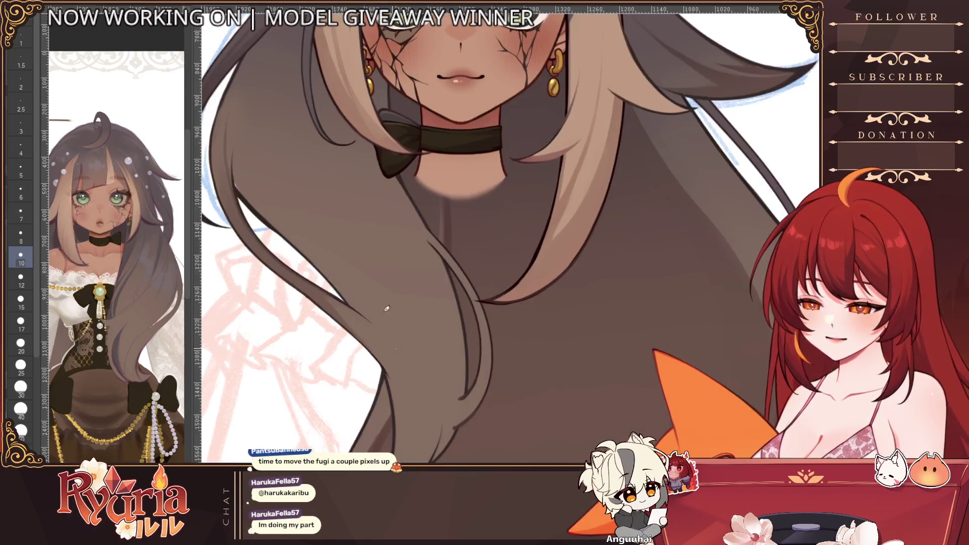
pyautogui.press(']')
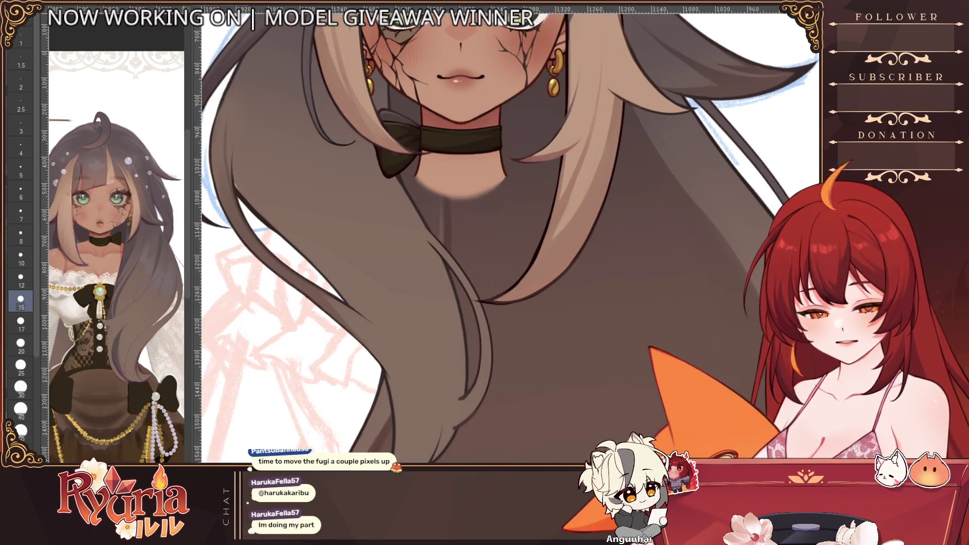
pyautogui.press(']')
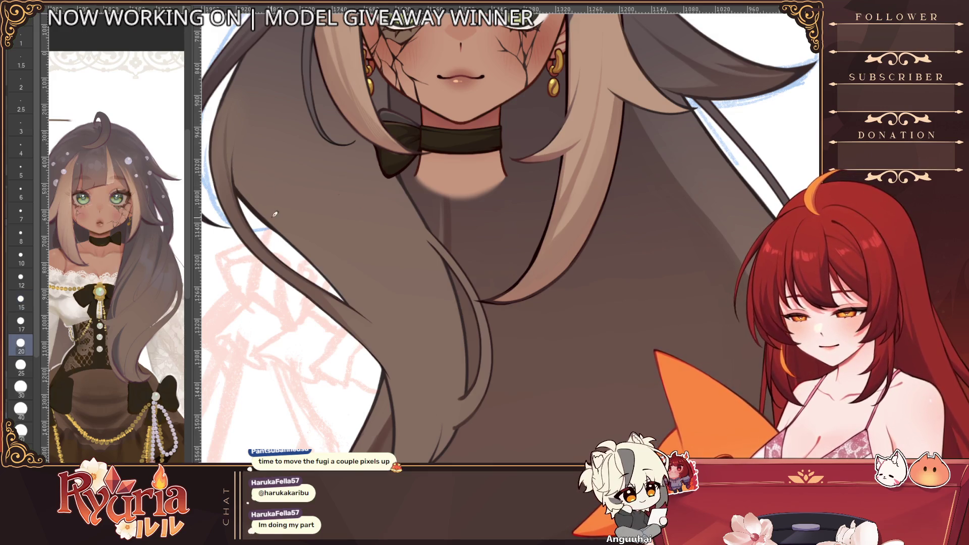
pyautogui.scroll(-5, 275, 215)
pyautogui.scroll(-3, 379, 265)
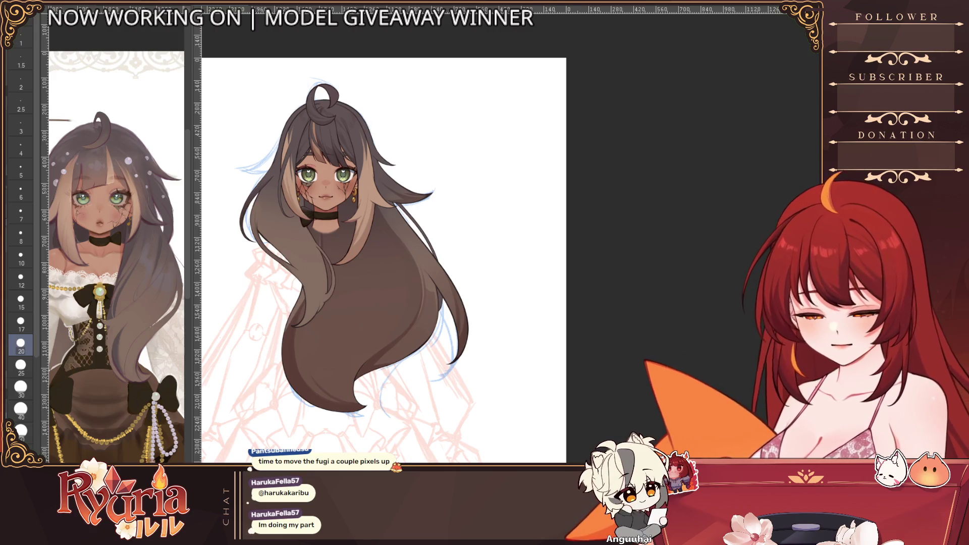
pyautogui.scroll(-2, 353, 296)
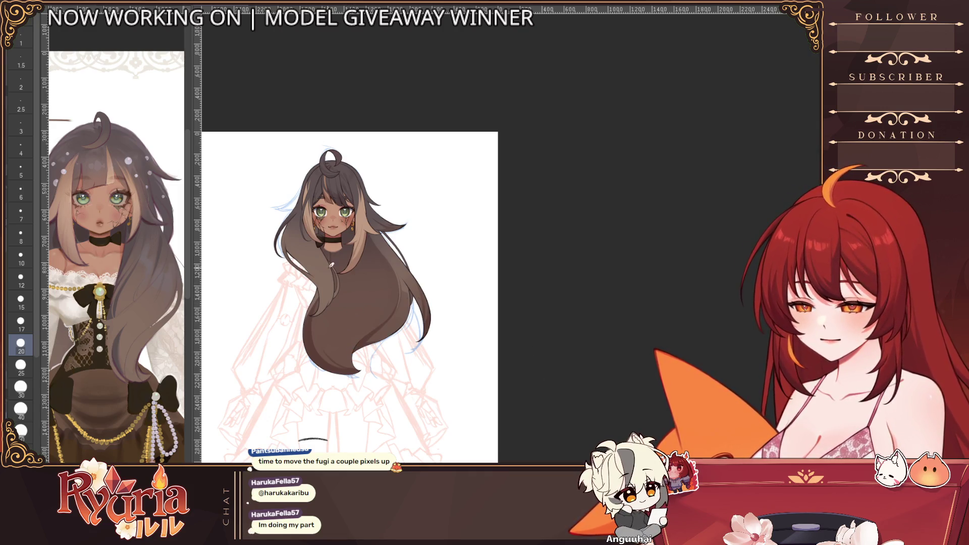
pyautogui.scroll(5, 348, 250)
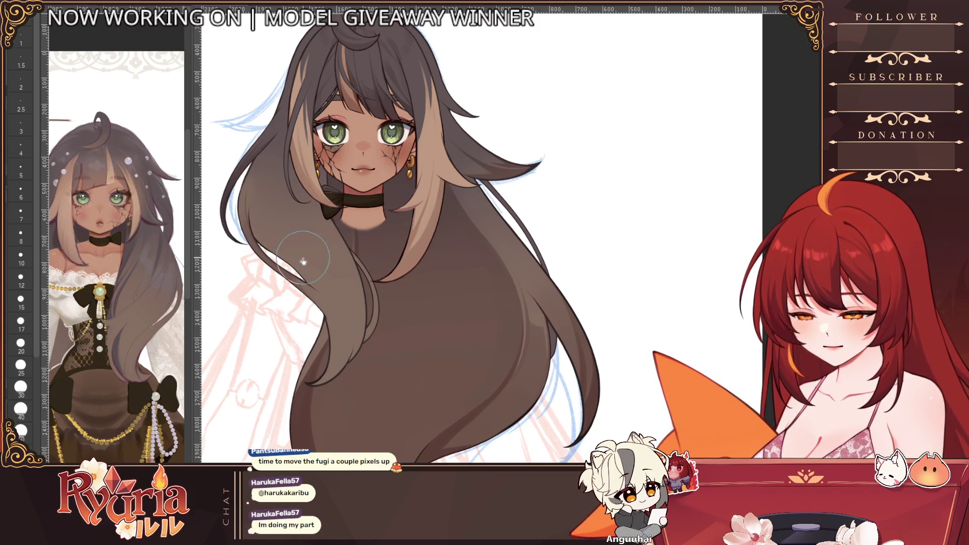
pyautogui.scroll(1, 306, 269)
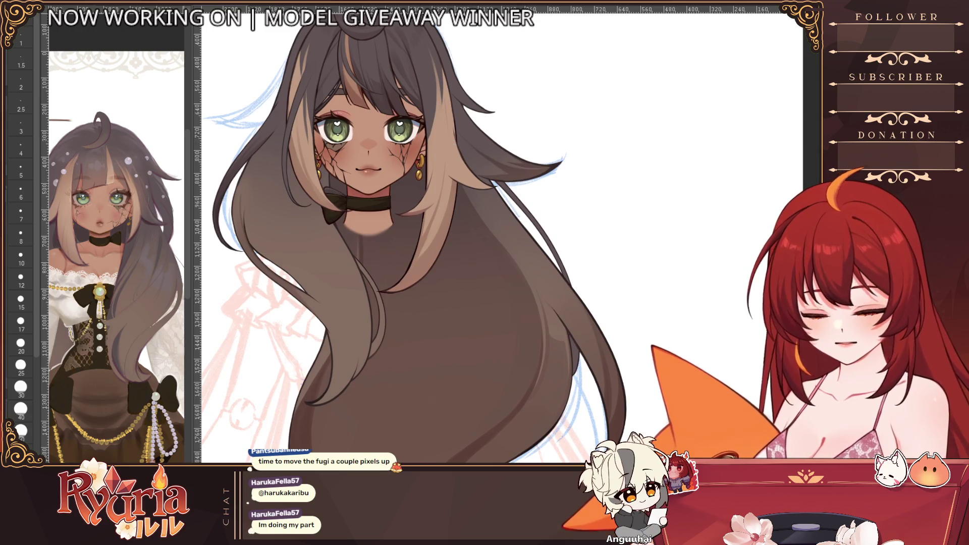
pyautogui.scroll(2, 538, 343)
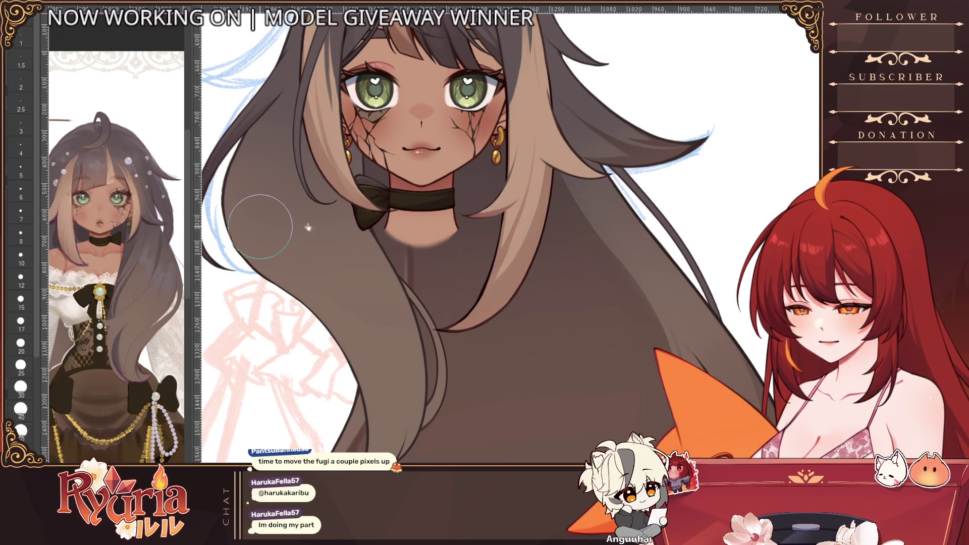
pyautogui.scroll(-2, 309, 227)
pyautogui.scroll(4, 287, 212)
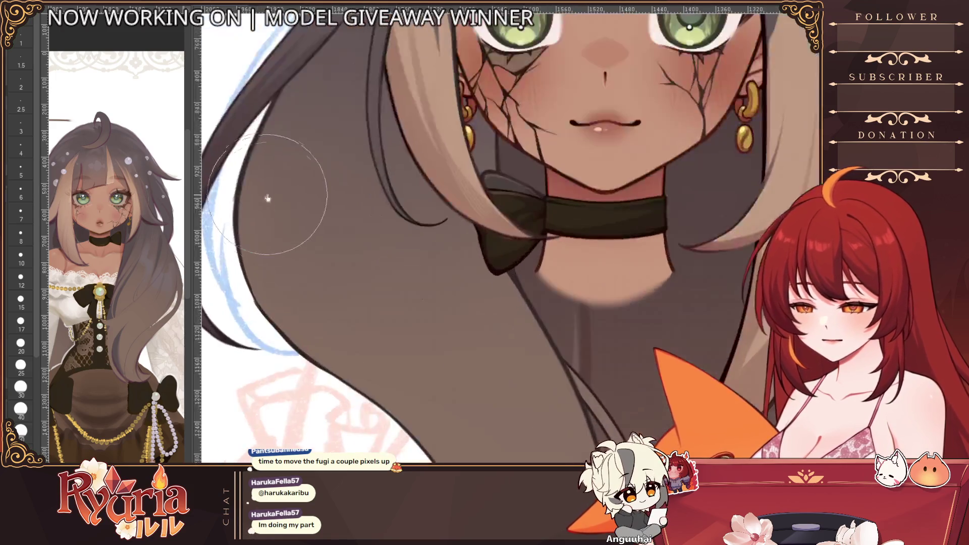
# - Smooth the left hair's outer edge, then undo a darker stroke along it
pyautogui.moveTo(267, 198); pyautogui.dragTo(227, 250)
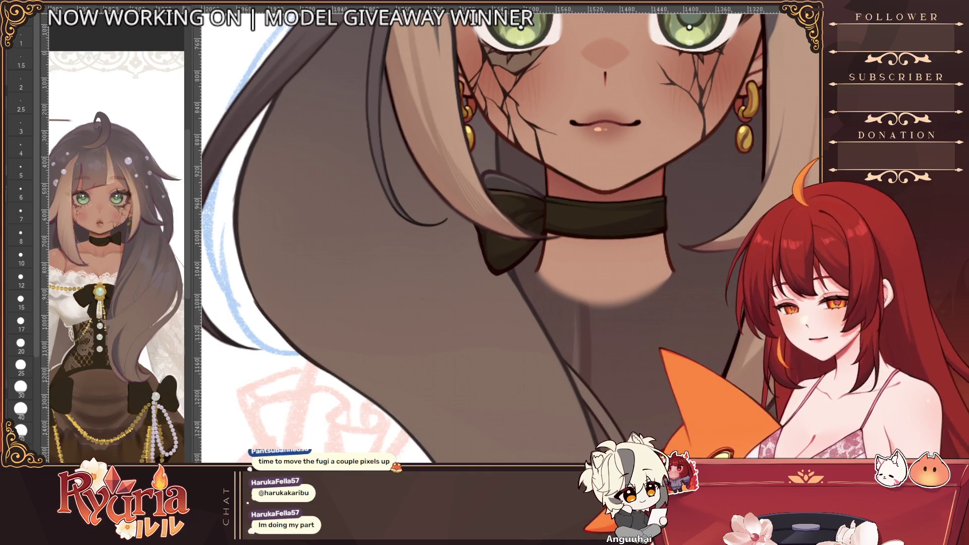
pyautogui.moveTo(236, 178); pyautogui.dragTo(242, 276)
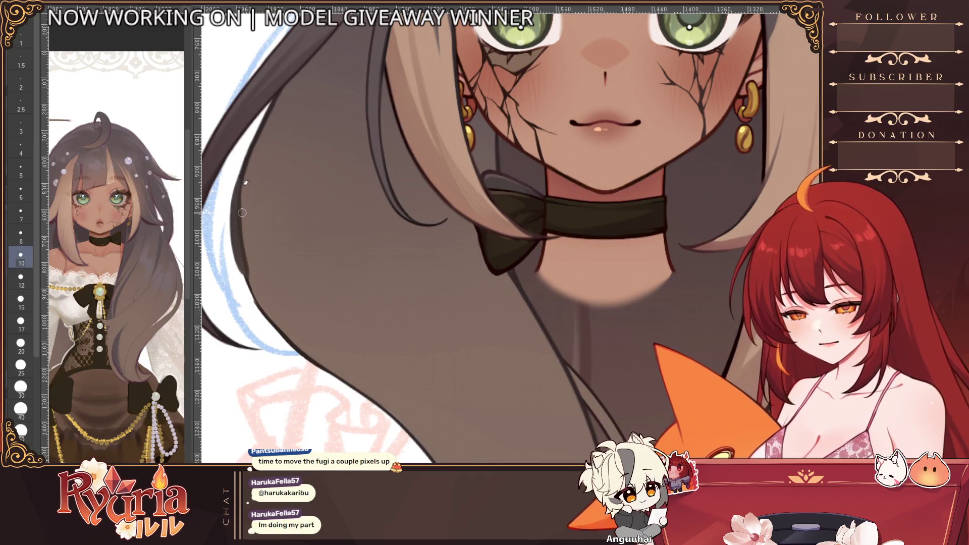
pyautogui.hotkey('ctrl', 'z')
pyautogui.hotkey('ctrl', 'z')
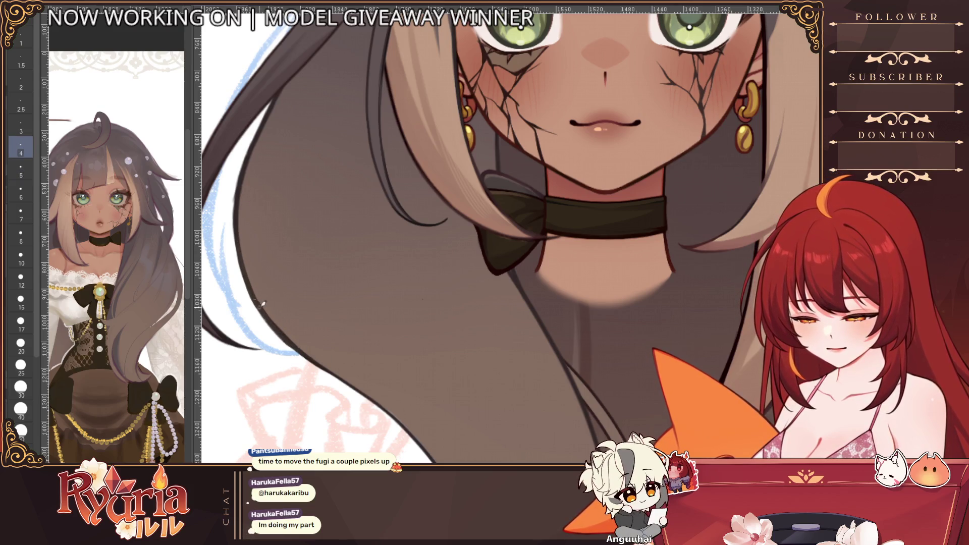
pyautogui.scroll(-5, 371, 392)
pyautogui.scroll(2, 409, 411)
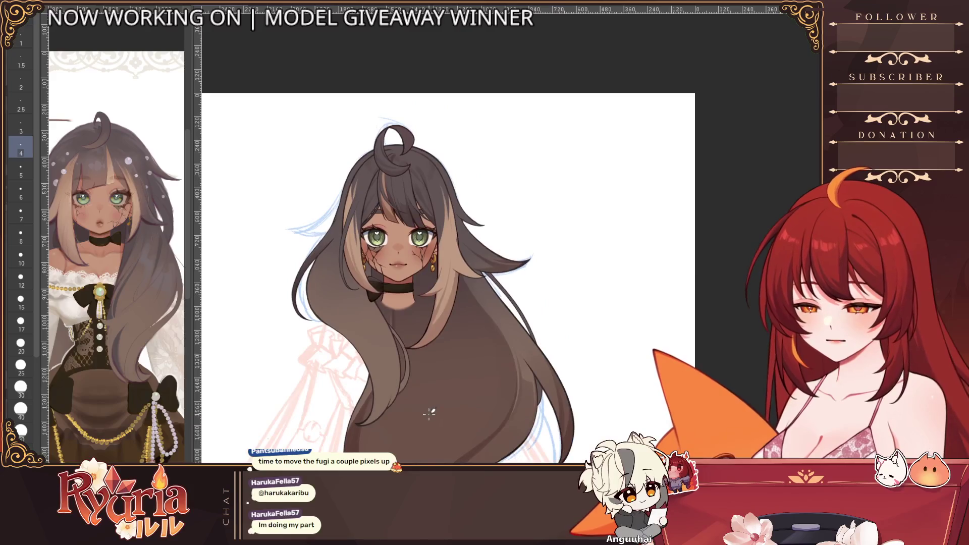
pyautogui.scroll(2, 409, 411)
pyautogui.scroll(5, 364, 303)
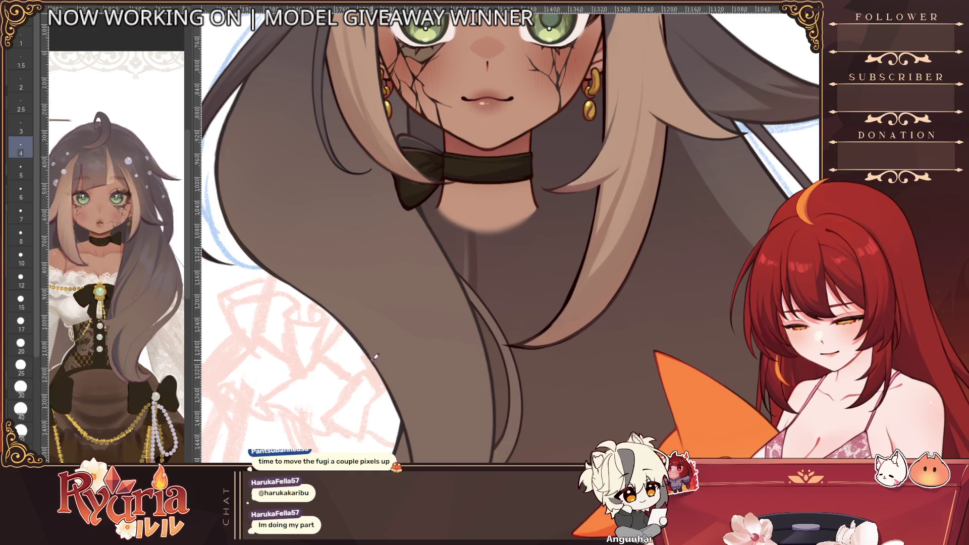
pyautogui.scroll(-4, 375, 356)
pyautogui.scroll(-2, 507, 274)
pyautogui.scroll(-4, 413, 410)
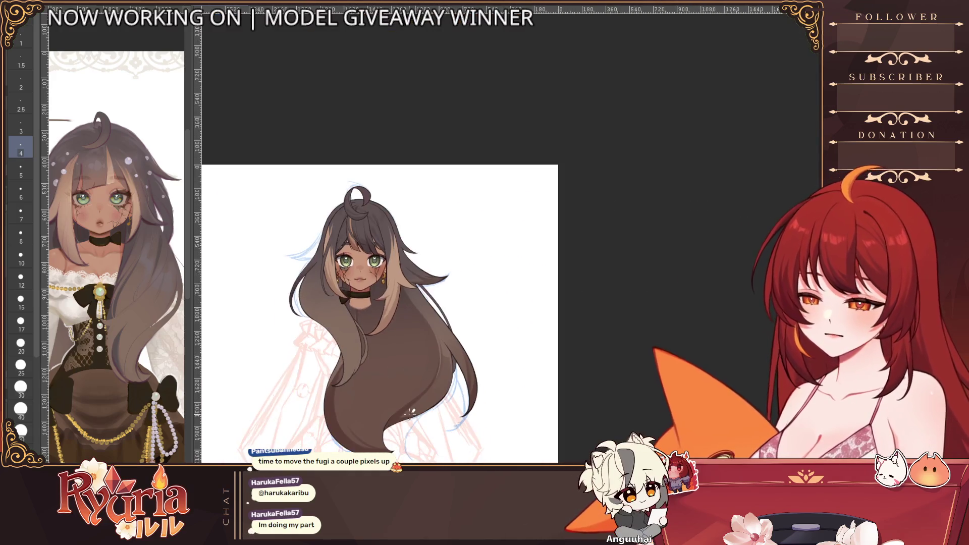
pyautogui.scroll(3, 413, 411)
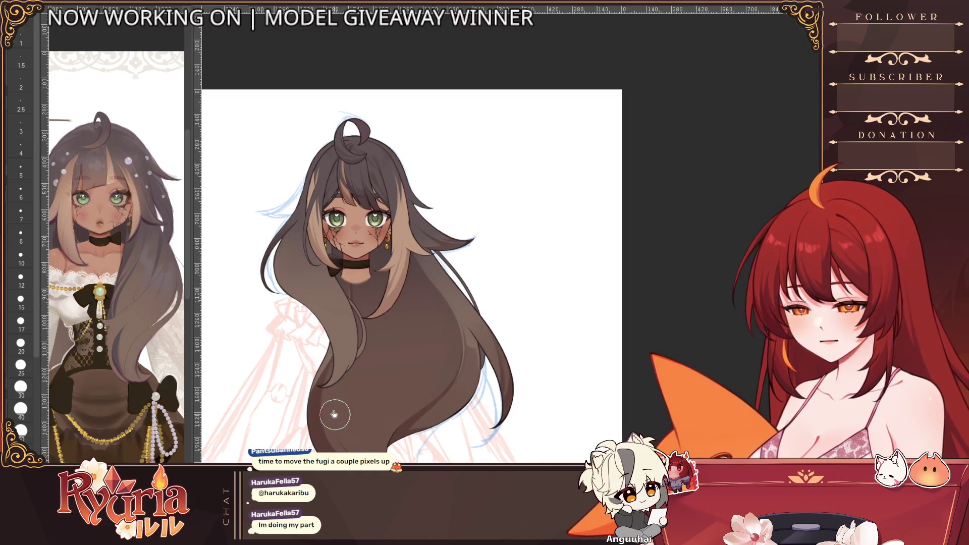
pyautogui.press(']')
pyautogui.press(']')
pyautogui.press(']')
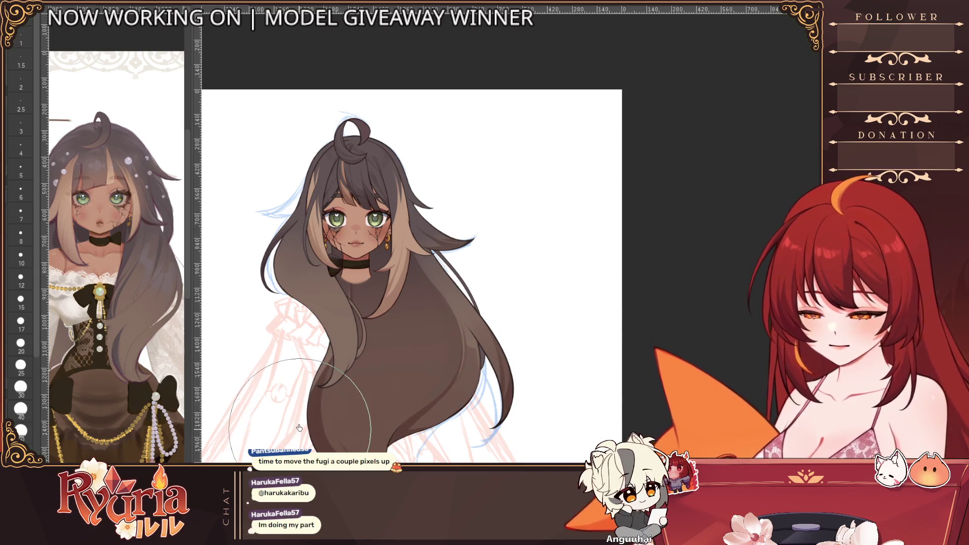
pyautogui.scroll(-2, 345, 334)
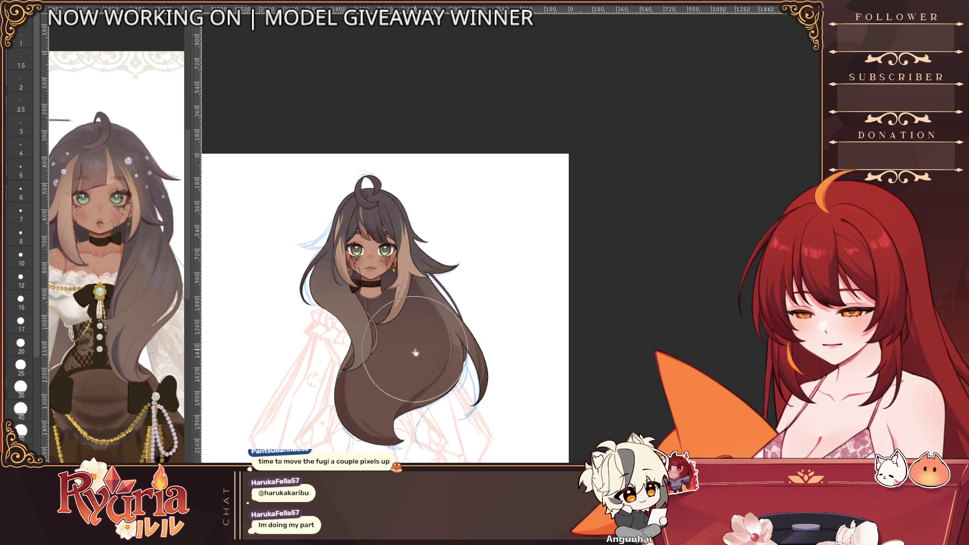
pyautogui.scroll(6, 344, 334)
pyautogui.scroll(3, 345, 333)
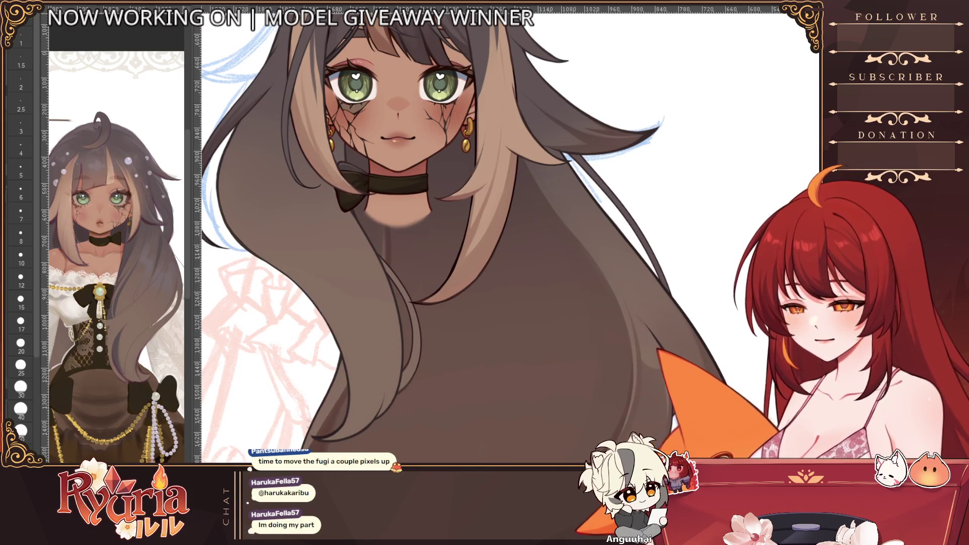
pyautogui.scroll(2, 344, 227)
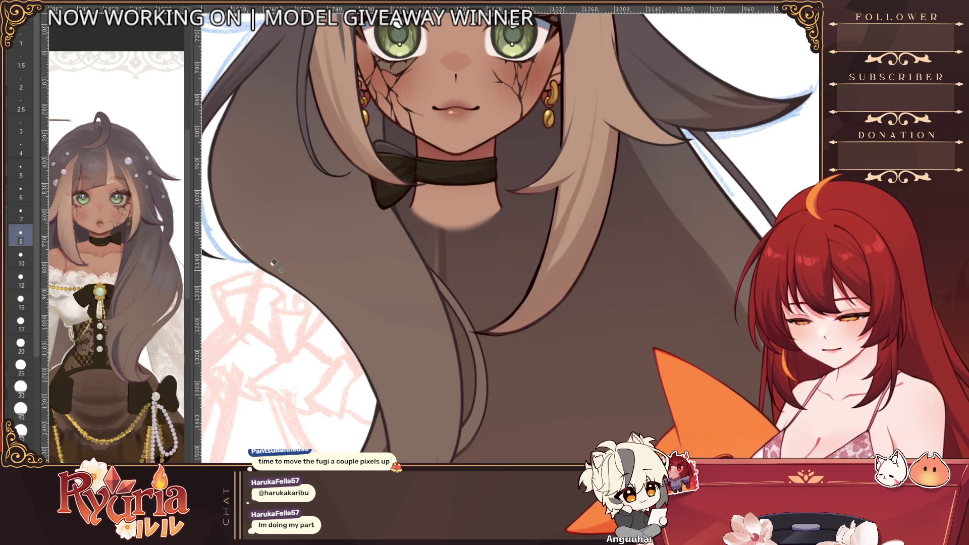
pyautogui.scroll(-1, 230, 170)
pyautogui.scroll(-1, 229, 170)
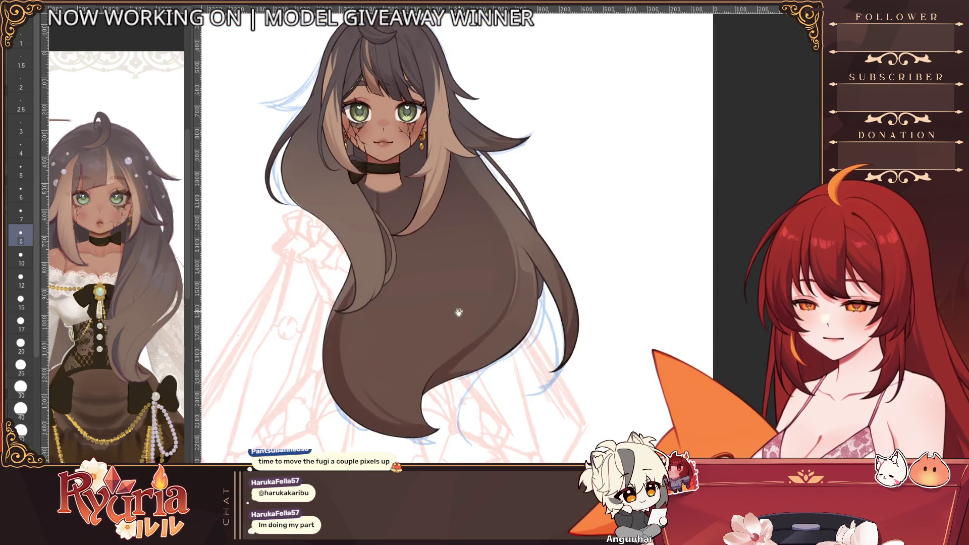
pyautogui.scroll(-1, 229, 170)
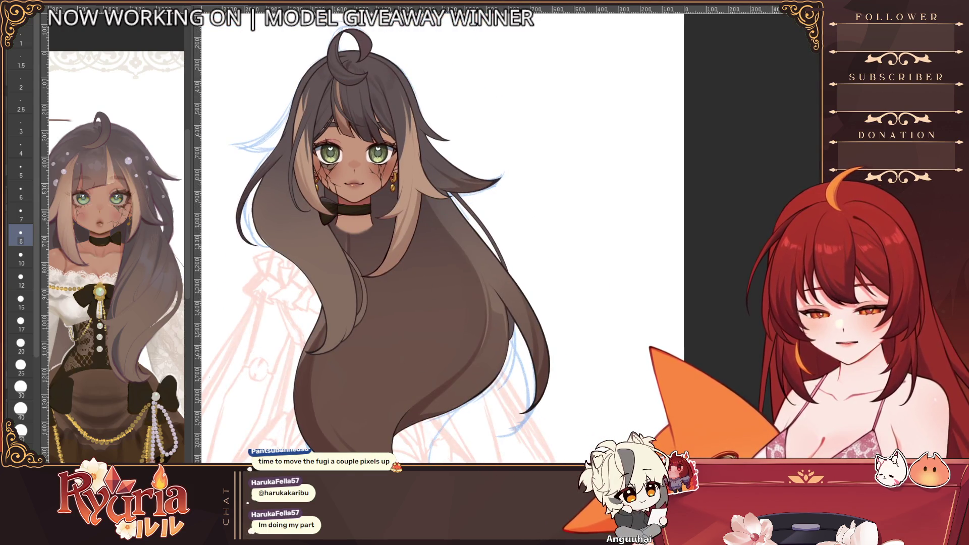
pyautogui.scroll(3, 309, 230)
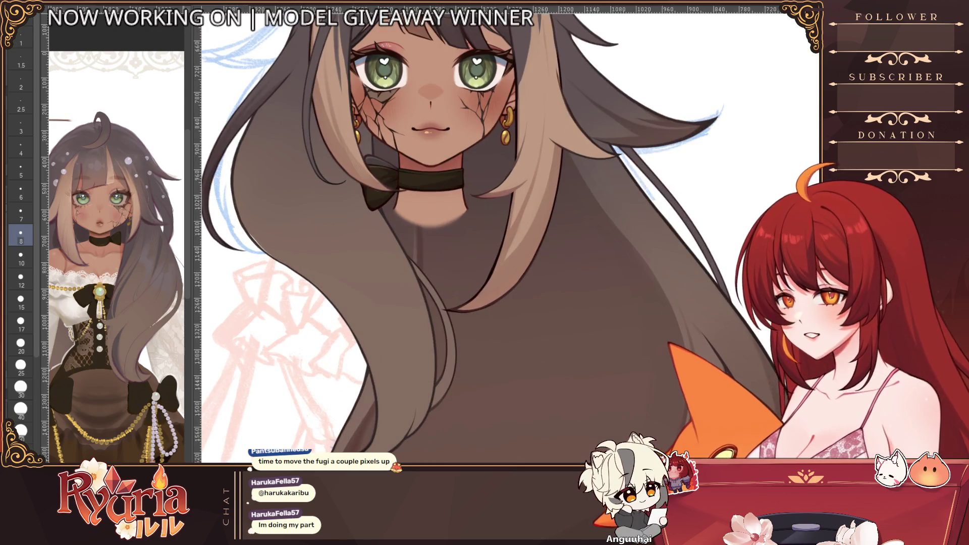
pyautogui.scroll(2, 267, 246)
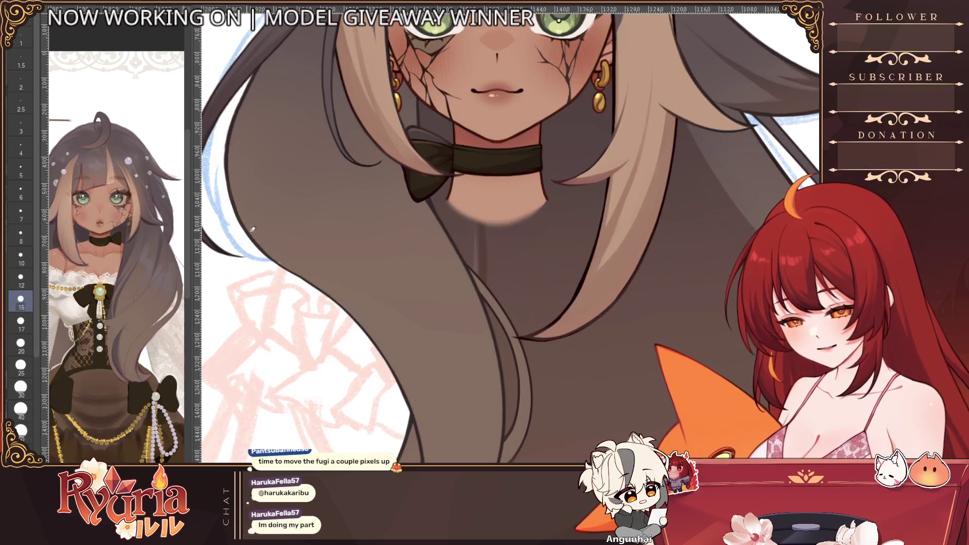
pyautogui.press('b')
pyautogui.scroll(-4, 318, 275)
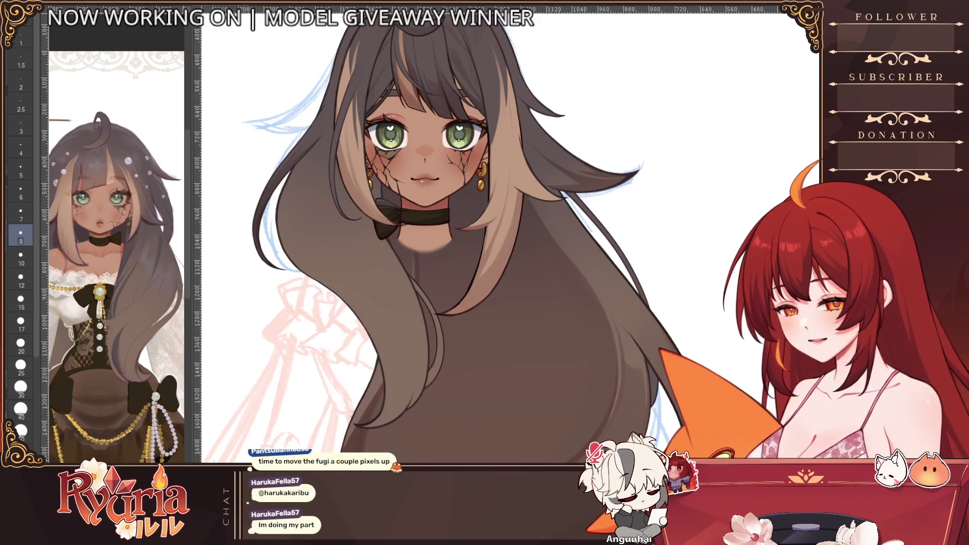
pyautogui.scroll(3, 405, 388)
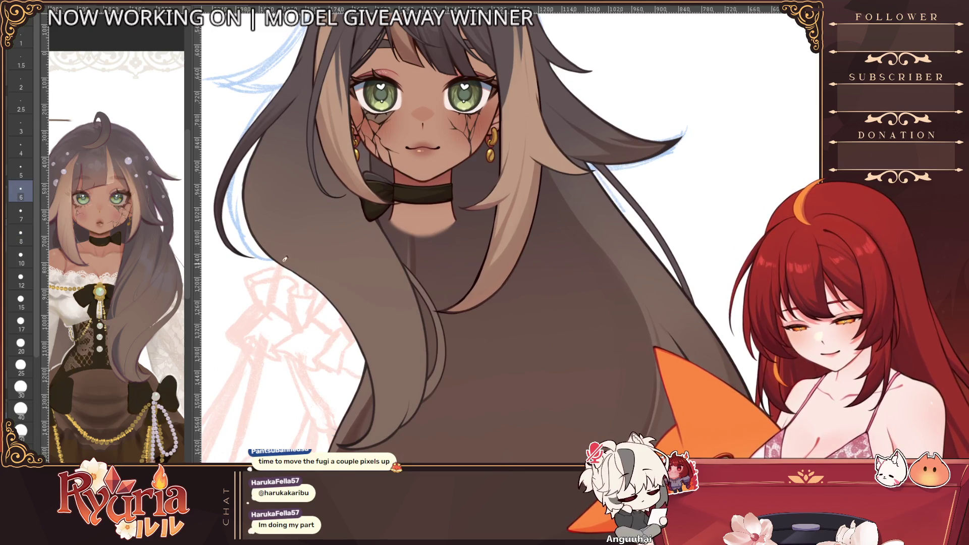
pyautogui.scroll(3, 416, 267)
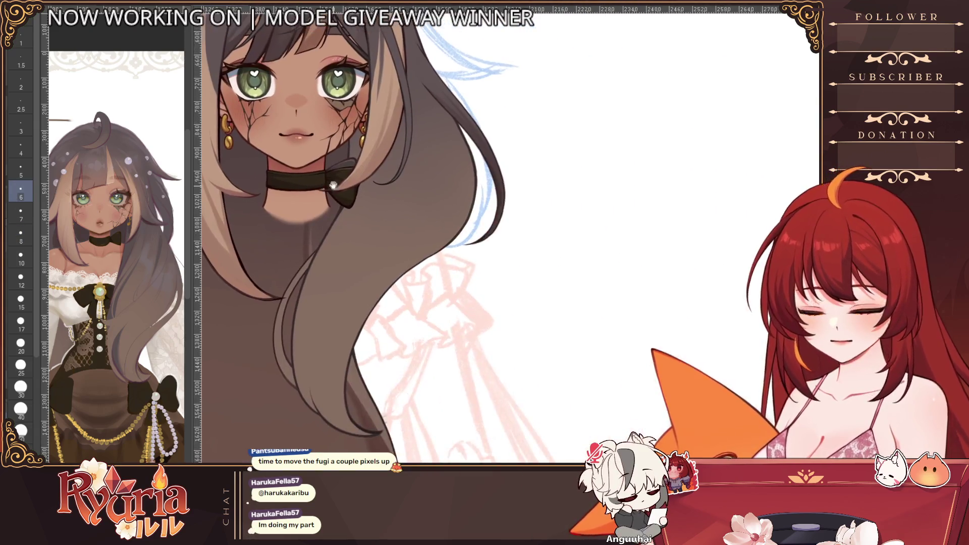
pyautogui.scroll(3, 417, 267)
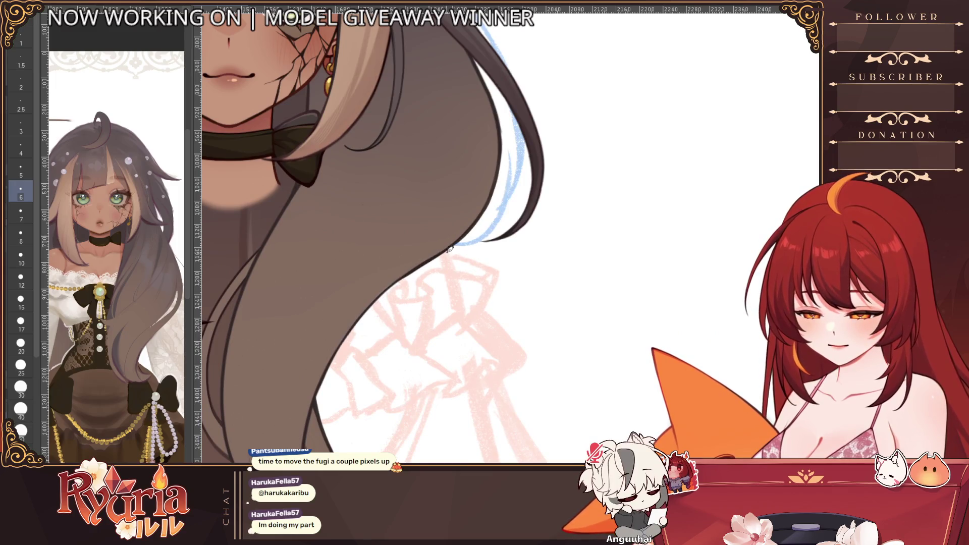
pyautogui.scroll(-3, 396, 277)
pyautogui.scroll(-3, 422, 280)
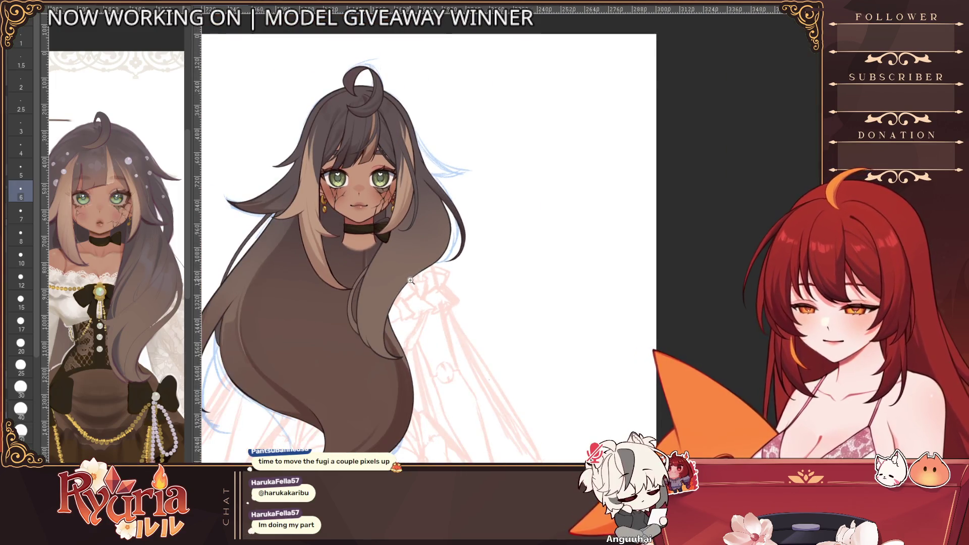
pyautogui.scroll(-2, 409, 281)
pyautogui.scroll(-1, 413, 278)
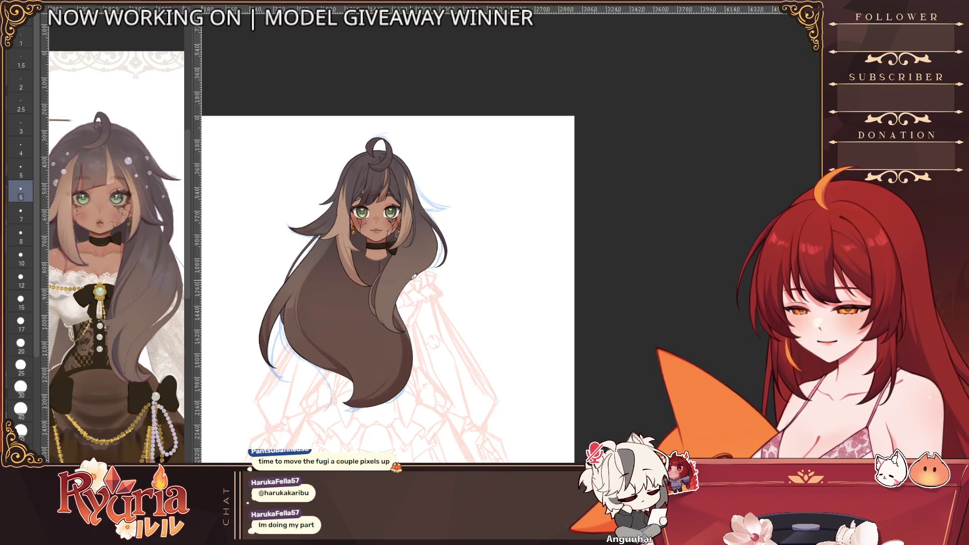
pyautogui.scroll(5, 413, 277)
pyautogui.scroll(-2, 414, 277)
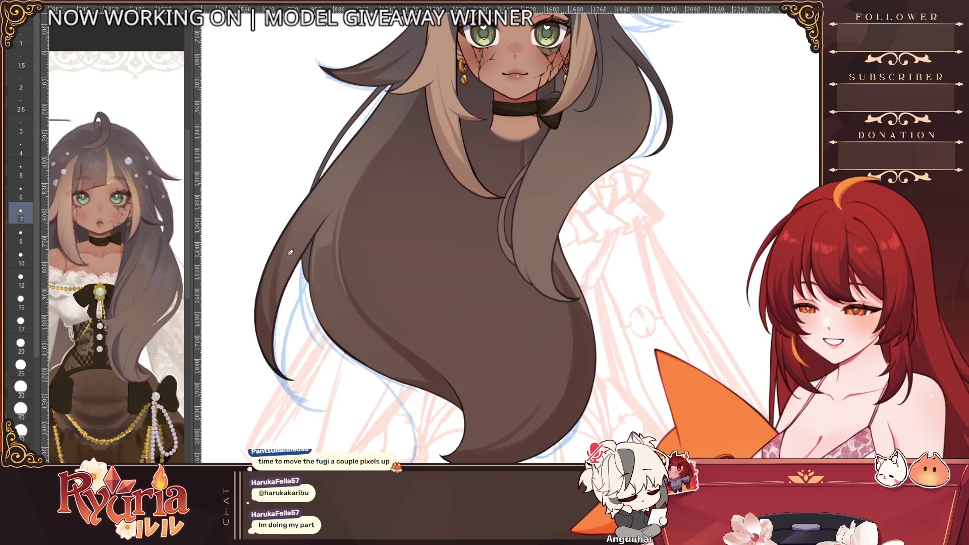
# - Paint a light highlight stroke along the left hair strand
pyautogui.press('e')
pyautogui.press('b')
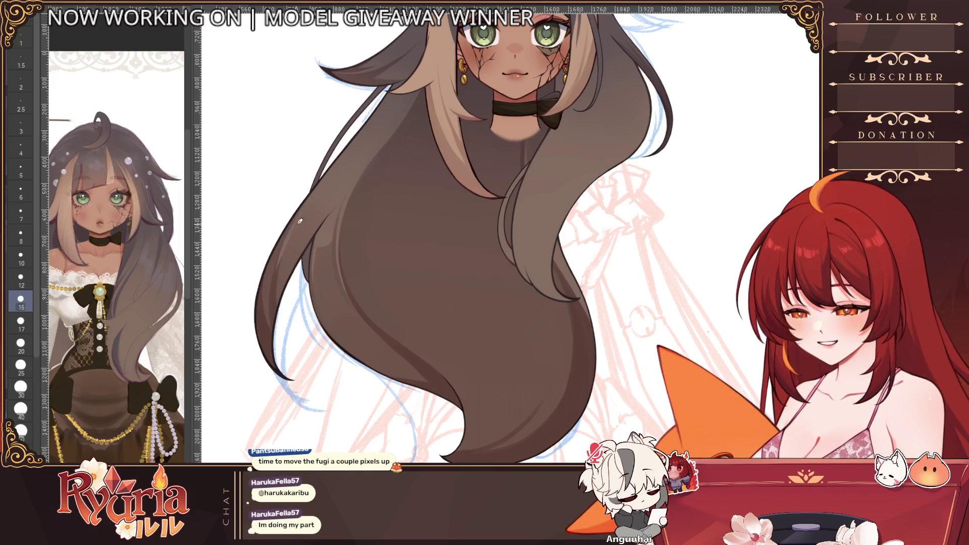
pyautogui.press('[')
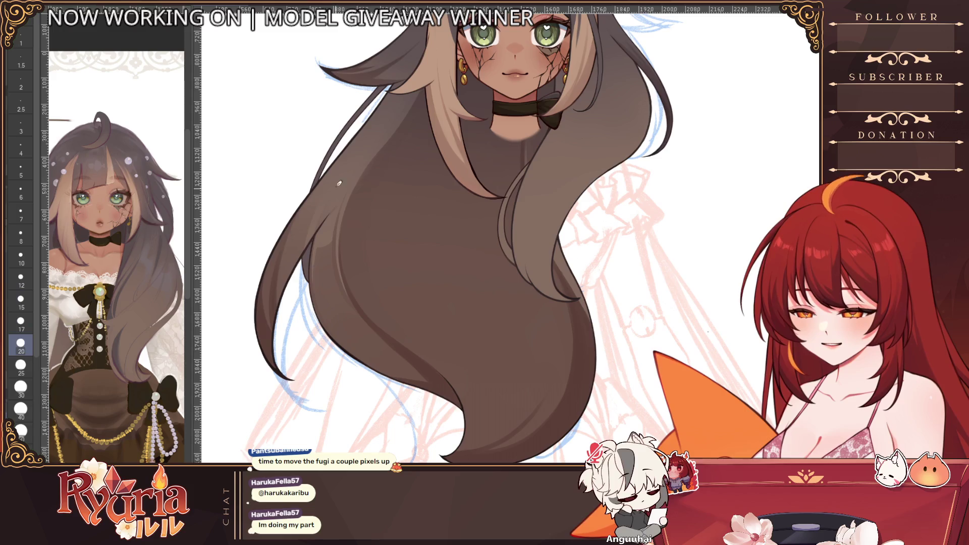
pyautogui.moveTo(312, 227); pyautogui.dragTo(301, 256)
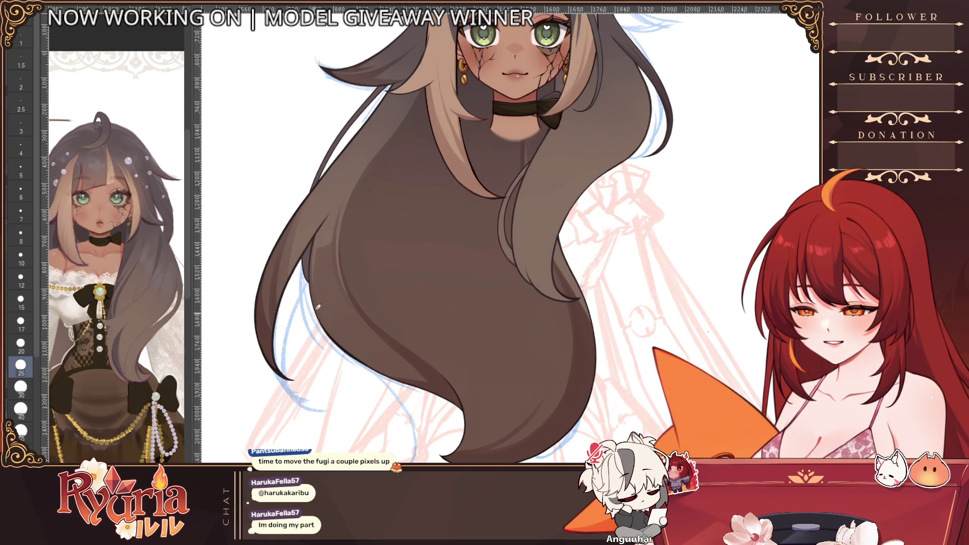
pyautogui.moveTo(288, 220); pyautogui.dragTo(273, 336)
# - Undo the highlight and repaint it thinner with a smaller brush
pyautogui.press(']')
pyautogui.hotkey('ctrl', 'z')
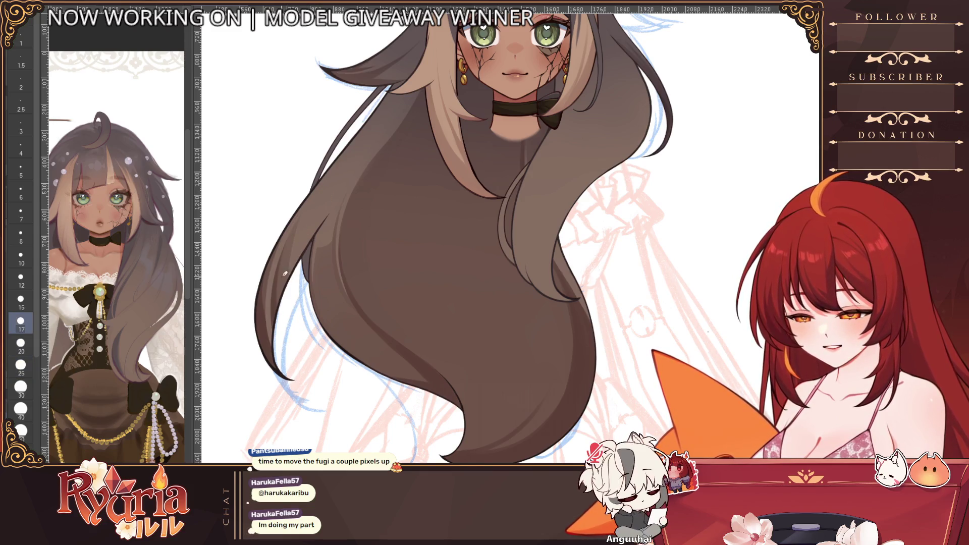
pyautogui.press(']')
pyautogui.press(']')
pyautogui.moveTo(265, 352); pyautogui.dragTo(268, 292)
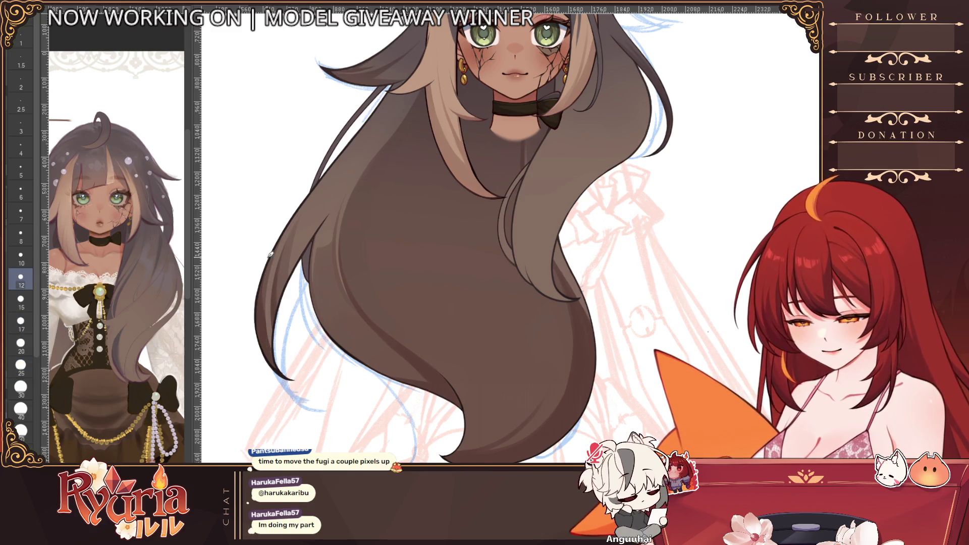
pyautogui.scroll(-5, 455, 228)
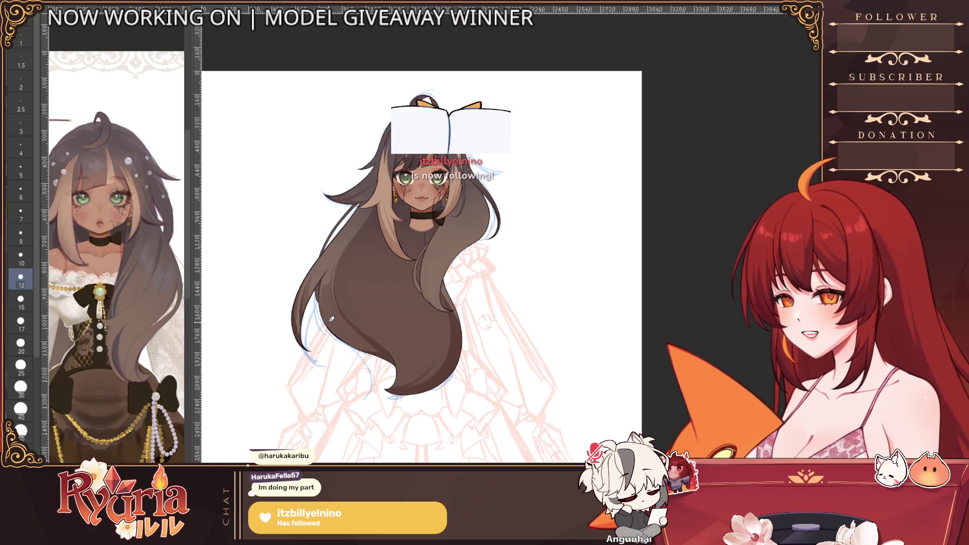
pyautogui.scroll(4, 364, 227)
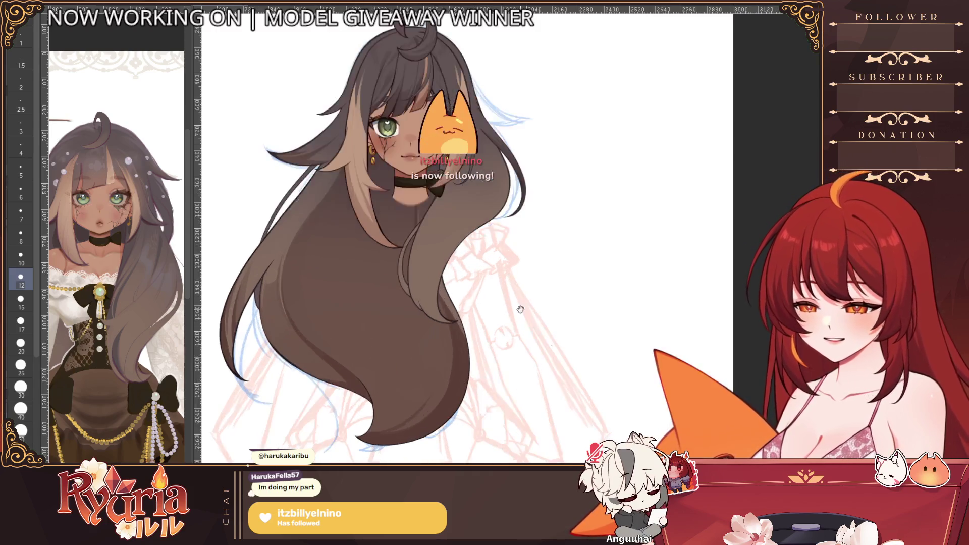
pyautogui.scroll(-2, 390, 275)
pyautogui.scroll(2, 385, 289)
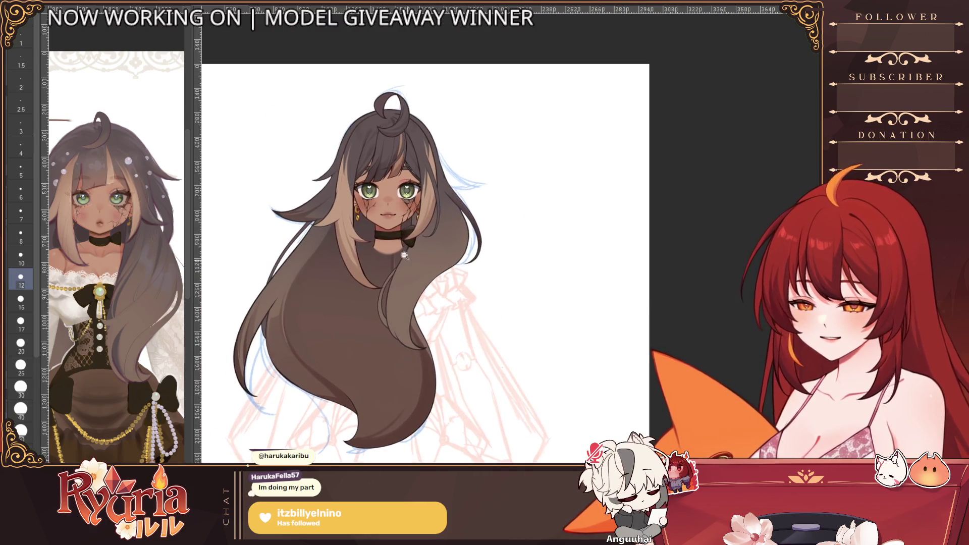
pyautogui.moveTo(401, 256); pyautogui.dragTo(522, 306)
pyautogui.scroll(2, 523, 305)
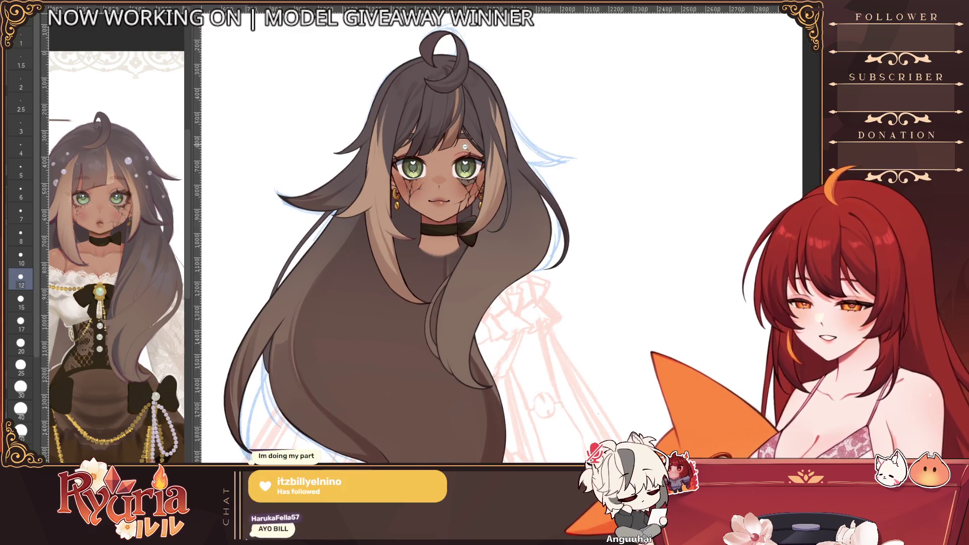
pyautogui.scroll(5, 465, 136)
pyautogui.scroll(3, 454, 148)
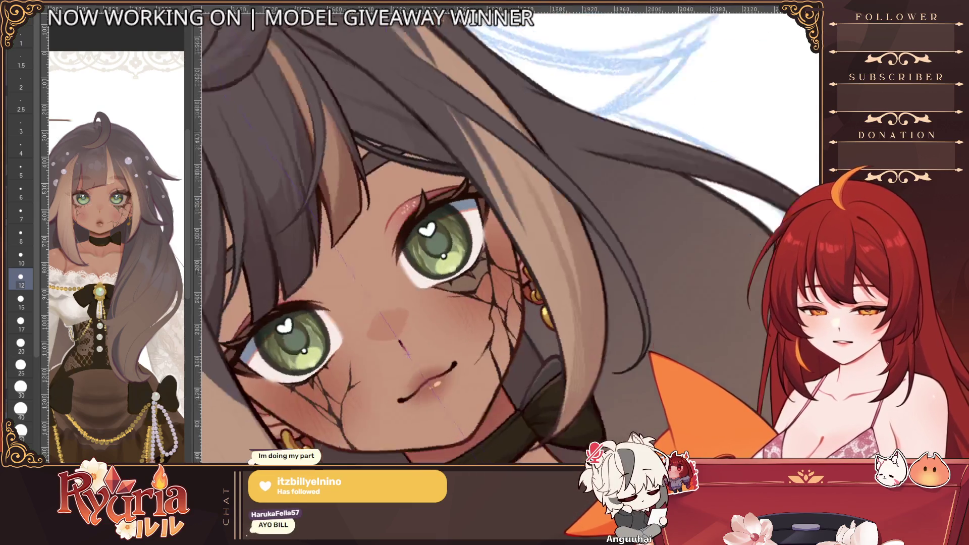
pyautogui.moveTo(455, 265); pyautogui.dragTo(530, 190)
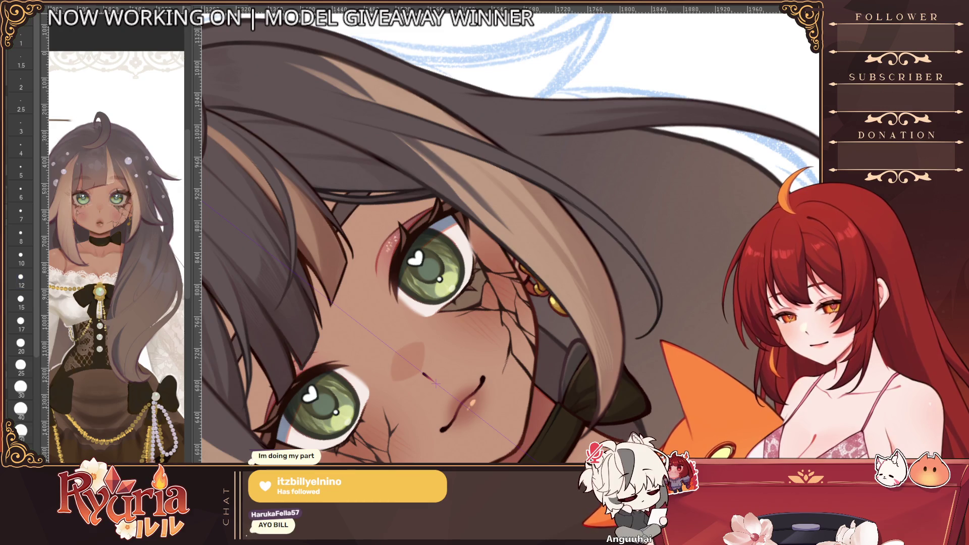
pyautogui.scroll(1, 455, 265)
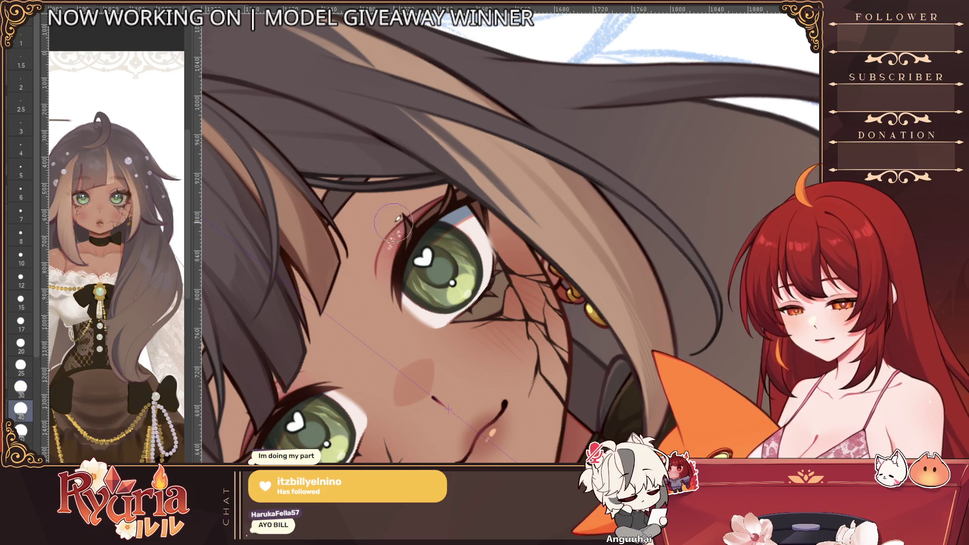
pyautogui.scroll(-3, 466, 184)
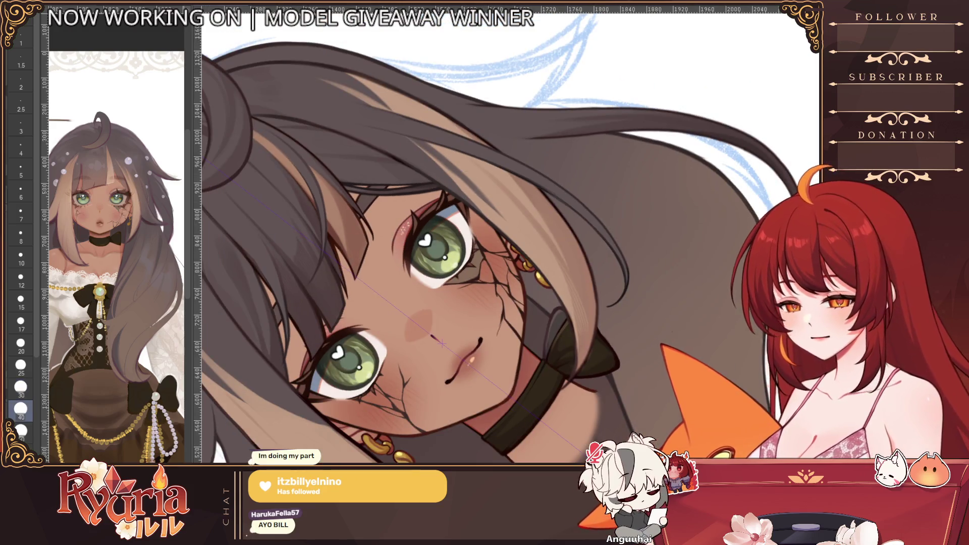
pyautogui.scroll(-4, 553, 341)
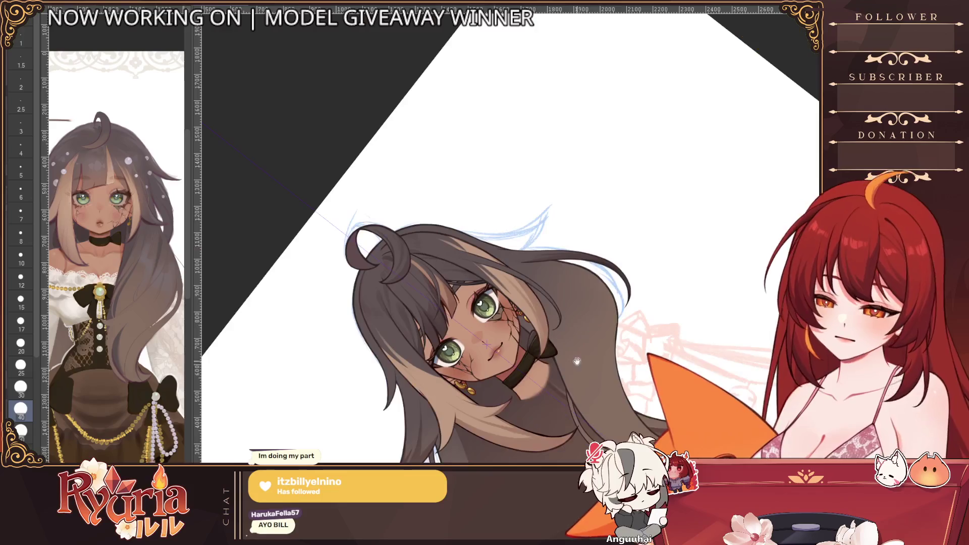
pyautogui.scroll(3, 552, 340)
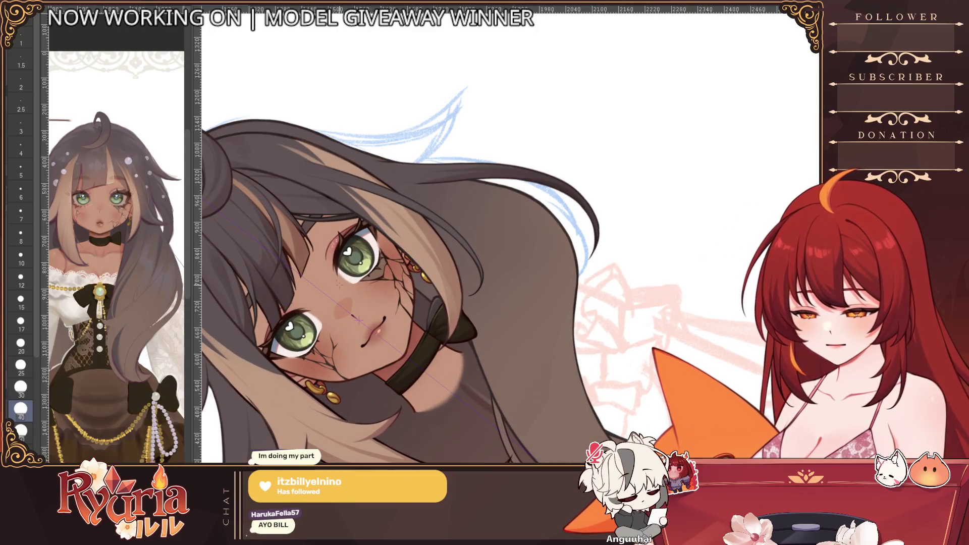